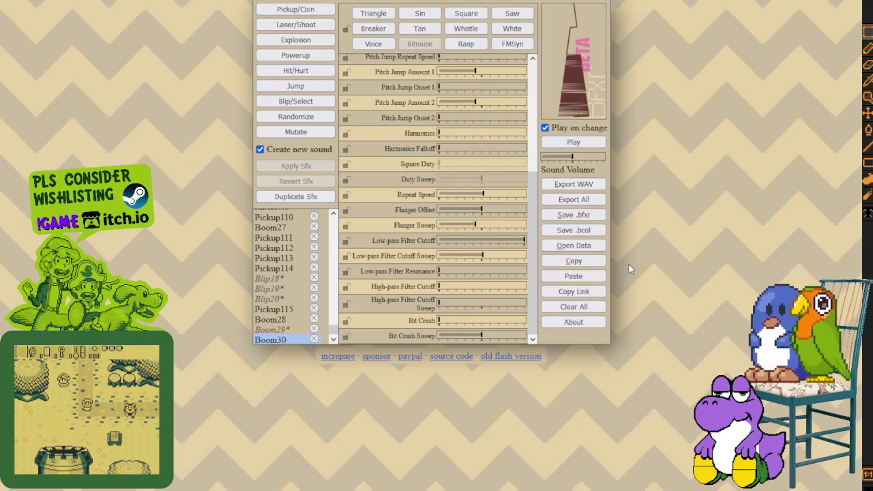
- Generate a new explosion sound, Boom31, and audition it several times
{"action": "key", "text": "e"}
{"action": "left_click", "coordinate": [570, 144]}
{"action": "left_click", "coordinate": [567, 144]}
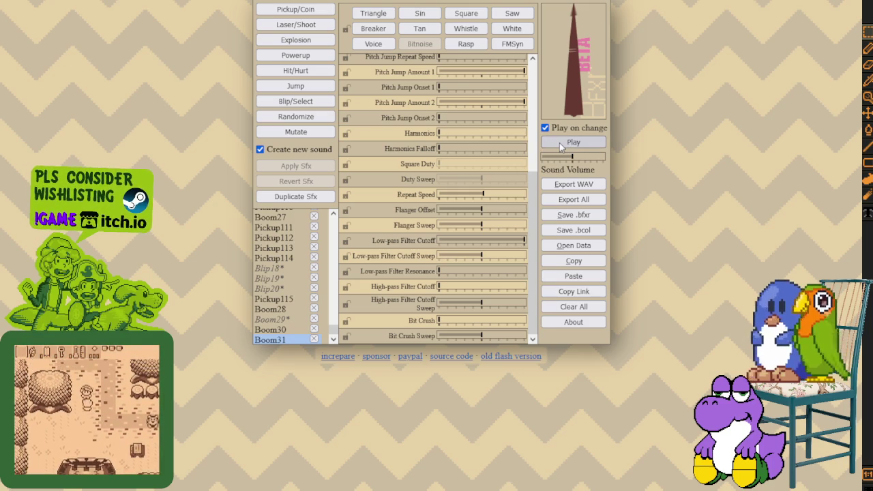
{"action": "left_click", "coordinate": [560, 144]}
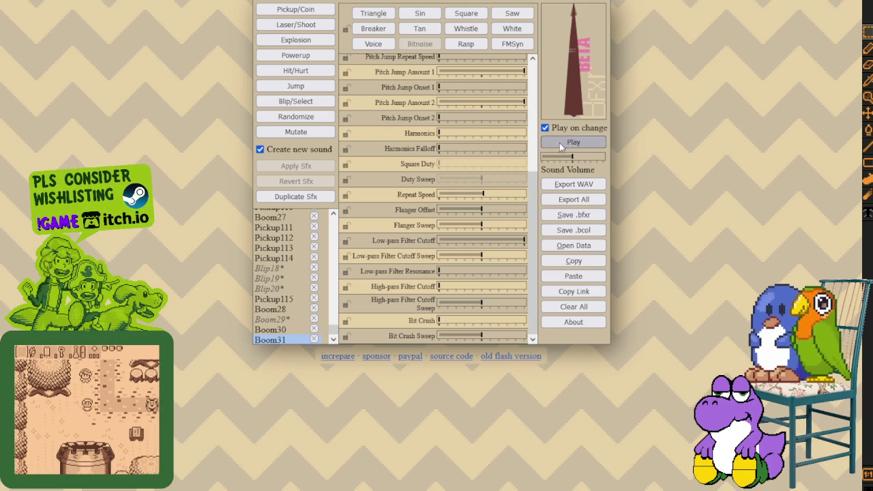
{"action": "left_click", "coordinate": [560, 144]}
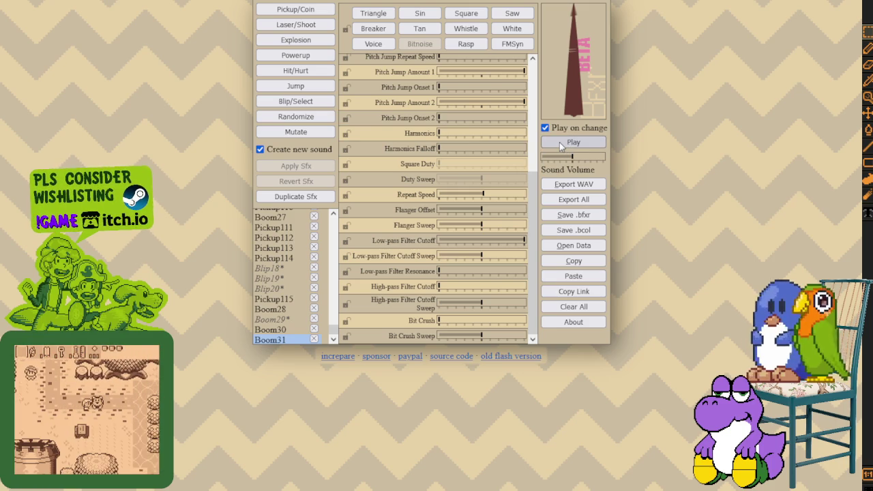
- Lower Boom31's filter cutoffs and punch, then create Boom32 with an adjusted Delta Slide
{"action": "left_click", "coordinate": [496, 242]}
{"action": "left_click_drag", "start_coordinate": [497, 243], "coordinate": [529, 242]}
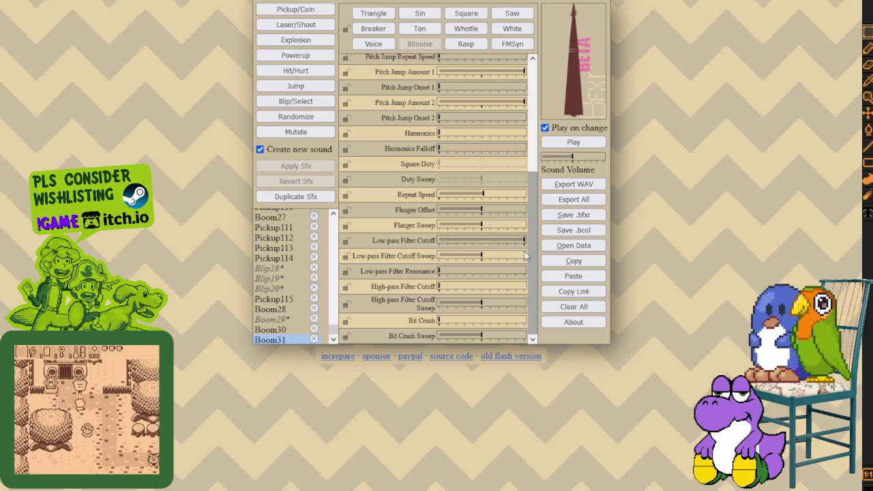
{"action": "left_click", "coordinate": [468, 306]}
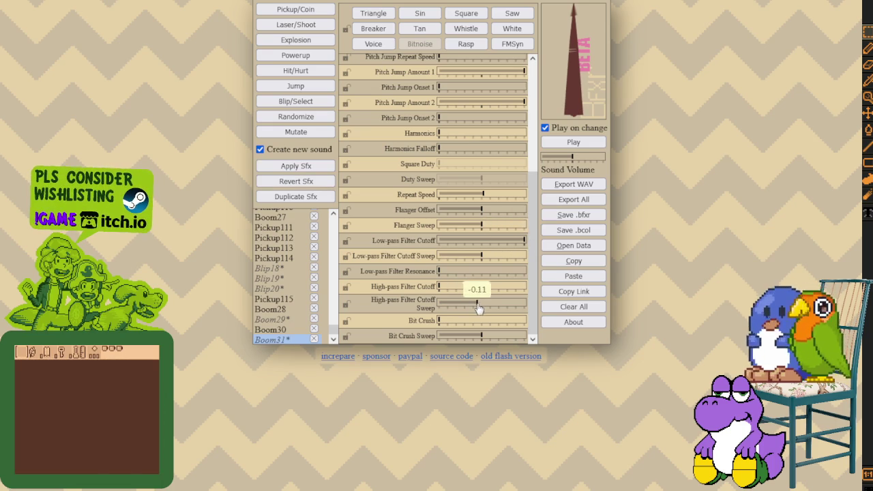
{"action": "scroll", "coordinate": [476, 201], "scroll_direction": "up", "scroll_amount": 5}
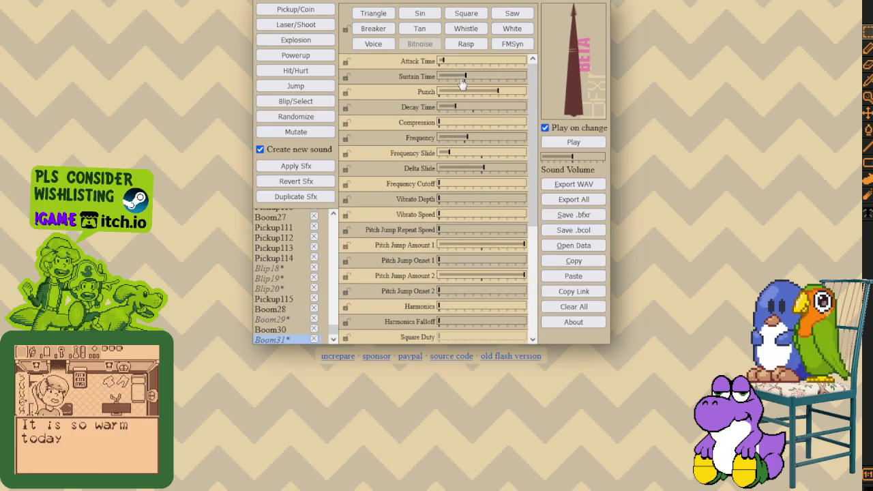
{"action": "mouse_move", "coordinate": [494, 95]}
{"action": "left_mouse_down"}
{"action": "mouse_move", "coordinate": [455, 100]}
{"action": "mouse_move", "coordinate": [494, 99]}
{"action": "mouse_move", "coordinate": [455, 111]}
{"action": "left_mouse_up"}
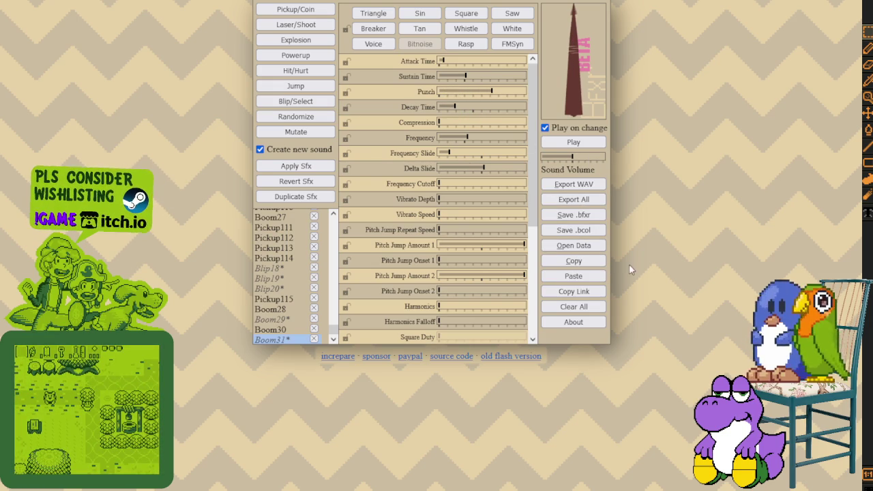
{"action": "left_click", "coordinate": [480, 170]}
{"action": "mouse_move", "coordinate": [483, 170]}
{"action": "left_mouse_down"}
{"action": "mouse_move", "coordinate": [455, 169]}
{"action": "mouse_move", "coordinate": [527, 172]}
{"action": "left_mouse_up"}
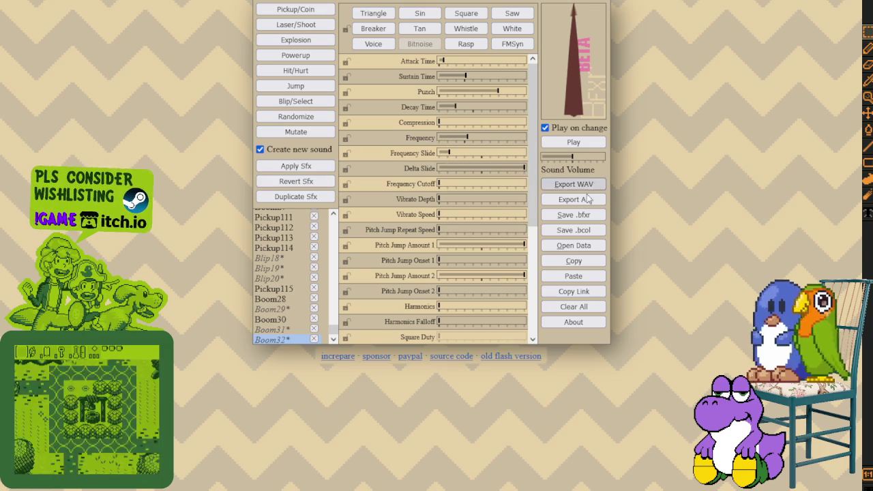
- Play Boom32 repeatedly to hear the new Delta Slide
{"action": "left_click", "coordinate": [574, 141]}
{"action": "left_click", "coordinate": [576, 145]}
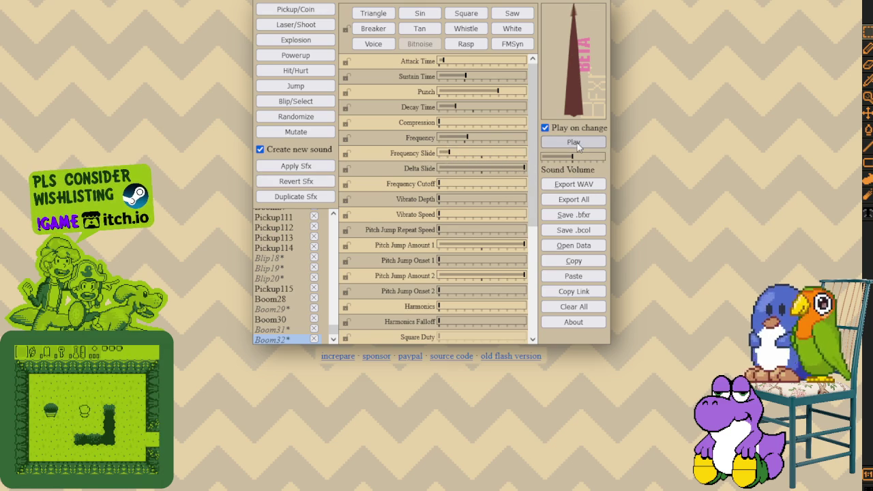
{"action": "left_click", "coordinate": [577, 146]}
{"action": "left_click", "coordinate": [577, 145]}
{"action": "left_click", "coordinate": [577, 145]}
{"action": "left_click", "coordinate": [577, 145]}
{"action": "left_click", "coordinate": [577, 145]}
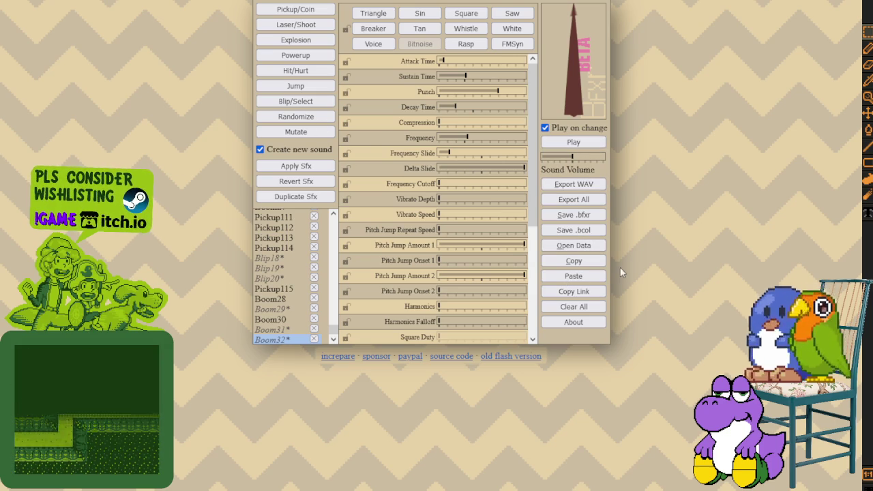
- Paste the copied sound as Boom33 and listen to it twice
{"action": "left_click", "coordinate": [565, 277]}
{"action": "left_click", "coordinate": [566, 143]}
{"action": "left_click", "coordinate": [565, 143]}
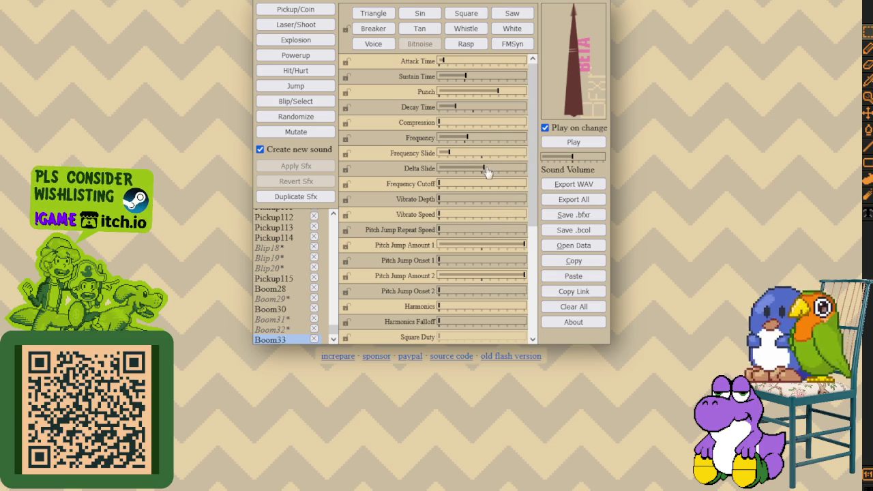
{"action": "left_click", "coordinate": [591, 142]}
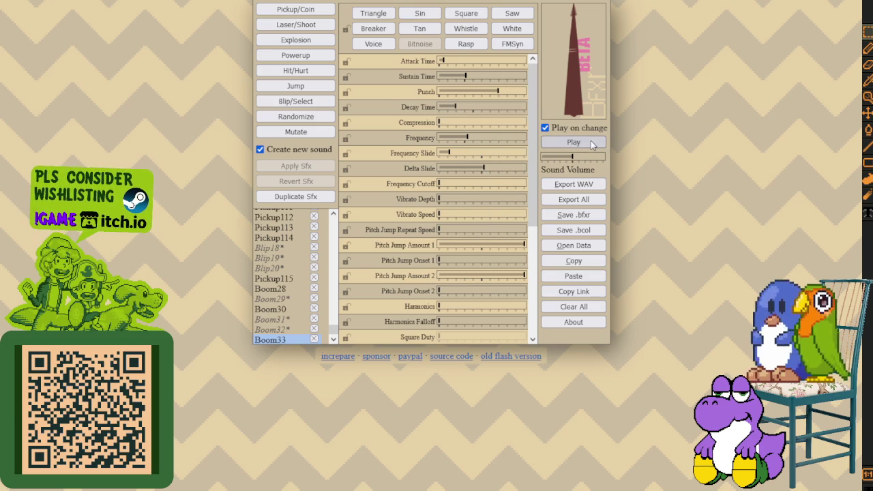
{"action": "left_click", "coordinate": [591, 143]}
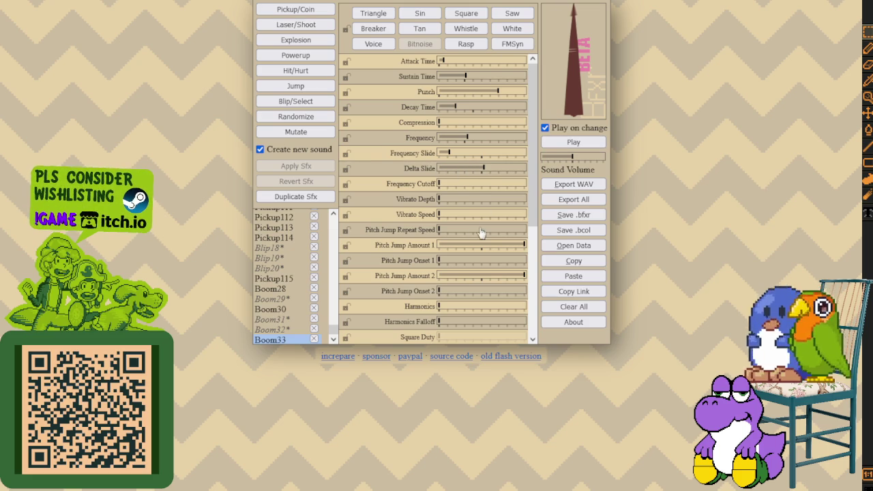
{"action": "mouse_move", "coordinate": [525, 246]}
{"action": "left_mouse_down"}
{"action": "mouse_move", "coordinate": [466, 250]}
{"action": "mouse_move", "coordinate": [525, 247]}
{"action": "left_mouse_up"}
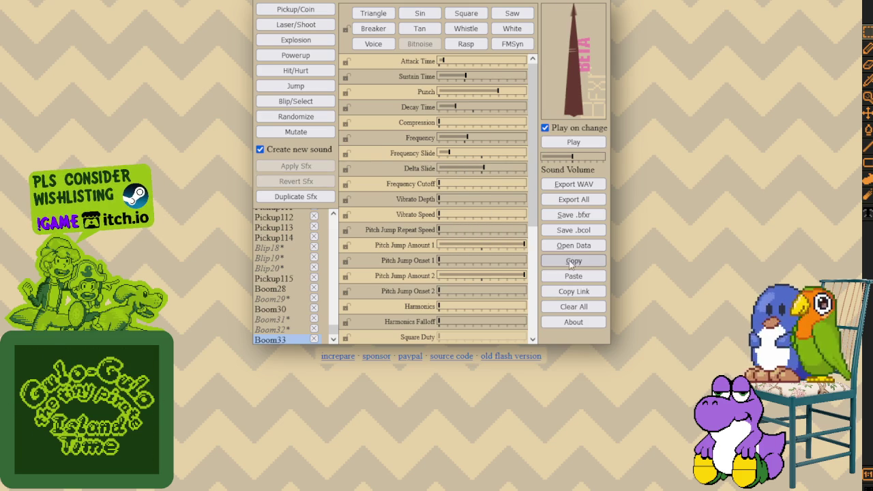
{"action": "mouse_move", "coordinate": [525, 277]}
{"action": "left_mouse_down"}
{"action": "mouse_move", "coordinate": [475, 278]}
{"action": "mouse_move", "coordinate": [525, 277]}
{"action": "left_mouse_up"}
{"action": "mouse_move", "coordinate": [461, 263]}
{"action": "left_mouse_down"}
{"action": "mouse_move", "coordinate": [518, 267]}
{"action": "mouse_move", "coordinate": [475, 266]}
{"action": "left_mouse_up"}
{"action": "left_click", "coordinate": [585, 144]}
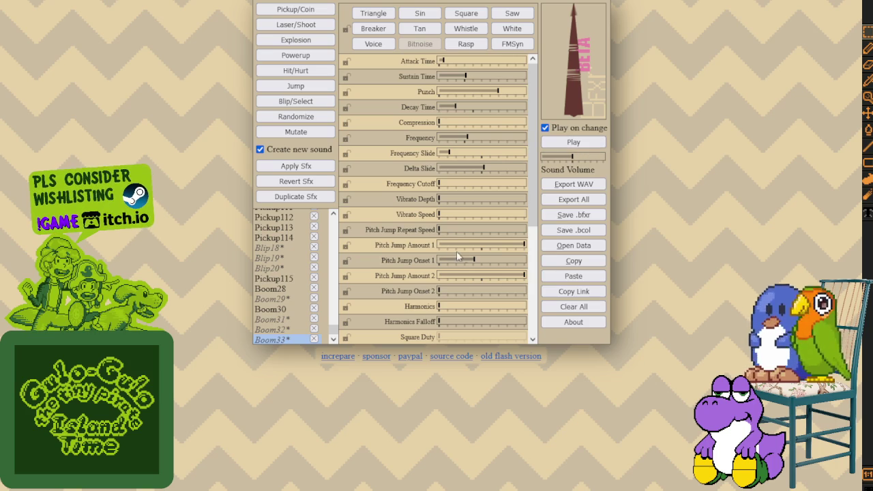
{"action": "left_click", "coordinate": [590, 142]}
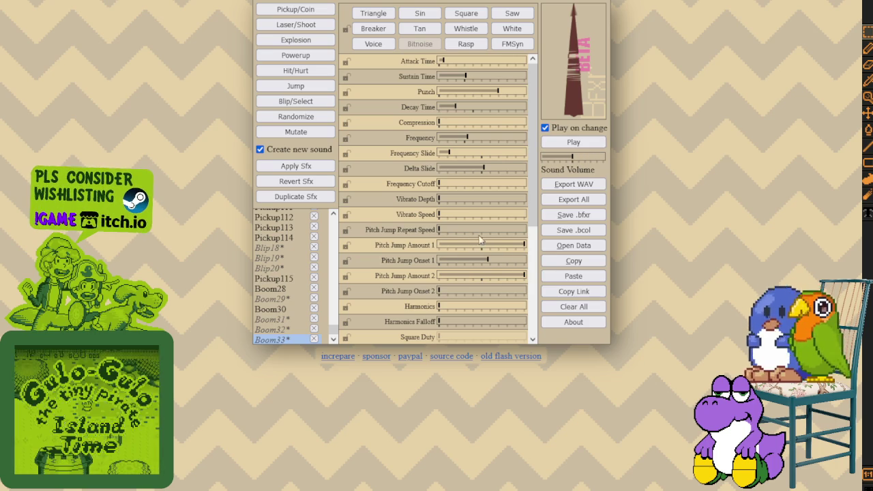
{"action": "left_click_drag", "start_coordinate": [487, 263], "coordinate": [438, 261]}
{"action": "left_click", "coordinate": [588, 143]}
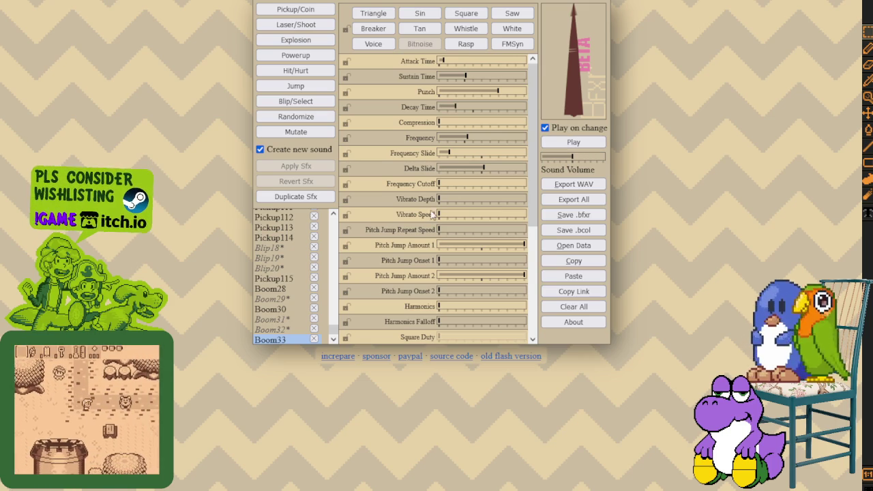
{"action": "scroll", "coordinate": [487, 272], "scroll_direction": "down", "scroll_amount": 3}
- Set Boom33's Repeat Speed to 0.46, raise its Flanger Offset, and create Boom34
{"action": "mouse_move", "coordinate": [480, 198]}
{"action": "left_click_drag", "start_coordinate": [480, 197], "coordinate": [463, 218]}
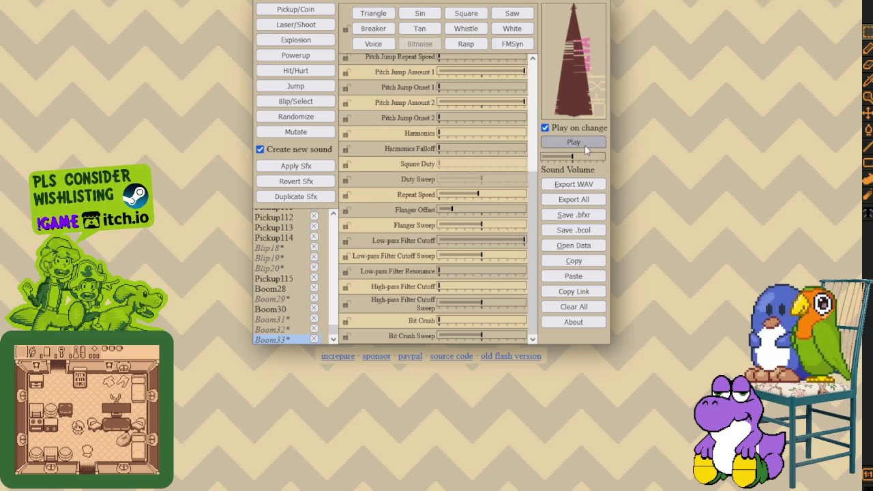
{"action": "mouse_move", "coordinate": [450, 210]}
{"action": "left_mouse_down"}
{"action": "mouse_move", "coordinate": [488, 210]}
{"action": "mouse_move", "coordinate": [449, 230]}
{"action": "mouse_move", "coordinate": [522, 243]}
{"action": "mouse_move", "coordinate": [462, 246]}
{"action": "mouse_move", "coordinate": [486, 247]}
{"action": "mouse_move", "coordinate": [457, 262]}
{"action": "mouse_move", "coordinate": [497, 263]}
{"action": "left_mouse_up"}
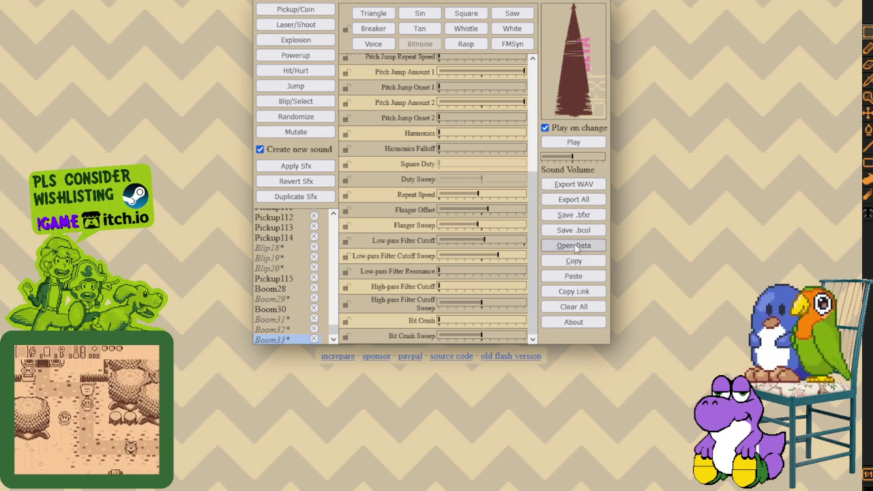
{"action": "left_click", "coordinate": [295, 39]}
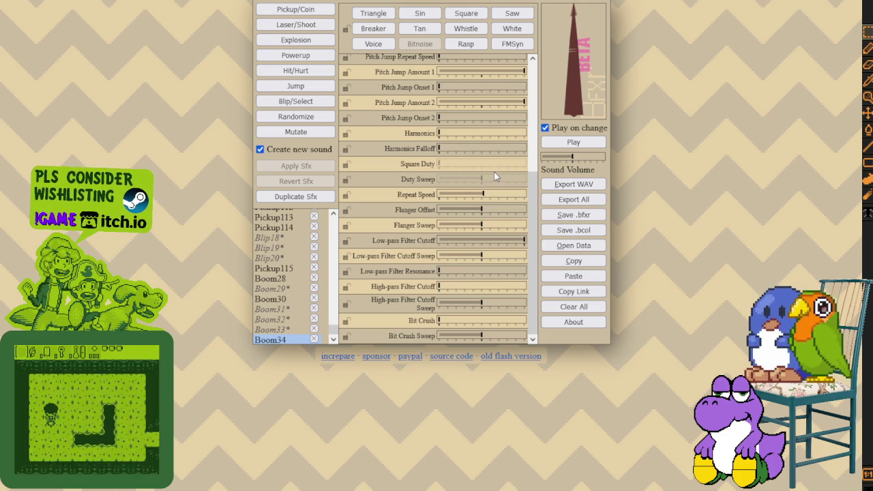
- Set Boom34's Bit Crush Sweep to -1.00, lengthen its Attack Time slightly, and play it
{"action": "left_click_drag", "start_coordinate": [480, 339], "coordinate": [433, 338]}
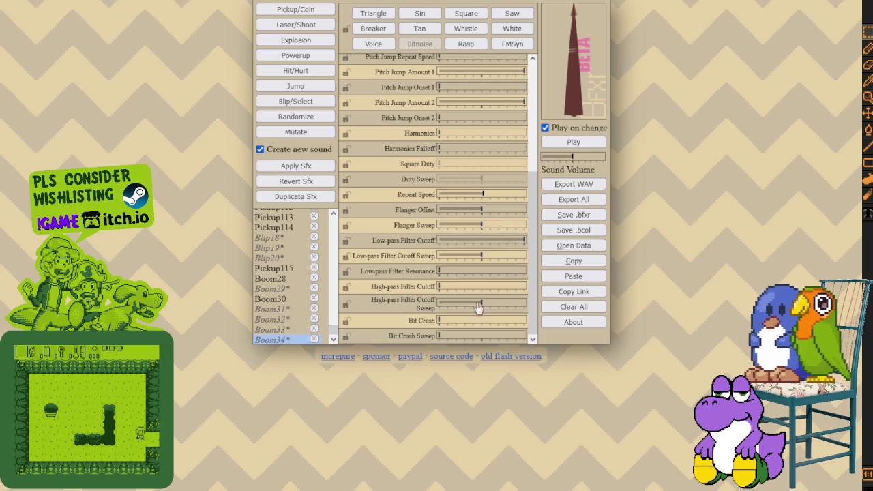
{"action": "scroll", "coordinate": [474, 300], "scroll_direction": "up", "scroll_amount": 5}
{"action": "left_click_drag", "start_coordinate": [444, 62], "coordinate": [452, 62]}
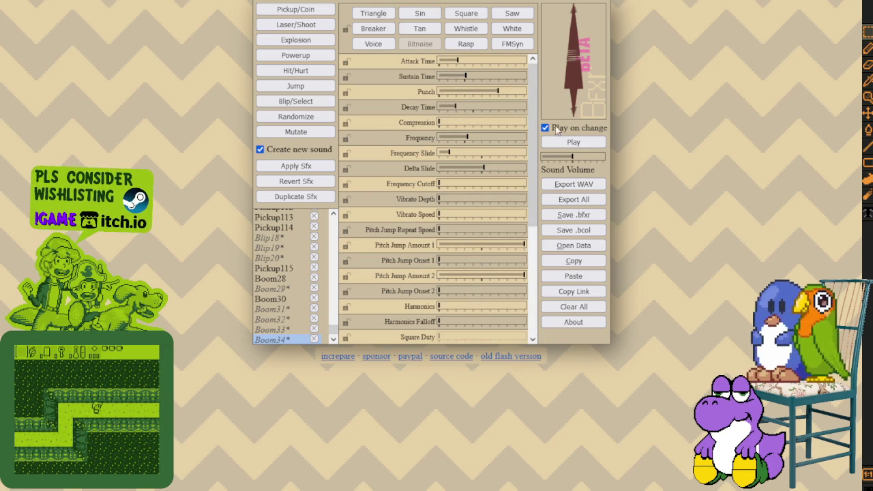
{"action": "mouse_move", "coordinate": [457, 61]}
{"action": "left_mouse_down"}
{"action": "mouse_move", "coordinate": [447, 63]}
{"action": "mouse_move", "coordinate": [503, 63]}
{"action": "mouse_move", "coordinate": [451, 63]}
{"action": "left_mouse_up"}
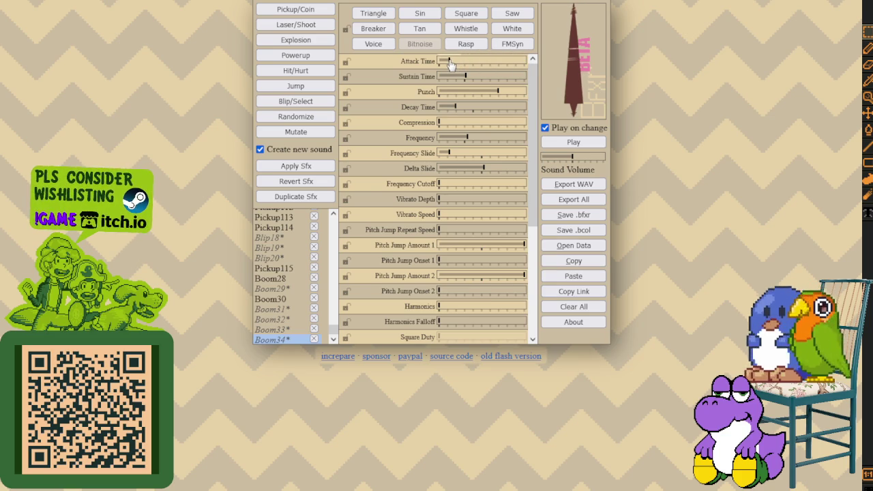
{"action": "left_click", "coordinate": [457, 63]}
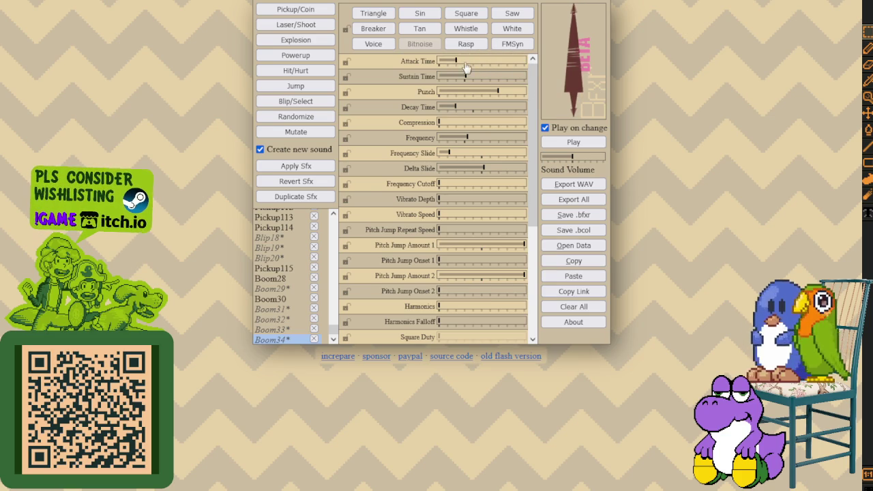
{"action": "left_click_drag", "start_coordinate": [462, 62], "coordinate": [453, 63]}
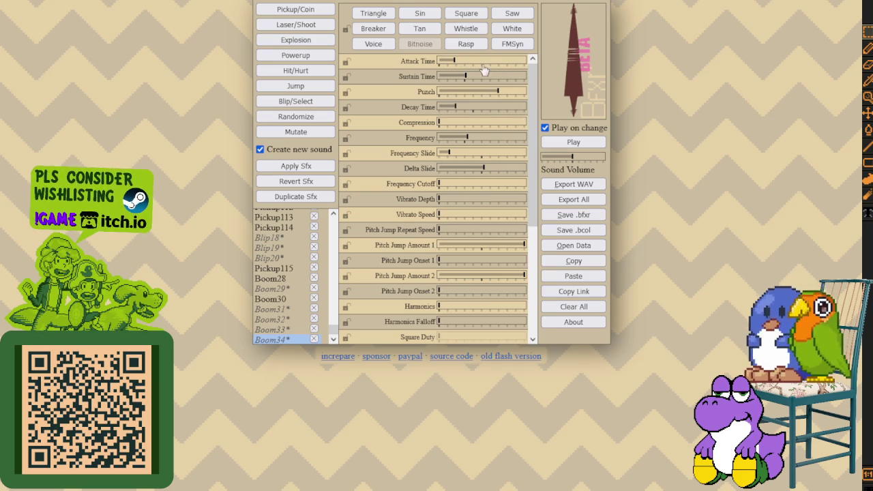
{"action": "left_click_drag", "start_coordinate": [449, 64], "coordinate": [458, 64]}
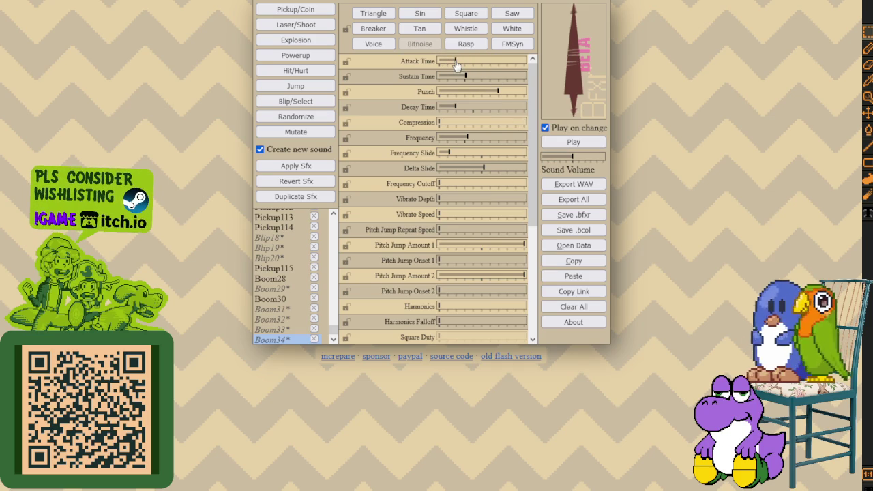
{"action": "left_click", "coordinate": [578, 144]}
{"action": "left_click", "coordinate": [580, 142]}
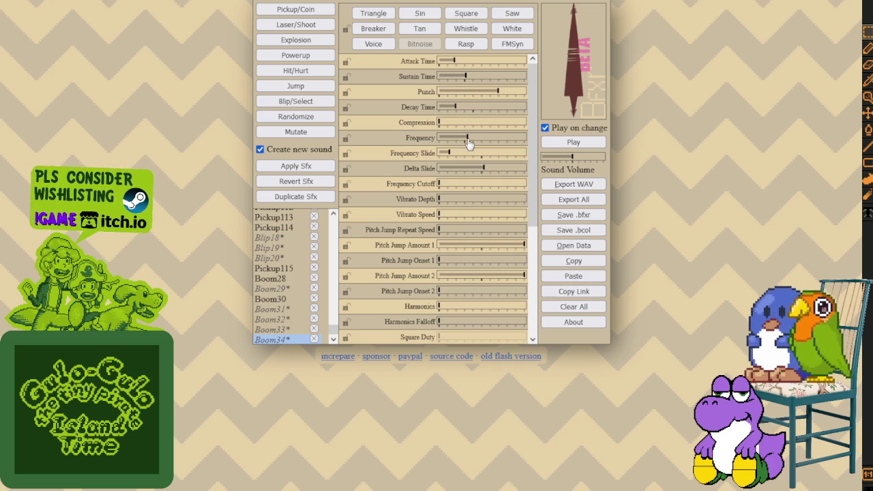
{"action": "mouse_move", "coordinate": [477, 172]}
{"action": "left_mouse_down"}
{"action": "mouse_move", "coordinate": [464, 170]}
{"action": "mouse_move", "coordinate": [507, 170]}
{"action": "left_mouse_up"}
{"action": "left_click_drag", "start_coordinate": [465, 80], "coordinate": [458, 81]}
{"action": "left_click", "coordinate": [577, 142]}
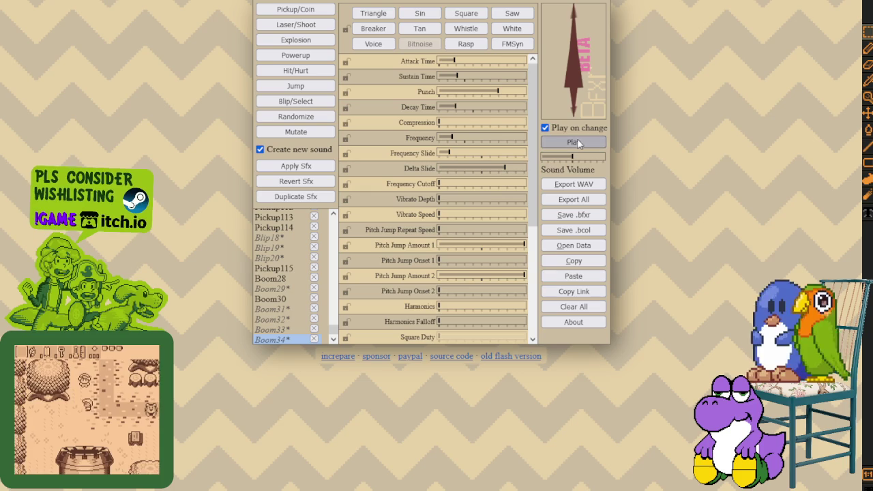
{"action": "left_click", "coordinate": [576, 142]}
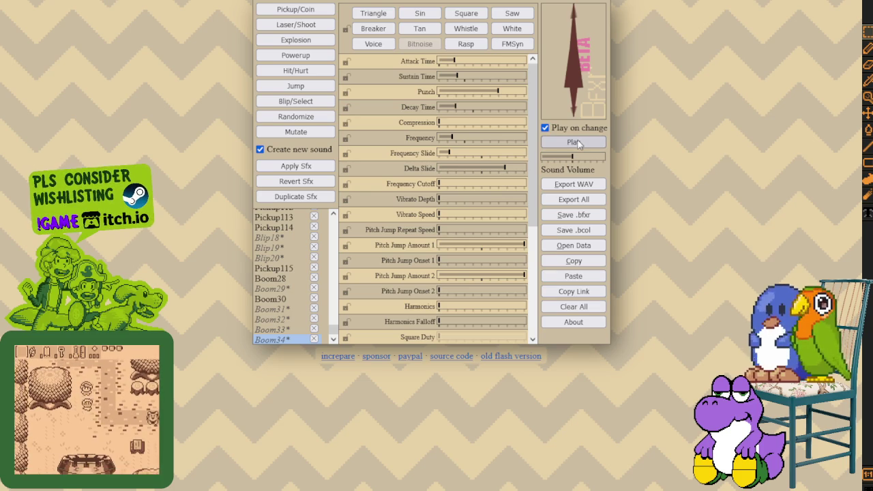
{"action": "left_click", "coordinate": [577, 143]}
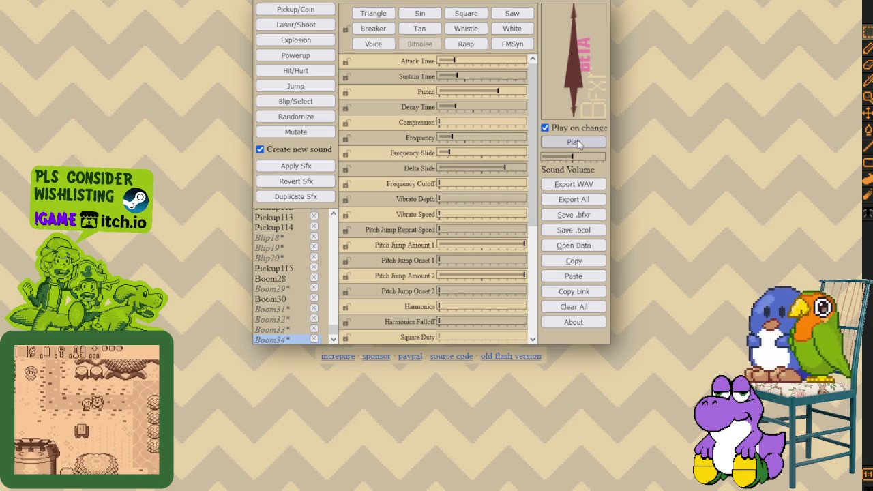
{"action": "left_click", "coordinate": [576, 143]}
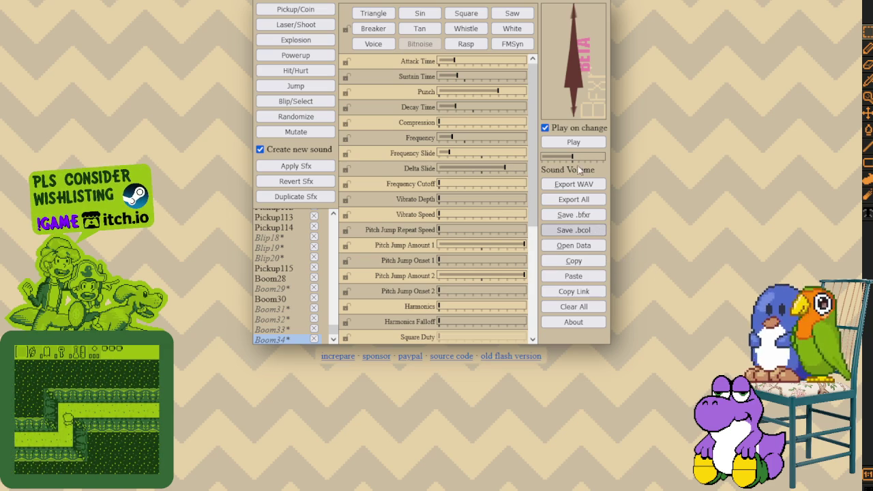
- Generate Boom35, audition it several times, then generate Boom36
{"action": "left_click", "coordinate": [574, 143]}
{"action": "left_click", "coordinate": [574, 143]}
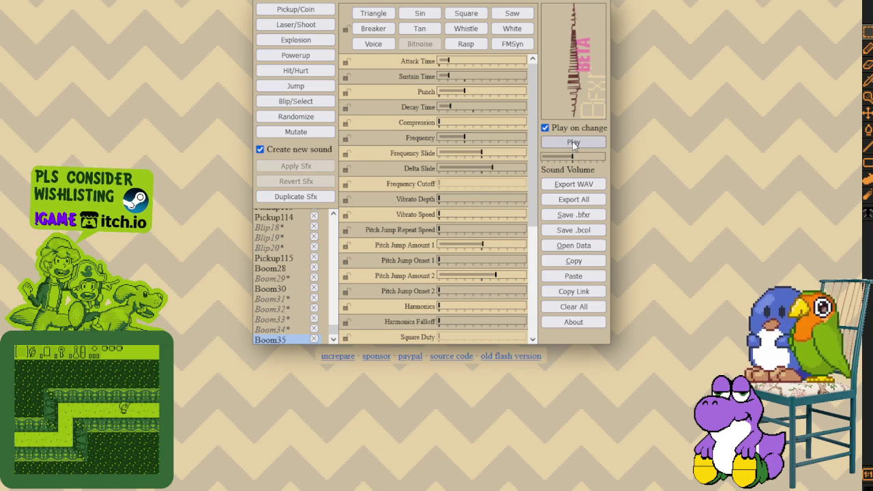
{"action": "left_click", "coordinate": [574, 143]}
{"action": "left_click", "coordinate": [573, 143]}
{"action": "left_click", "coordinate": [574, 143]}
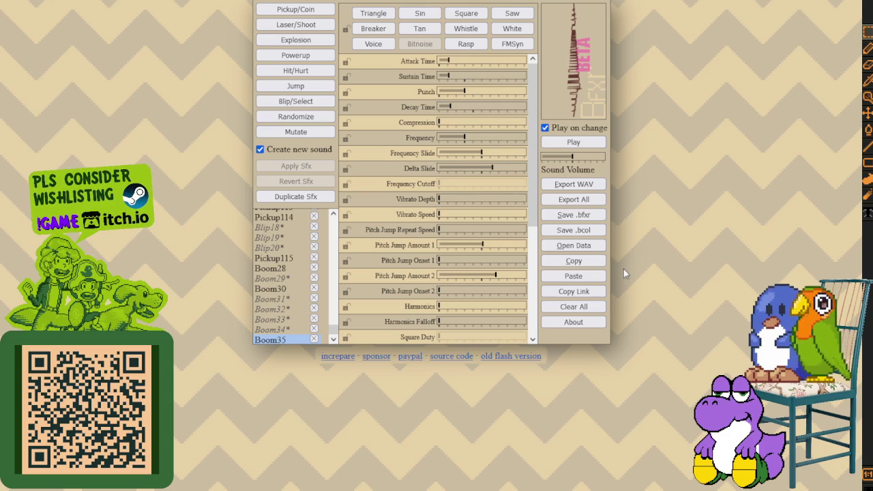
{"action": "left_click", "coordinate": [573, 276]}
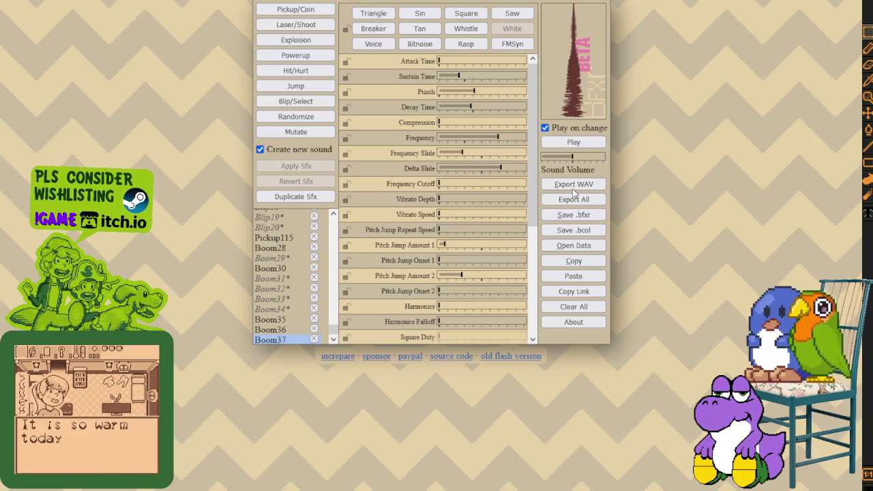
- Generate explosions Boom38 and Boom39, auditioning each several times
{"action": "left_click", "coordinate": [576, 144]}
{"action": "left_click", "coordinate": [576, 145]}
{"action": "left_click", "coordinate": [576, 144]}
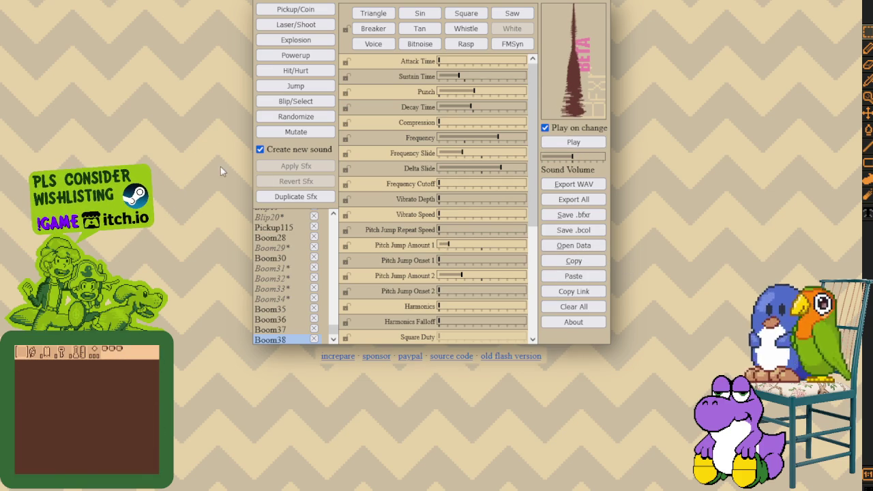
{"action": "left_click", "coordinate": [575, 144]}
{"action": "left_click", "coordinate": [584, 143]}
{"action": "left_click", "coordinate": [586, 144]}
{"action": "left_click", "coordinate": [586, 144]}
{"action": "left_click", "coordinate": [585, 144]}
{"action": "left_click", "coordinate": [585, 144]}
{"action": "left_click", "coordinate": [585, 144]}
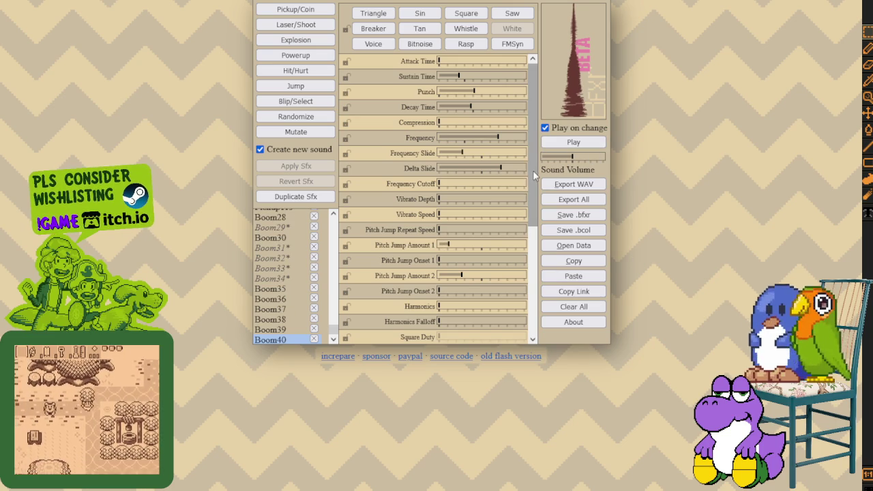
- Lower Boom40's low-pass cutoff and high-pass sweep, and raise Bit Crush Sweep to maximum
{"action": "left_click_drag", "start_coordinate": [534, 179], "coordinate": [531, 289]}
{"action": "left_click", "coordinate": [575, 144]}
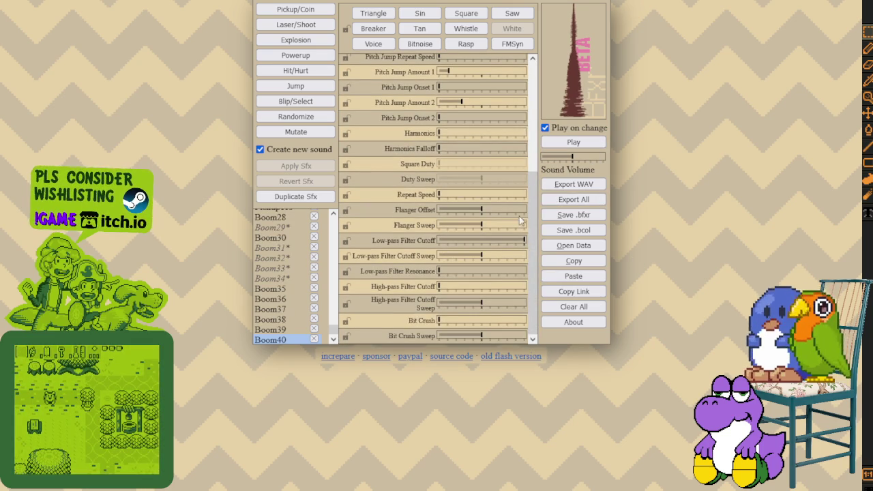
{"action": "mouse_move", "coordinate": [524, 244]}
{"action": "left_mouse_down"}
{"action": "mouse_move", "coordinate": [493, 244]}
{"action": "mouse_move", "coordinate": [510, 244]}
{"action": "left_mouse_up"}
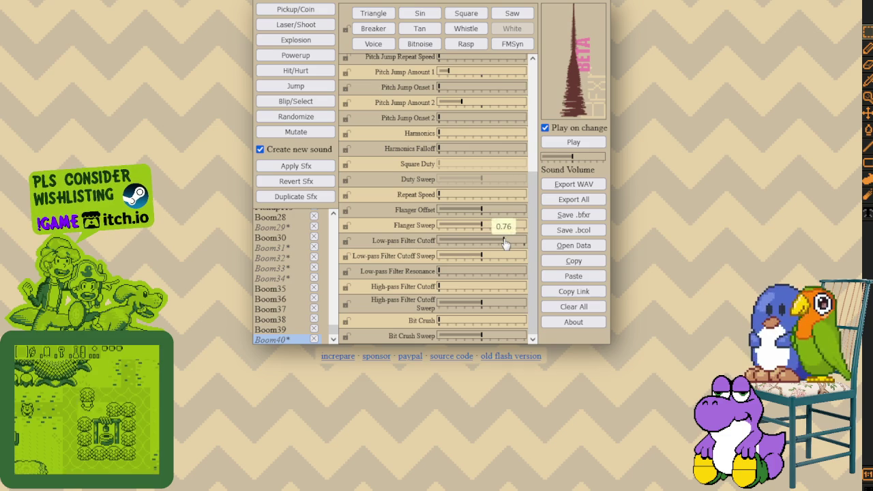
{"action": "mouse_move", "coordinate": [481, 309]}
{"action": "left_mouse_down"}
{"action": "mouse_move", "coordinate": [461, 309]}
{"action": "mouse_move", "coordinate": [477, 309]}
{"action": "left_mouse_up"}
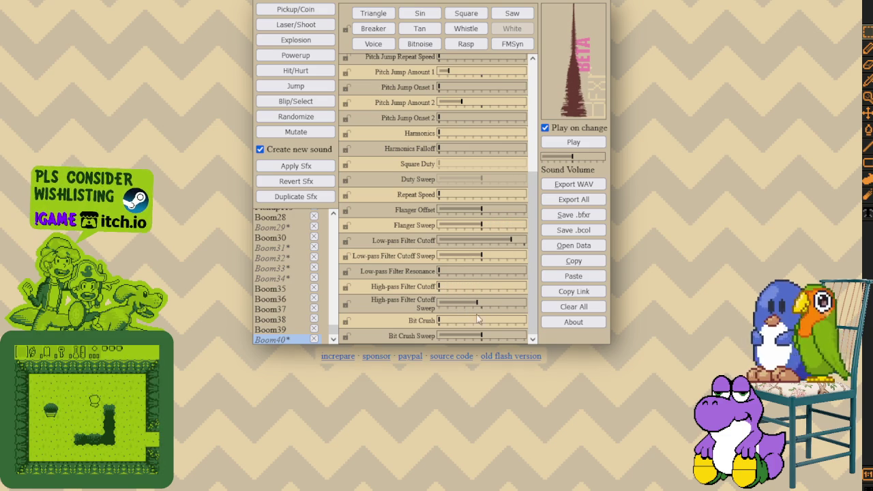
{"action": "left_click_drag", "start_coordinate": [457, 339], "coordinate": [524, 337]}
{"action": "left_click", "coordinate": [583, 147]}
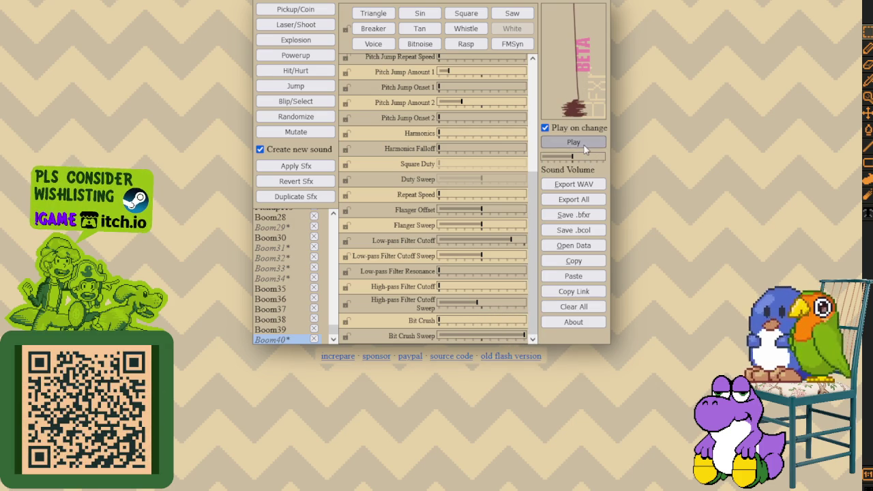
{"action": "left_click", "coordinate": [584, 150]}
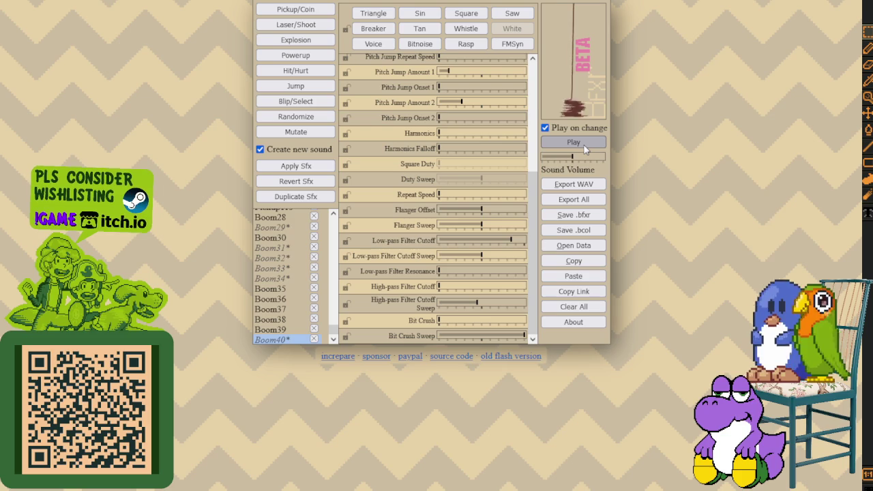
{"action": "left_click", "coordinate": [584, 149]}
{"action": "left_click", "coordinate": [584, 150]}
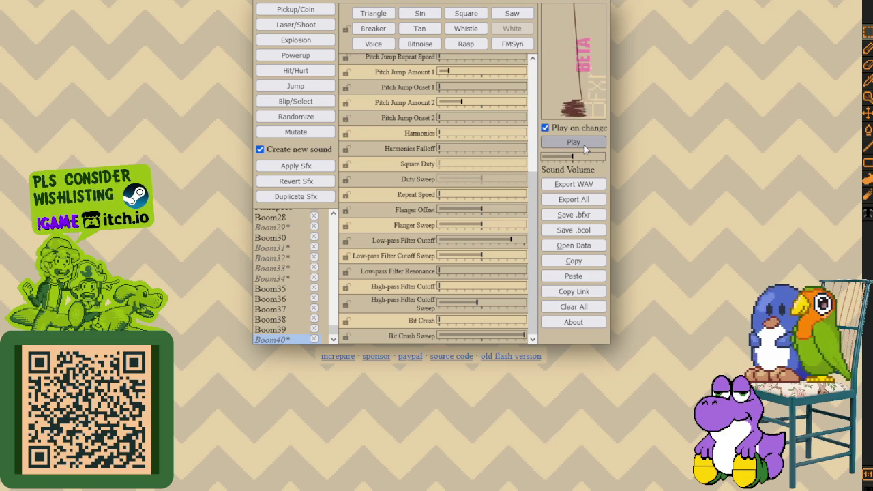
{"action": "left_click", "coordinate": [585, 150]}
{"action": "left_click", "coordinate": [585, 150]}
- Reduce Boom40's punch and shorten its decay time, listening after each change
{"action": "left_click", "coordinate": [584, 150]}
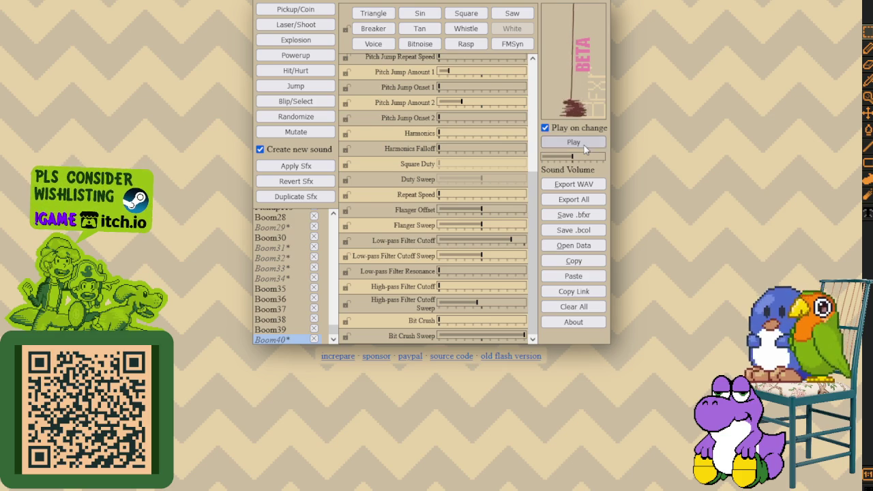
{"action": "scroll", "coordinate": [477, 156], "scroll_direction": "up", "scroll_amount": 5}
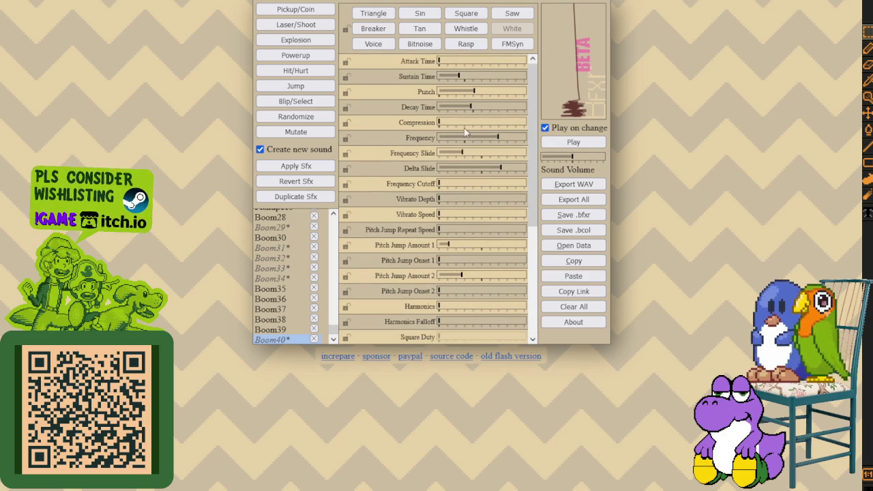
{"action": "left_click_drag", "start_coordinate": [468, 92], "coordinate": [460, 92]}
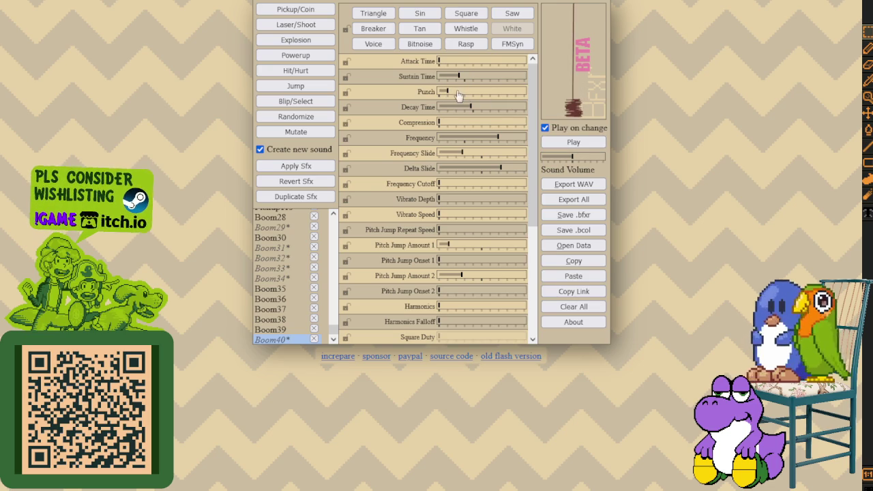
{"action": "left_click_drag", "start_coordinate": [460, 94], "coordinate": [462, 109]}
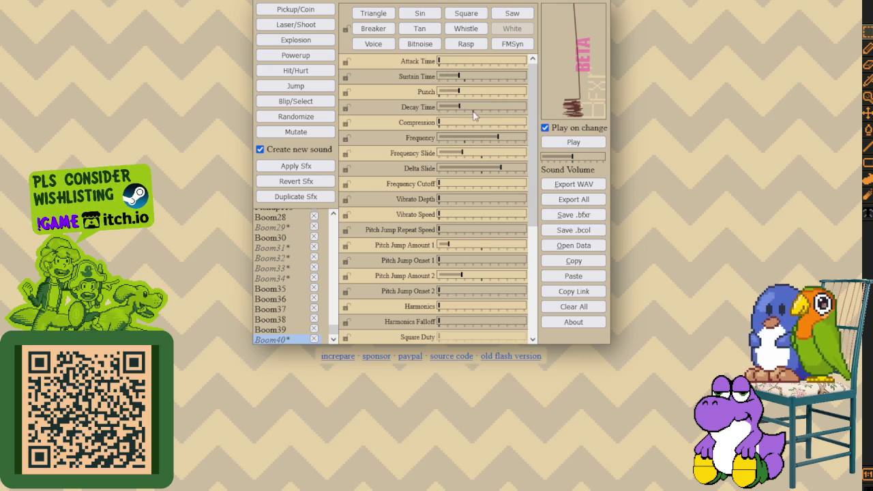
{"action": "left_click", "coordinate": [570, 142]}
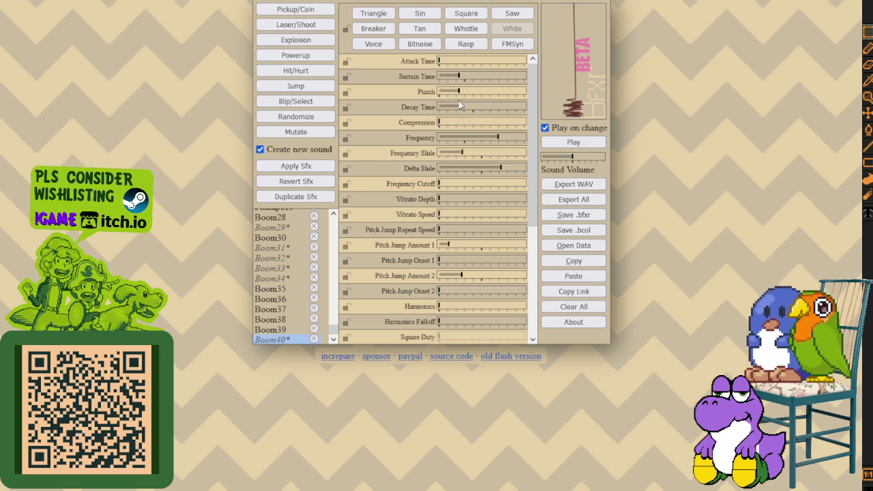
{"action": "left_click_drag", "start_coordinate": [460, 110], "coordinate": [452, 108]}
{"action": "left_click", "coordinate": [570, 142]}
{"action": "left_click_drag", "start_coordinate": [463, 109], "coordinate": [461, 109]}
{"action": "left_click", "coordinate": [564, 142]}
{"action": "left_click", "coordinate": [558, 143]}
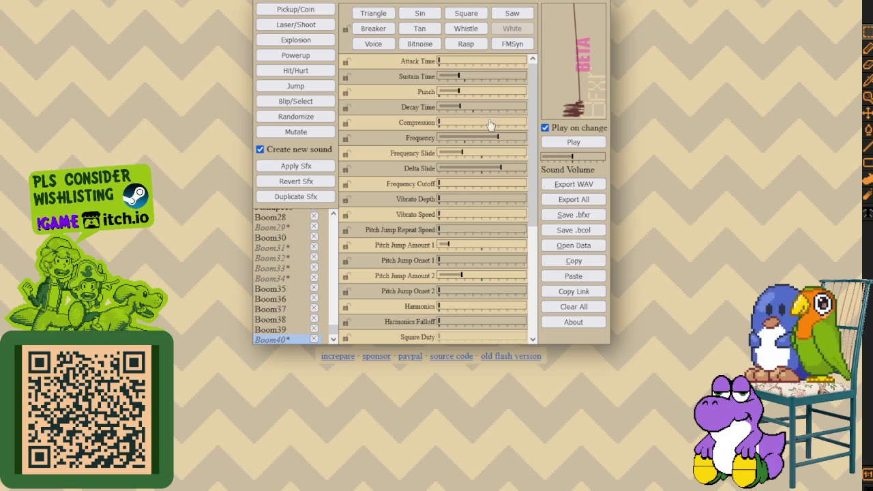
- Fine-tune Boom40's decay time by ear, then save it as a .bfxr file
{"action": "left_click_drag", "start_coordinate": [462, 111], "coordinate": [457, 110]}
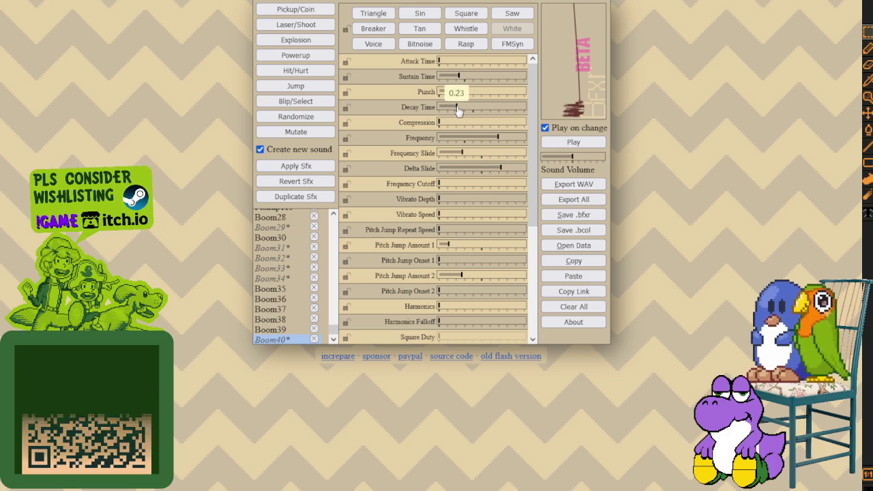
{"action": "left_click", "coordinate": [581, 143]}
{"action": "left_click", "coordinate": [581, 142]}
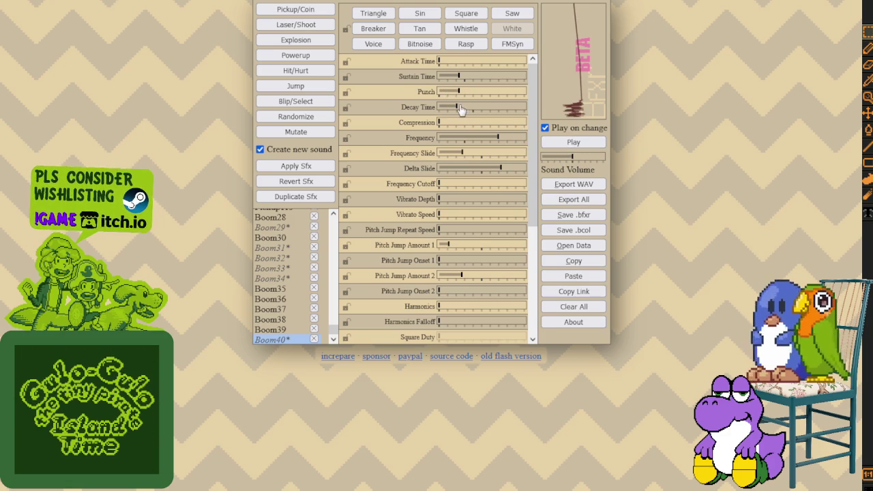
{"action": "left_click_drag", "start_coordinate": [462, 111], "coordinate": [462, 110]}
{"action": "left_click", "coordinate": [560, 142]}
{"action": "left_click", "coordinate": [563, 142]}
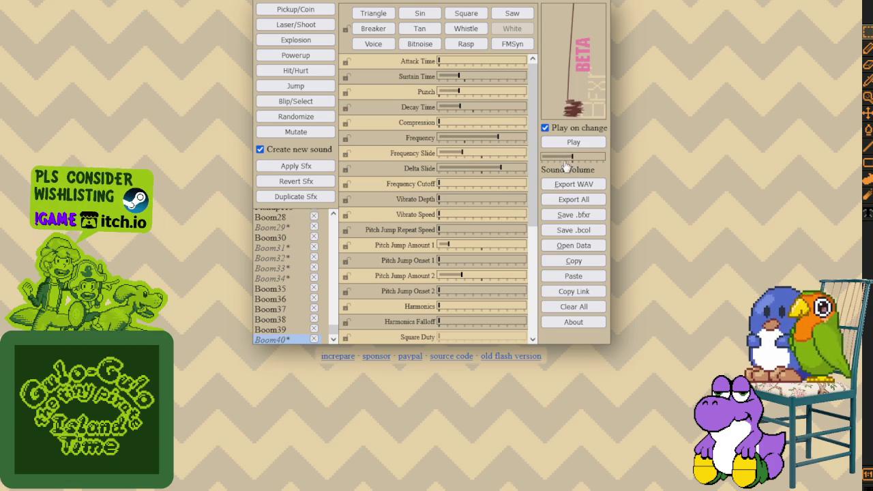
{"action": "left_click", "coordinate": [567, 214]}
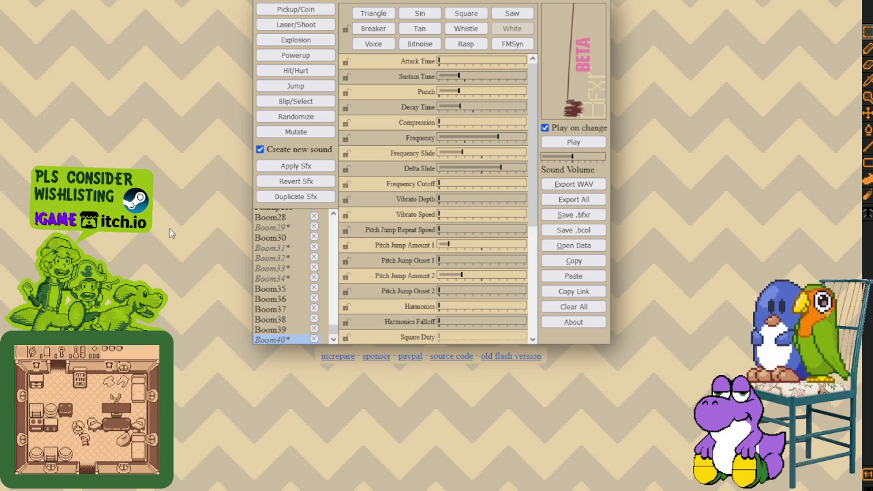
- Generate a new explosion, Boom41, and play it a few times
{"action": "left_click", "coordinate": [573, 142]}
{"action": "left_click", "coordinate": [577, 149]}
{"action": "left_click", "coordinate": [577, 149]}
{"action": "left_click", "coordinate": [577, 148]}
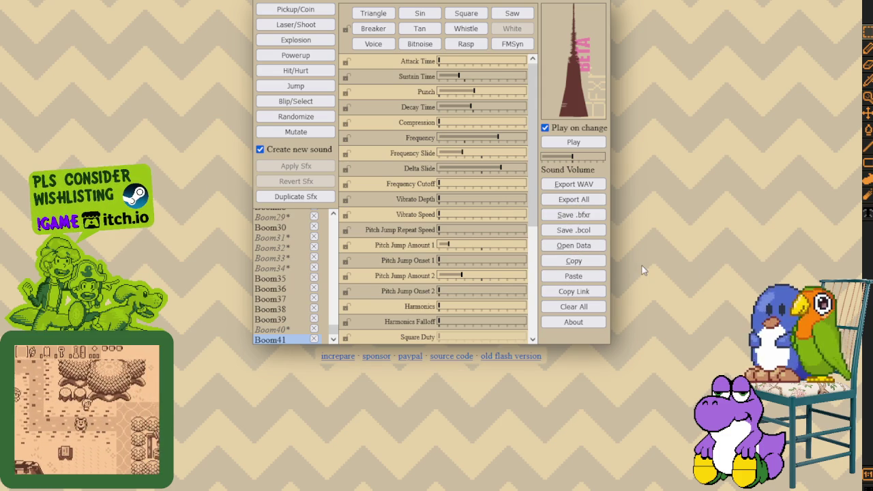
- Generate Boom42, lower its Pitch Jump Amount 2, and listen to it
{"action": "left_click", "coordinate": [295, 40]}
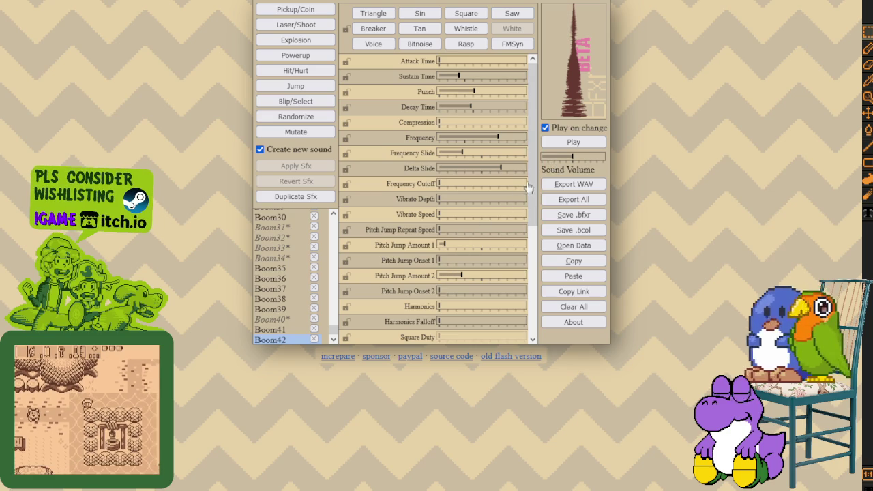
{"action": "mouse_move", "coordinate": [454, 273]}
{"action": "left_mouse_down"}
{"action": "mouse_move", "coordinate": [472, 275]}
{"action": "mouse_move", "coordinate": [457, 277]}
{"action": "left_mouse_up"}
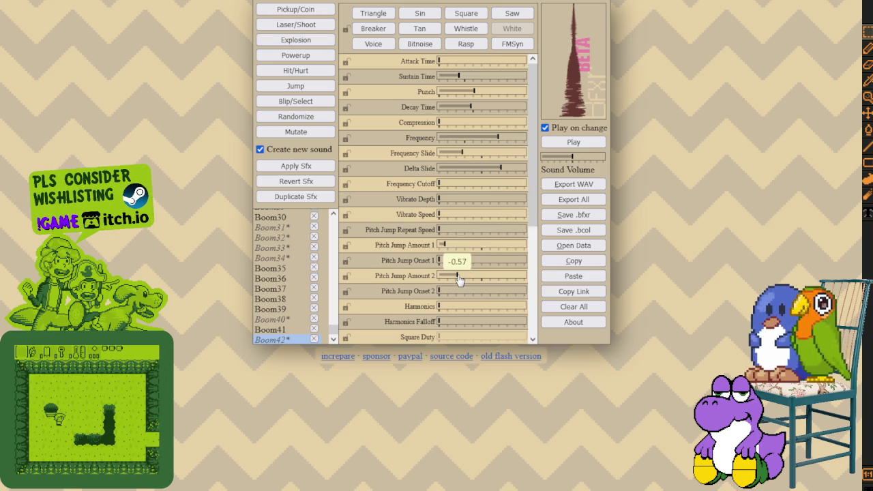
{"action": "left_click", "coordinate": [577, 142]}
{"action": "left_click", "coordinate": [577, 141]}
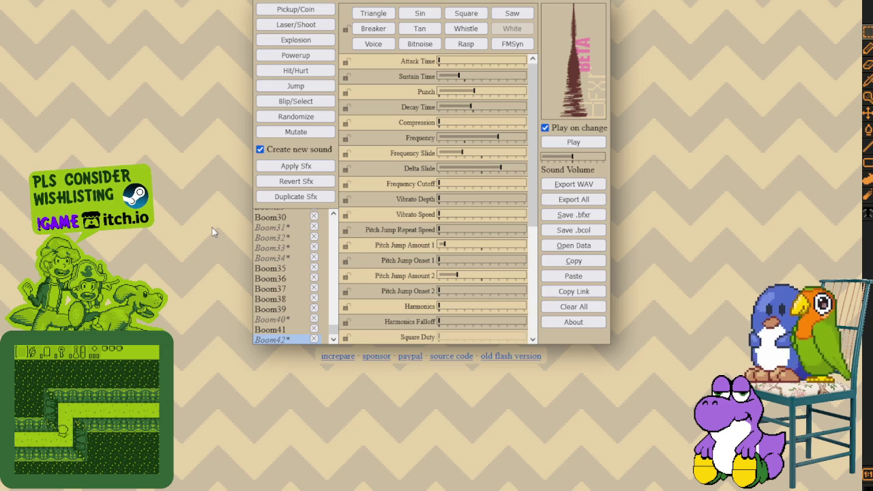
- Generate Boom43 and audition it three times
{"action": "left_click", "coordinate": [588, 276]}
{"action": "left_click", "coordinate": [576, 142]}
{"action": "left_click", "coordinate": [579, 143]}
{"action": "left_click", "coordinate": [582, 147]}
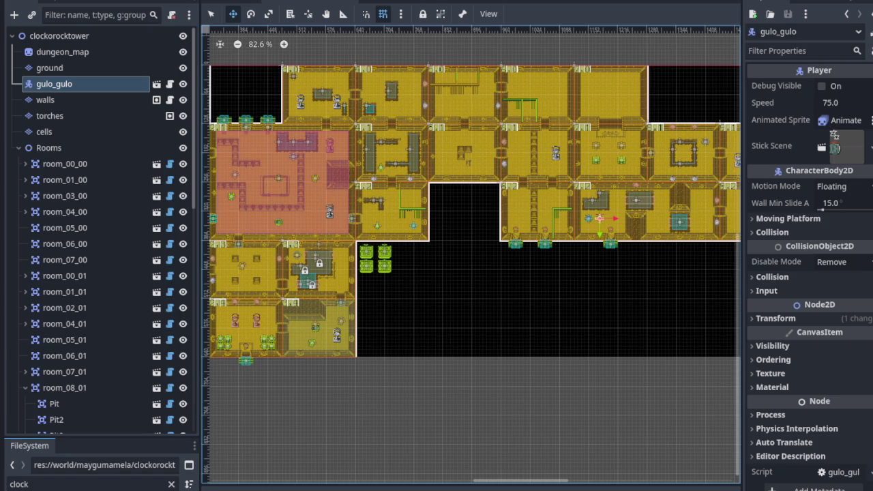
- Zoom out, pan to the lower rooms, and zoom in on room_01_03 at map cell 1,3
{"action": "scroll", "coordinate": [306, 304], "scroll_direction": "down", "scroll_amount": 3}
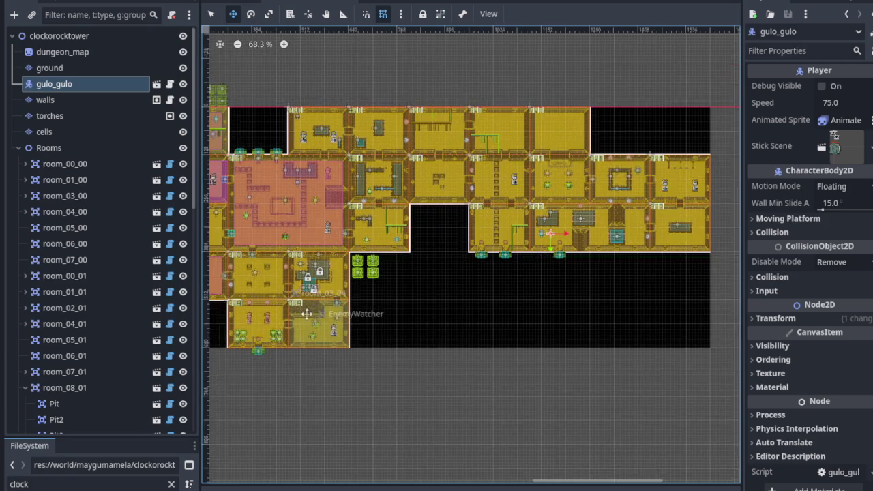
{"action": "scroll", "coordinate": [305, 301], "scroll_direction": "up", "scroll_amount": 7}
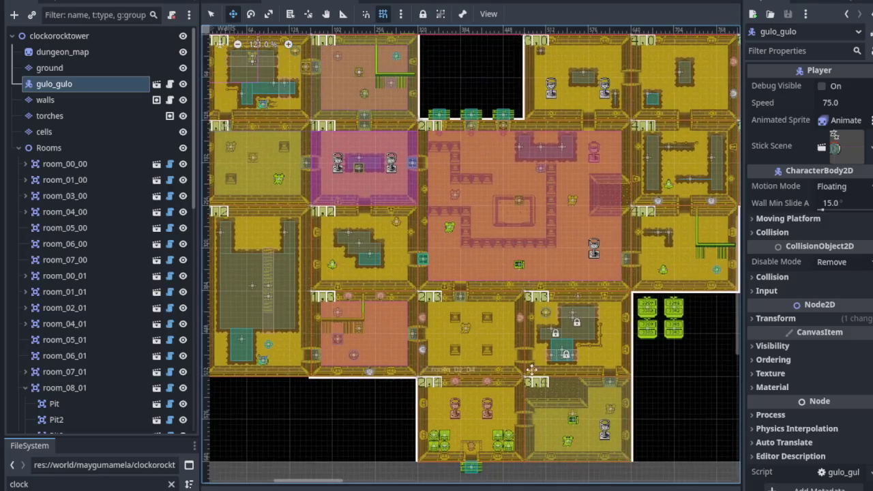
{"action": "mouse_move", "coordinate": [531, 369]}
{"action": "left_mouse_down"}
{"action": "mouse_move", "coordinate": [417, 326]}
{"action": "mouse_move", "coordinate": [440, 332]}
{"action": "left_mouse_up"}
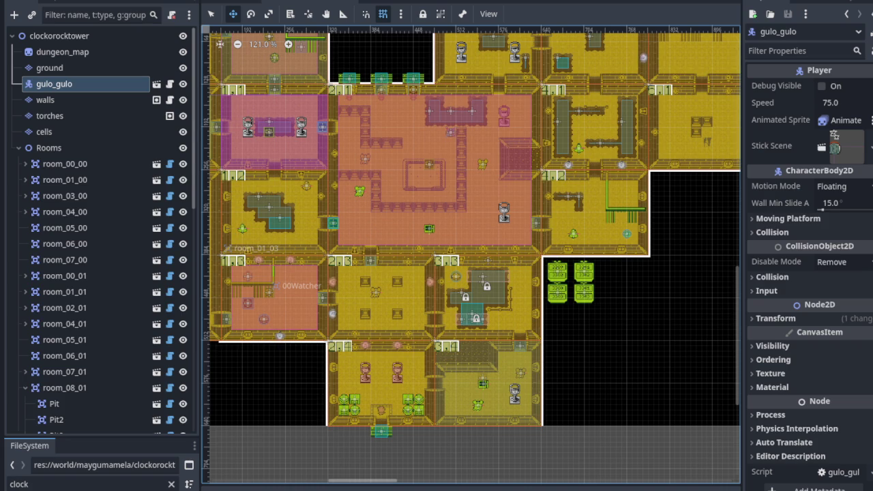
{"action": "scroll", "coordinate": [384, 268], "scroll_direction": "down", "scroll_amount": 4}
{"action": "scroll", "coordinate": [384, 268], "scroll_direction": "up", "scroll_amount": 5}
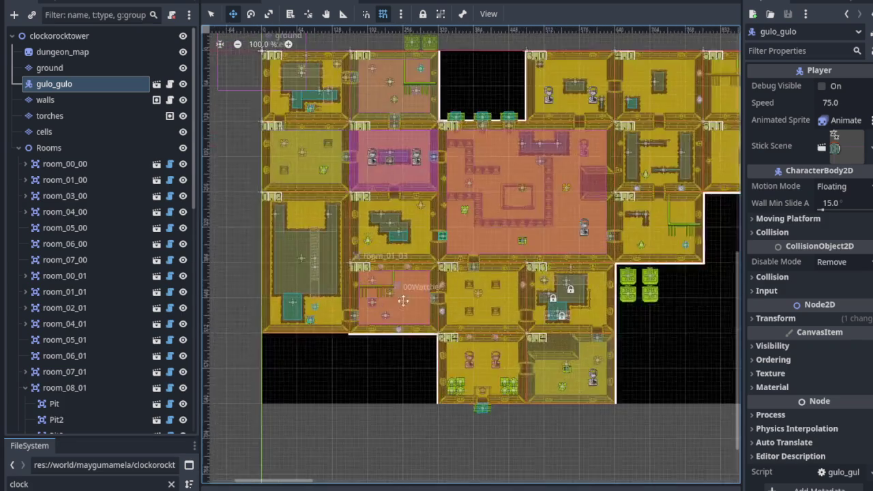
{"action": "scroll", "coordinate": [419, 318], "scroll_direction": "up", "scroll_amount": 5}
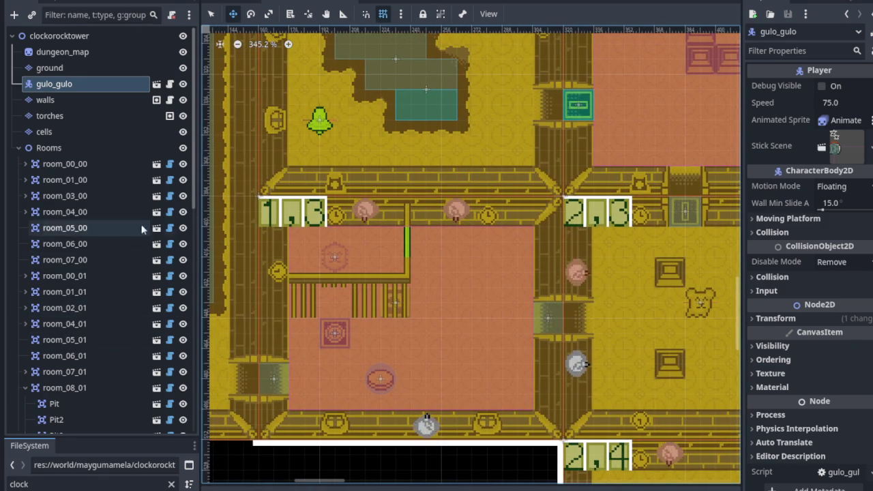
- Check the 00Watcher trigger, then move 01EnemySpawner to room_01_03's lower right
{"action": "left_click", "coordinate": [211, 14]}
{"action": "left_click", "coordinate": [413, 297]}
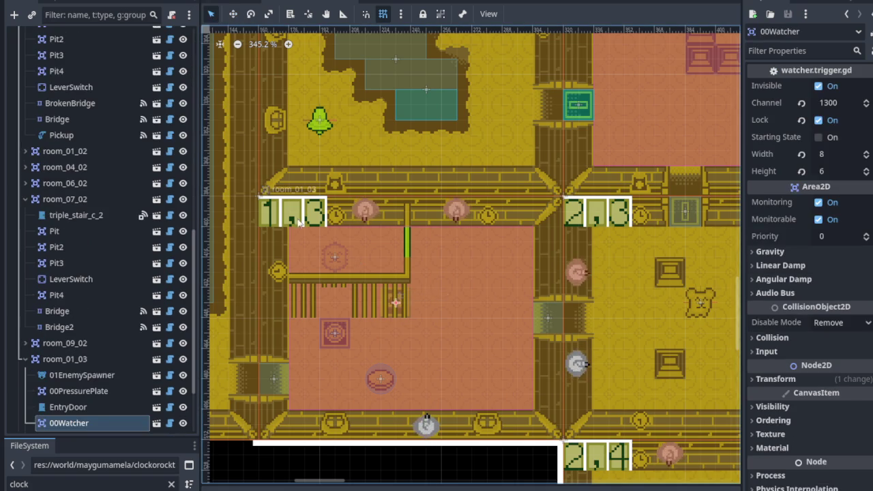
{"action": "scroll", "coordinate": [90, 407], "scroll_direction": "up", "scroll_amount": 2}
{"action": "scroll", "coordinate": [245, 308], "scroll_direction": "up", "scroll_amount": 1}
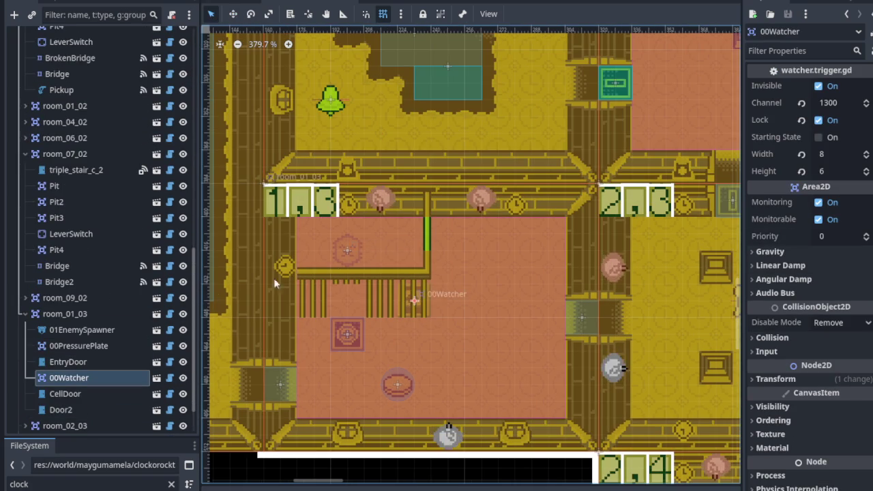
{"action": "left_click", "coordinate": [90, 330]}
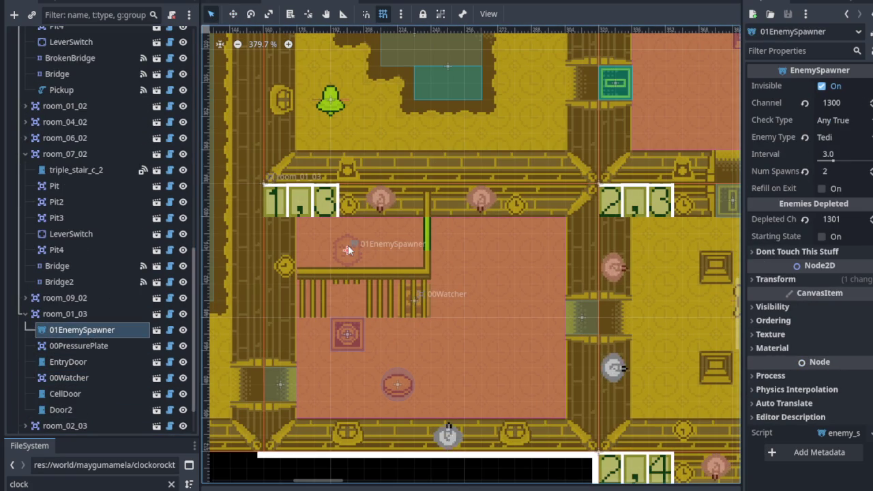
{"action": "key", "text": "w"}
{"action": "left_click_drag", "start_coordinate": [369, 254], "coordinate": [520, 371]}
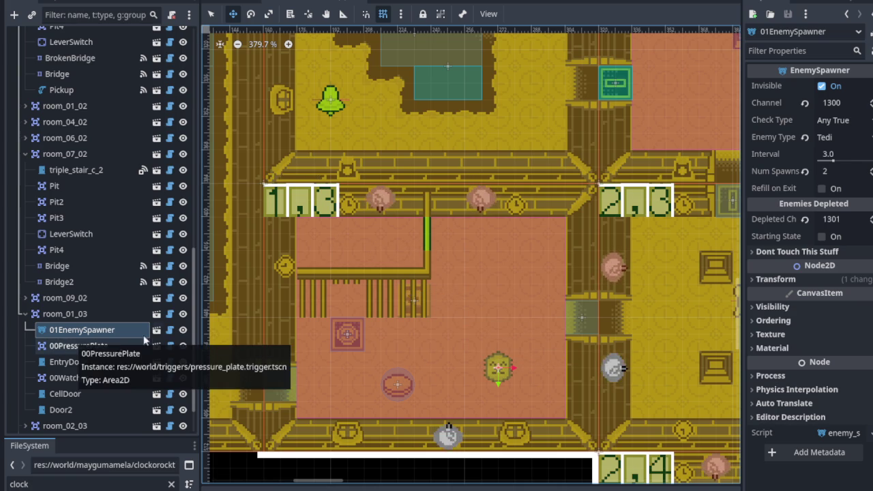
- Move the CellDoor up onto the grate and 00PressurePlate into the top enclosure
{"action": "left_click", "coordinate": [76, 395]}
{"action": "left_click_drag", "start_coordinate": [347, 333], "coordinate": [347, 302]}
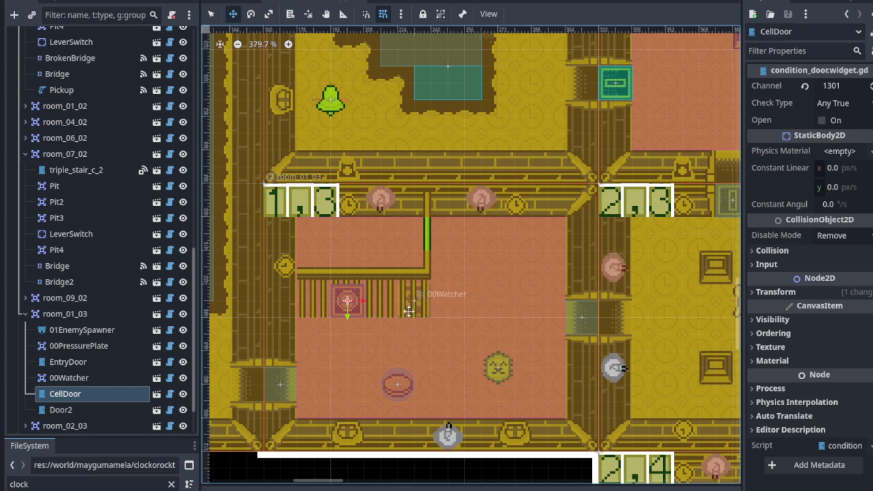
{"action": "left_click", "coordinate": [89, 348]}
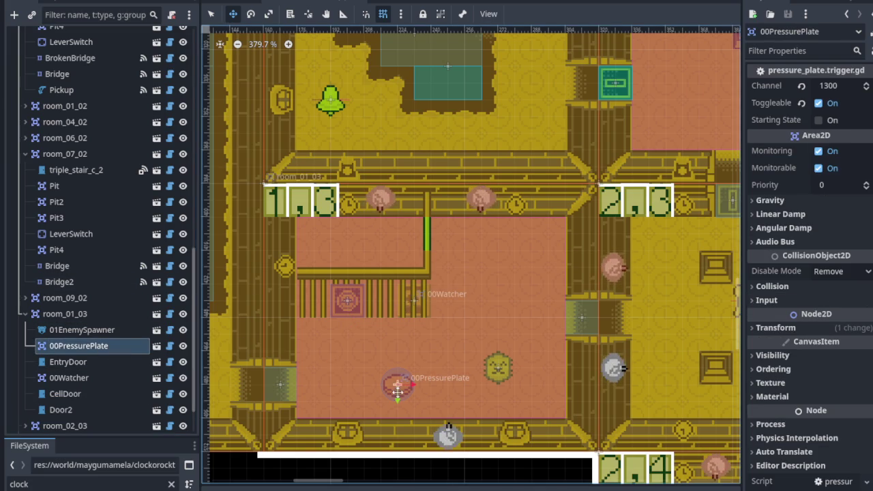
{"action": "left_click_drag", "start_coordinate": [398, 386], "coordinate": [400, 272]}
{"action": "left_click_drag", "start_coordinate": [400, 243], "coordinate": [400, 242]}
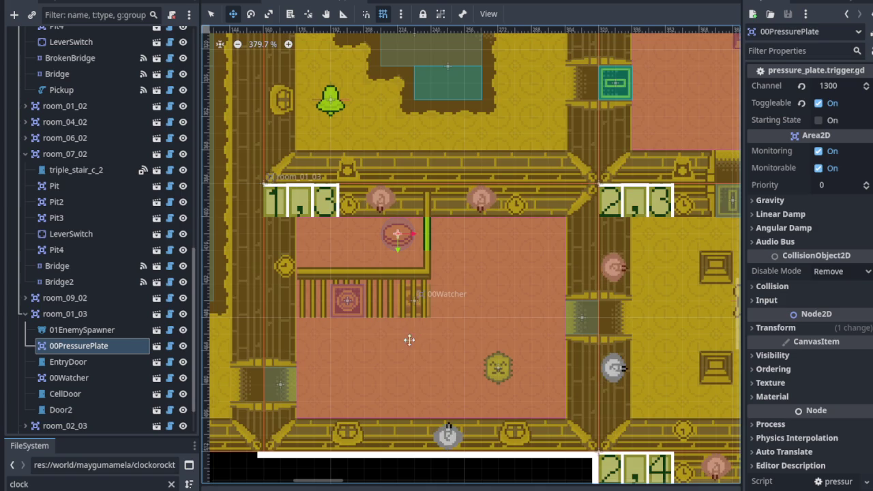
- Survey the level map, then collapse room_01_03's children in the Scene dock
{"action": "scroll", "coordinate": [414, 337], "scroll_direction": "down", "scroll_amount": 5}
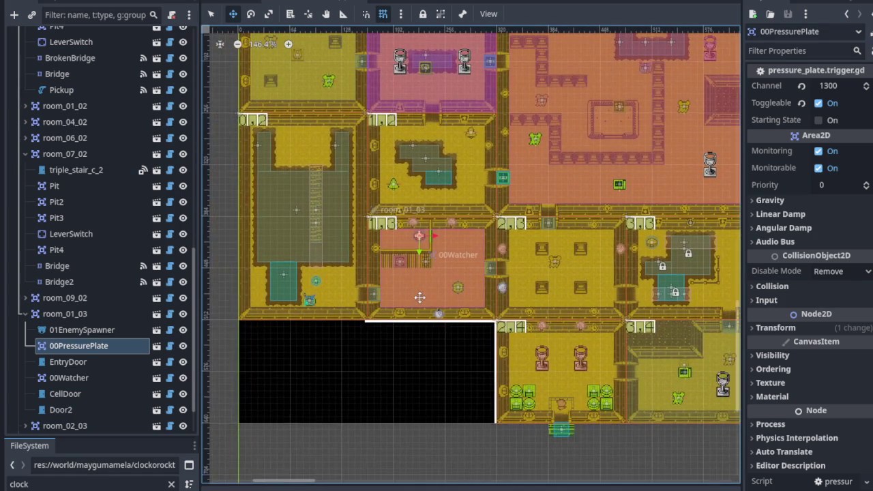
{"action": "scroll", "coordinate": [328, 292], "scroll_direction": "up", "scroll_amount": 4}
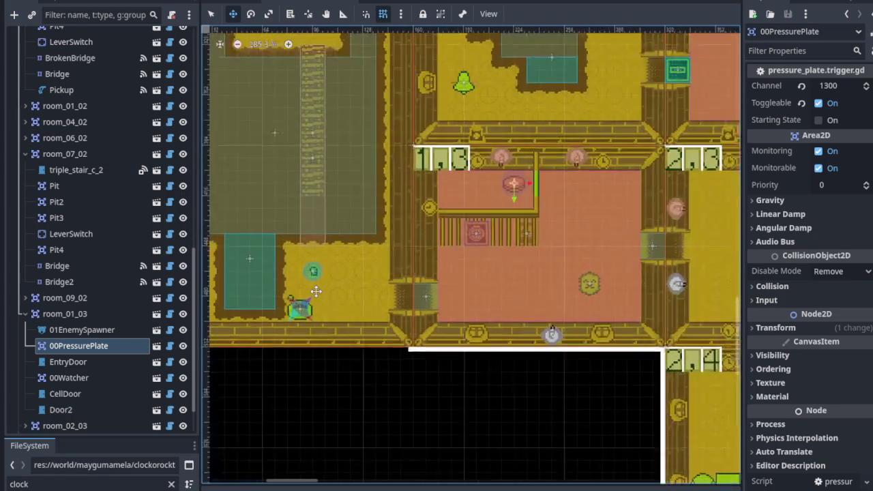
{"action": "scroll", "coordinate": [466, 268], "scroll_direction": "down", "scroll_amount": 3}
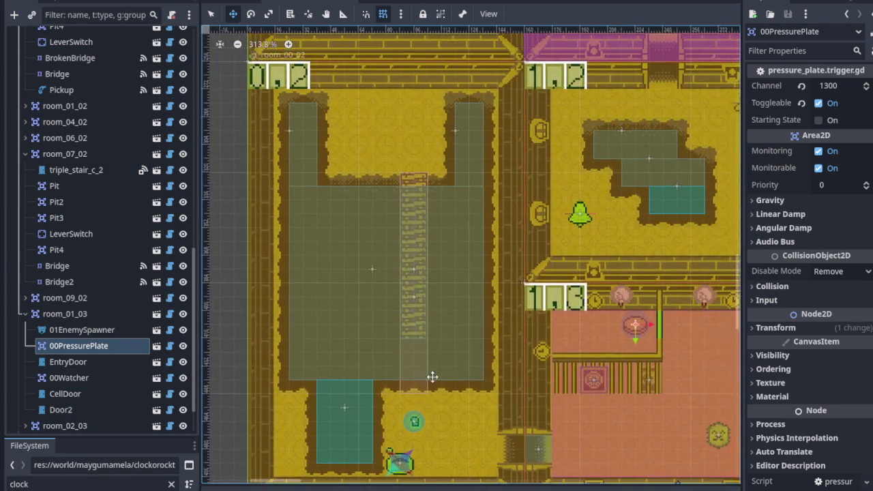
{"action": "scroll", "coordinate": [426, 244], "scroll_direction": "right", "scroll_amount": 3}
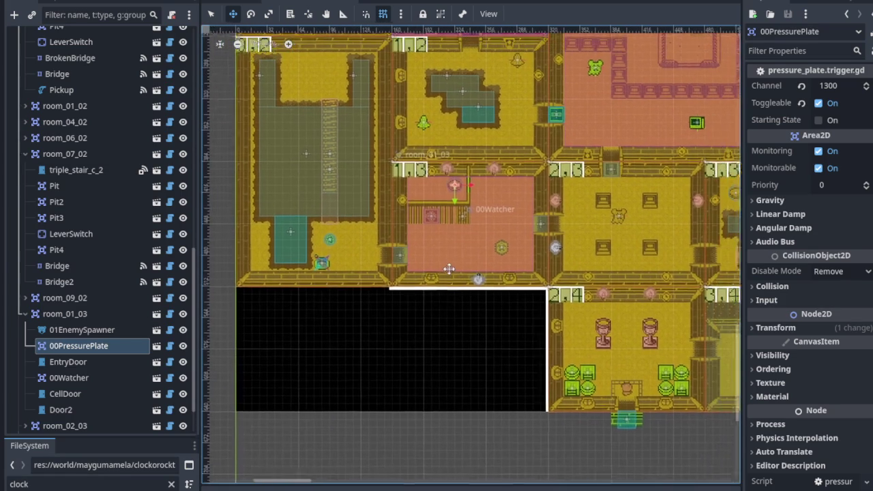
{"action": "scroll", "coordinate": [435, 283], "scroll_direction": "down", "scroll_amount": 2}
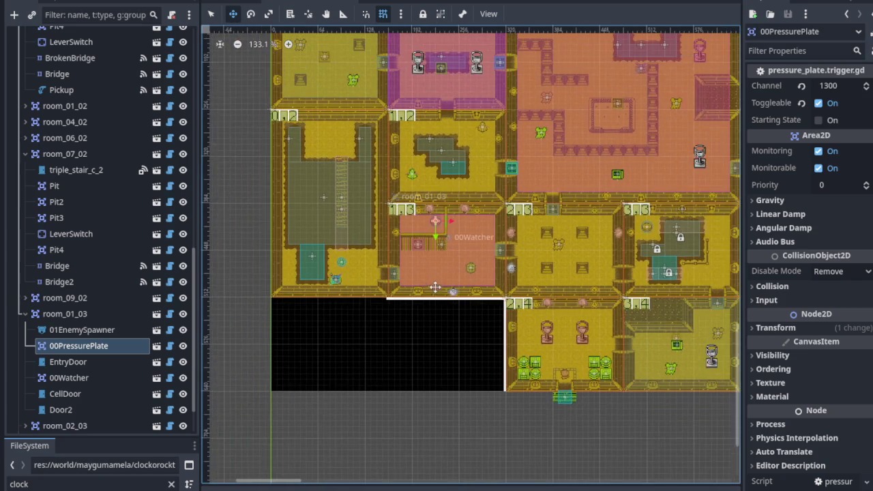
{"action": "scroll", "coordinate": [477, 290], "scroll_direction": "right", "scroll_amount": 3}
{"action": "scroll", "coordinate": [478, 290], "scroll_direction": "up", "scroll_amount": 1}
{"action": "scroll", "coordinate": [442, 297], "scroll_direction": "down", "scroll_amount": 2}
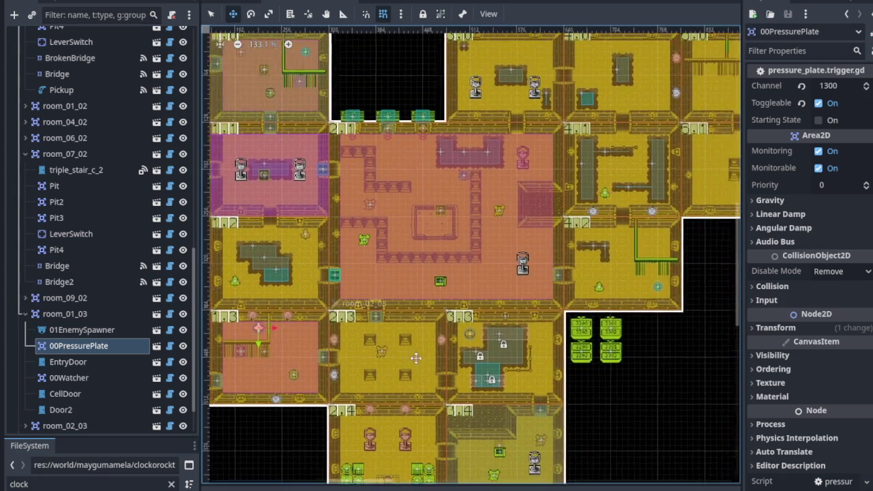
{"action": "scroll", "coordinate": [423, 314], "scroll_direction": "right", "scroll_amount": 3}
{"action": "scroll", "coordinate": [405, 328], "scroll_direction": "up", "scroll_amount": 1}
{"action": "scroll", "coordinate": [405, 328], "scroll_direction": "right", "scroll_amount": 1}
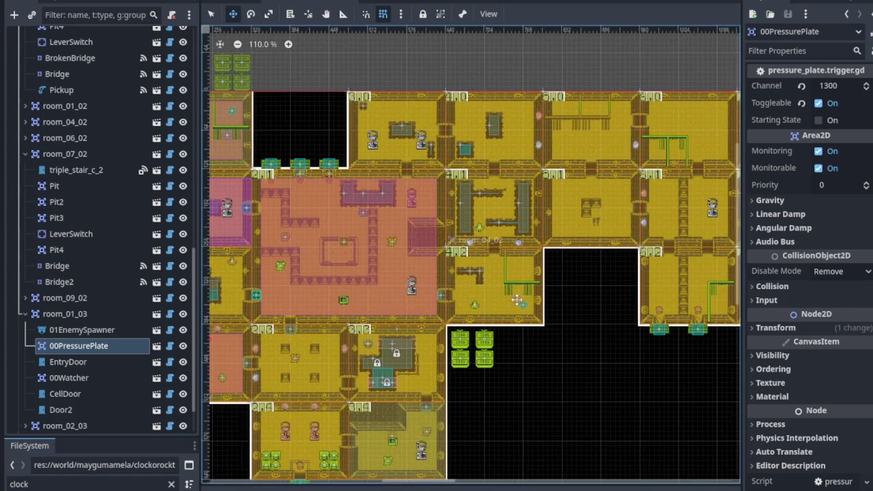
{"action": "scroll", "coordinate": [500, 287], "scroll_direction": "up", "scroll_amount": 8}
{"action": "scroll", "coordinate": [500, 287], "scroll_direction": "down", "scroll_amount": 9}
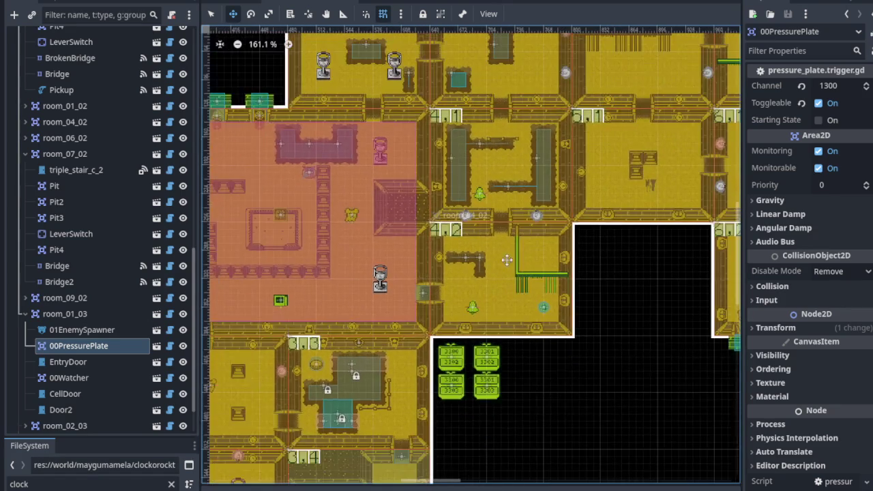
{"action": "scroll", "coordinate": [450, 354], "scroll_direction": "up", "scroll_amount": 4}
{"action": "scroll", "coordinate": [450, 354], "scroll_direction": "down", "scroll_amount": 1}
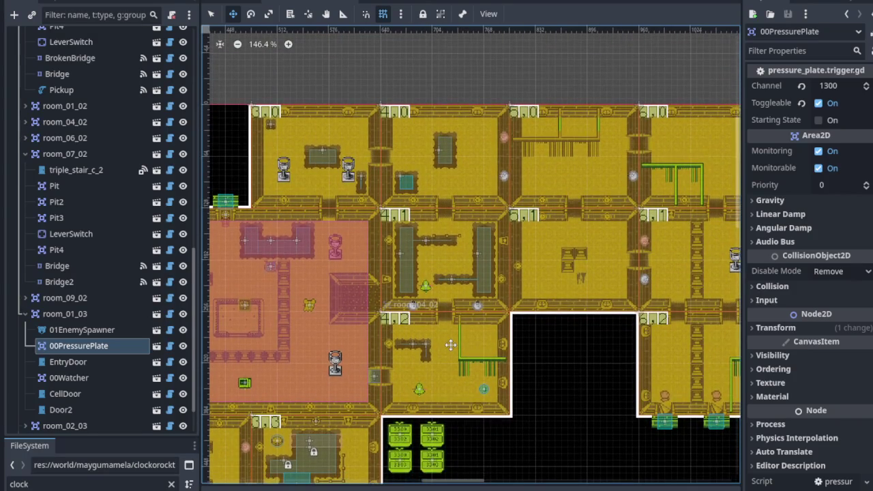
{"action": "scroll", "coordinate": [451, 346], "scroll_direction": "down", "scroll_amount": 5}
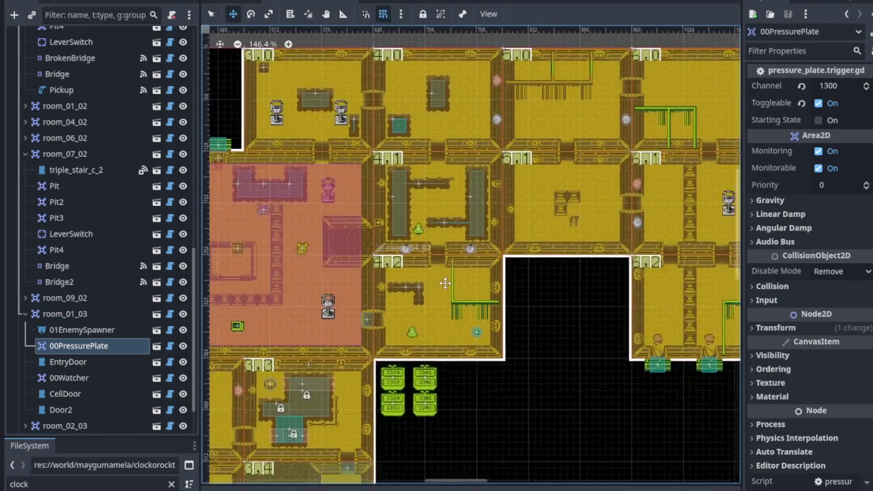
{"action": "scroll", "coordinate": [444, 288], "scroll_direction": "up", "scroll_amount": 9}
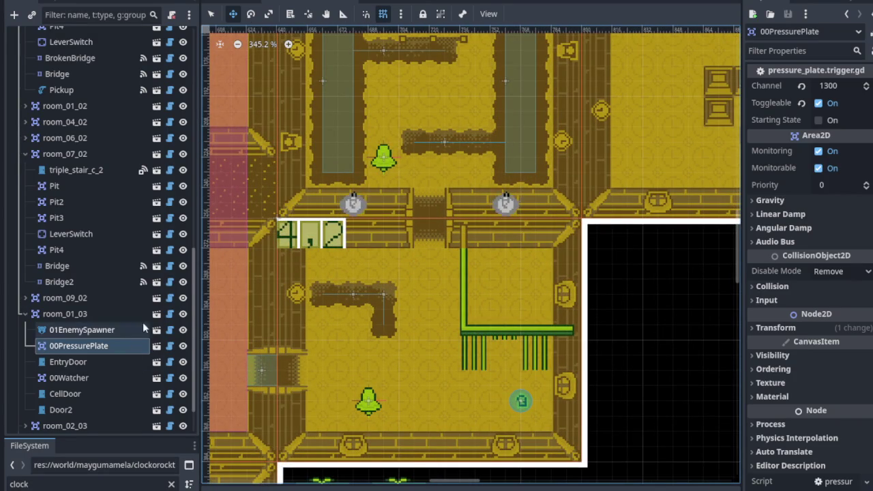
{"action": "left_click", "coordinate": [25, 314]}
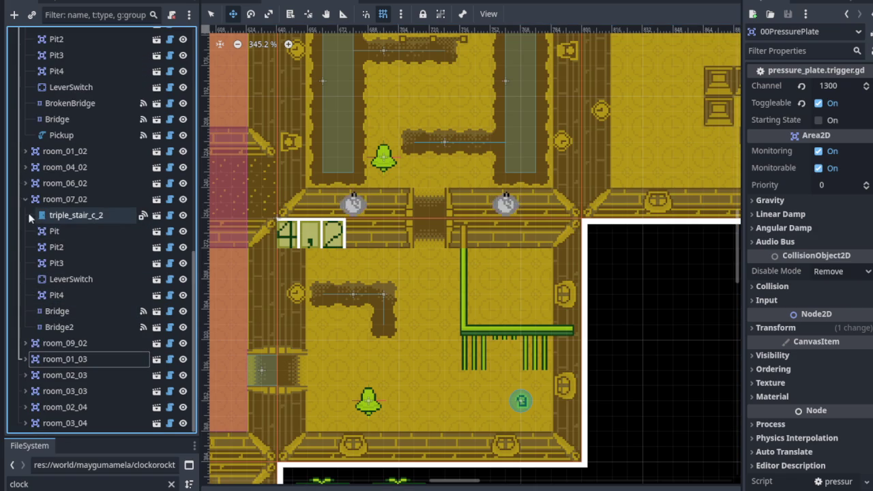
- Collapse room_00_02 and room_08_01 as well, then save the scene
{"action": "scroll", "coordinate": [26, 203], "scroll_direction": "up", "scroll_amount": 3}
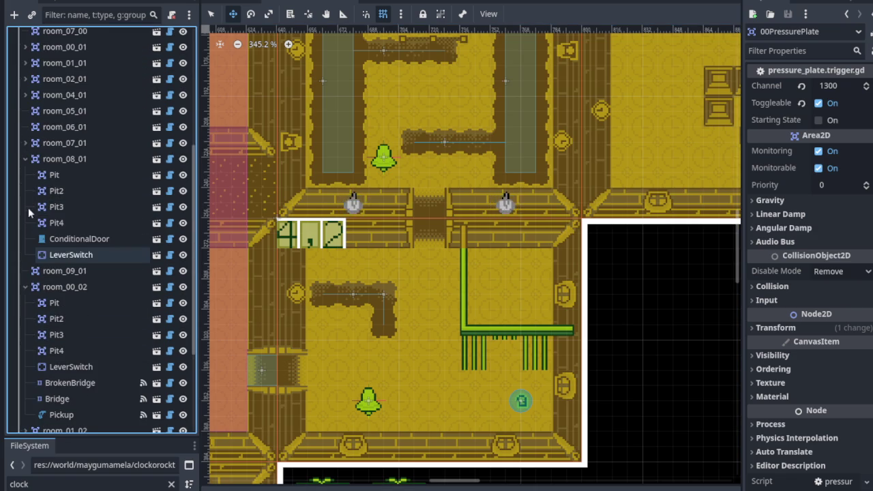
{"action": "left_click", "coordinate": [25, 286]}
{"action": "left_click", "coordinate": [25, 159]}
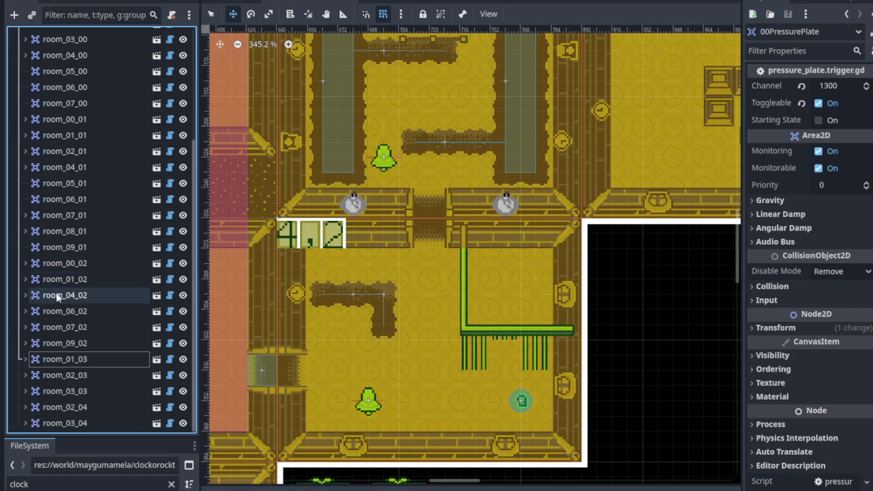
{"action": "key", "text": "ctrl+s"}
{"action": "left_click", "coordinate": [211, 13]}
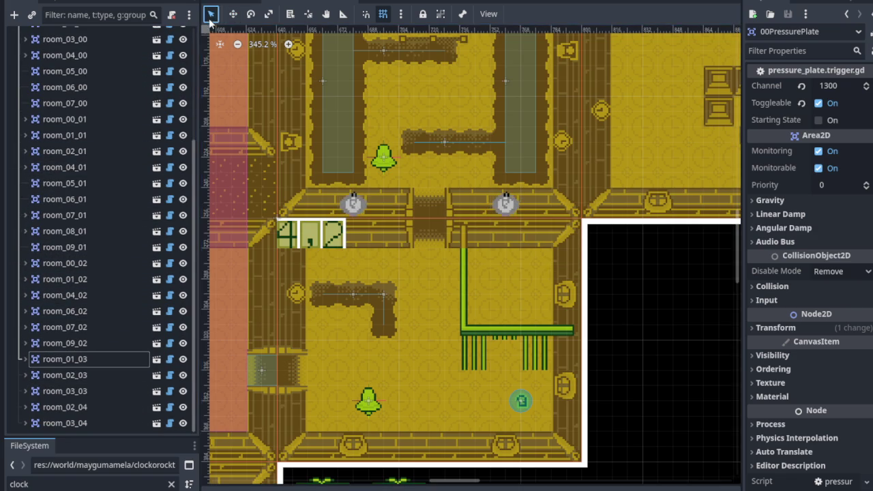
- Instance conditional_door.widget.tscn under room_04_02 and move it into the room's top doorway
{"action": "left_click", "coordinate": [318, 247]}
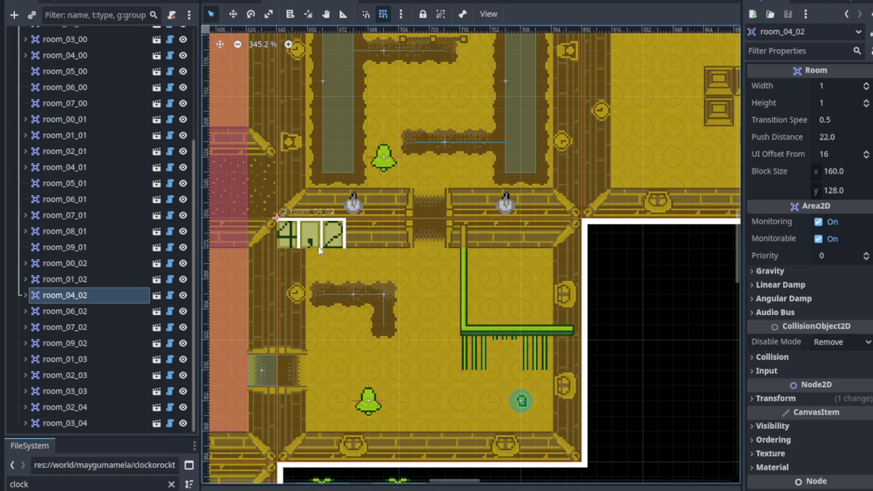
{"action": "left_click", "coordinate": [25, 295]}
{"action": "scroll", "coordinate": [453, 322], "scroll_direction": "up", "scroll_amount": 3}
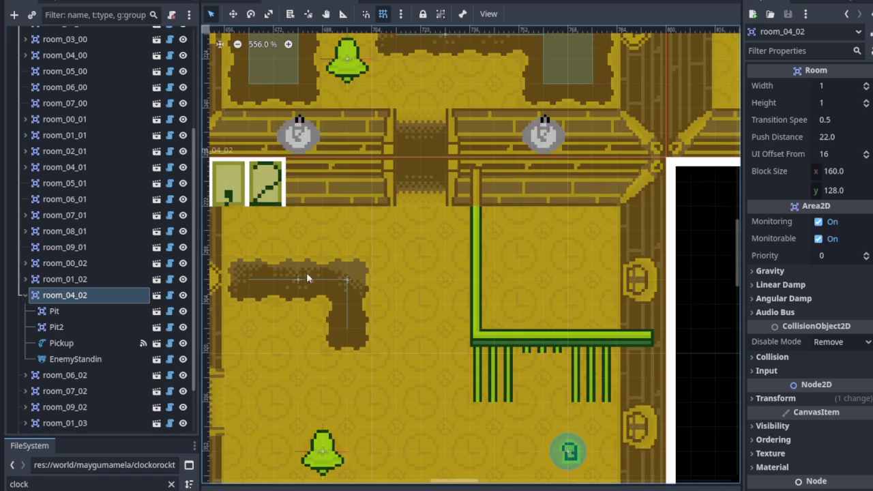
{"action": "right_click", "coordinate": [91, 294]}
{"action": "left_click", "coordinate": [157, 94]}
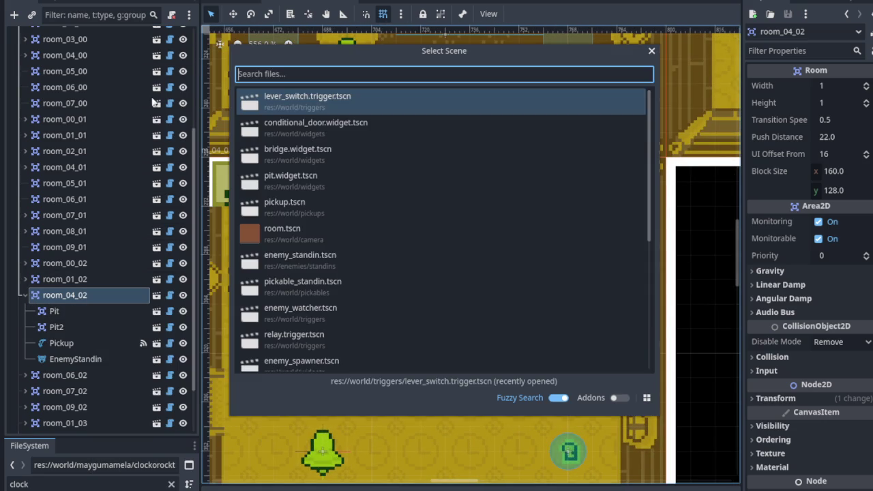
{"action": "double_click", "coordinate": [290, 126]}
{"action": "scroll", "coordinate": [341, 255], "scroll_direction": "down", "scroll_amount": 4}
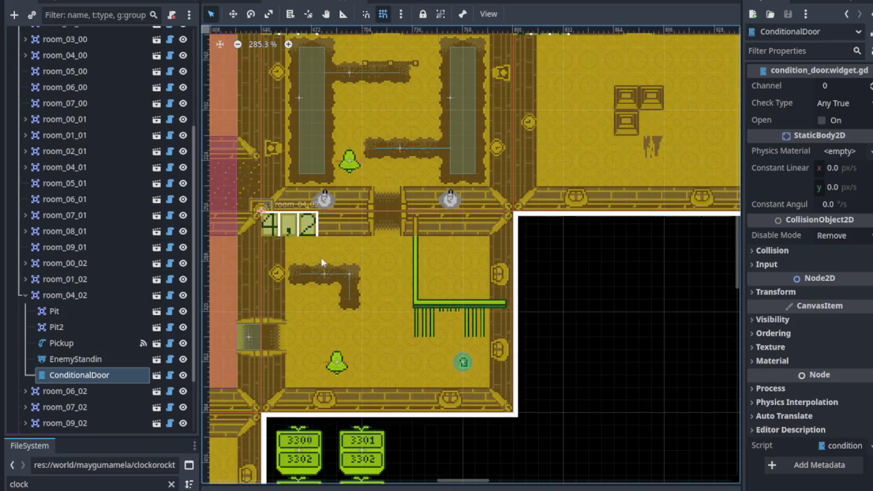
{"action": "scroll", "coordinate": [262, 208], "scroll_direction": "up", "scroll_amount": 2}
{"action": "scroll", "coordinate": [277, 195], "scroll_direction": "up", "scroll_amount": 3}
{"action": "key", "text": "w"}
{"action": "mouse_move", "coordinate": [255, 201]}
{"action": "left_mouse_down"}
{"action": "mouse_move", "coordinate": [486, 246]}
{"action": "mouse_move", "coordinate": [486, 225]}
{"action": "left_mouse_up"}
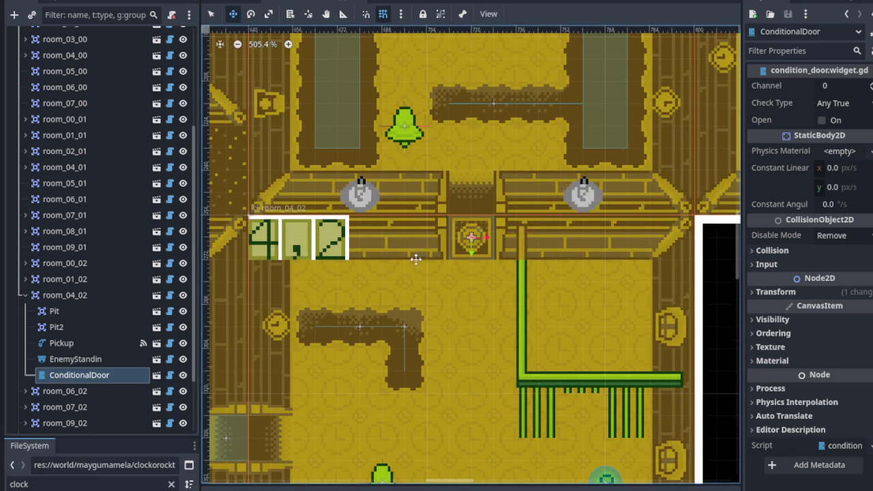
- Add a second conditional door at the left entrance, rotate it into place, and save
{"action": "scroll", "coordinate": [425, 250], "scroll_direction": "down", "scroll_amount": 4}
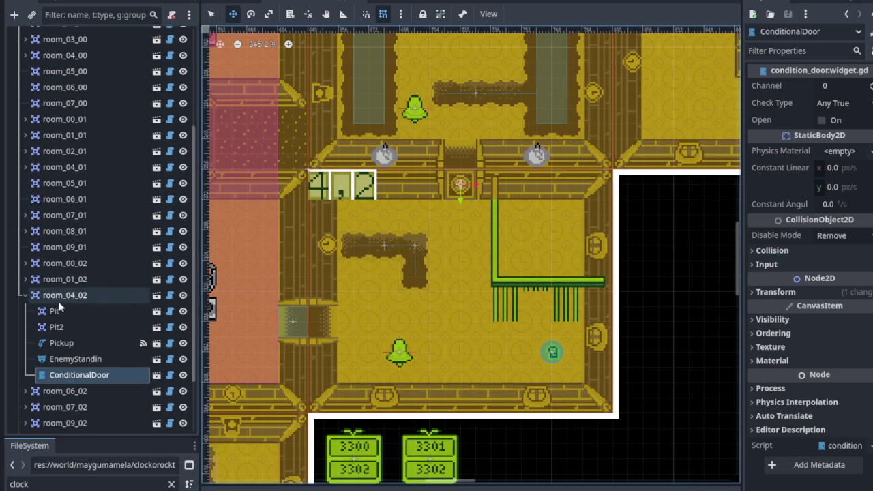
{"action": "right_click", "coordinate": [57, 295]}
{"action": "left_click", "coordinate": [120, 94]}
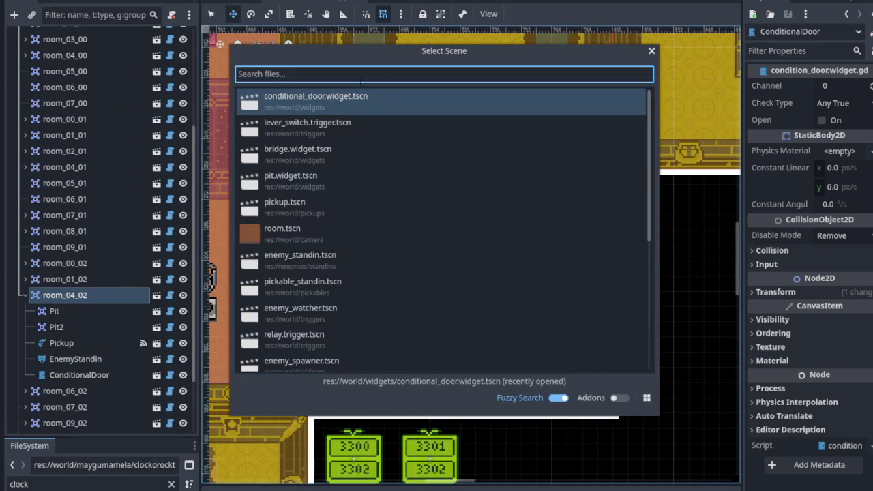
{"action": "double_click", "coordinate": [331, 101]}
{"action": "scroll", "coordinate": [310, 152], "scroll_direction": "up", "scroll_amount": 3}
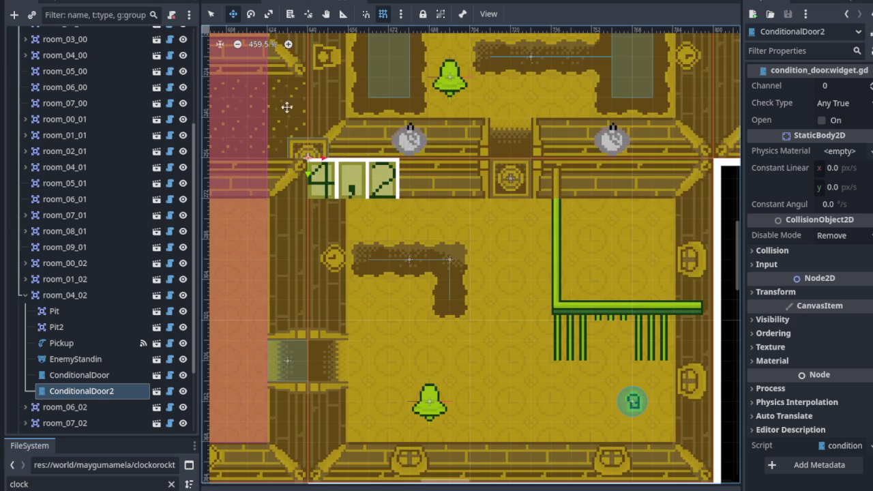
{"action": "mouse_move", "coordinate": [310, 151]}
{"action": "left_mouse_down"}
{"action": "mouse_move", "coordinate": [328, 360]}
{"action": "mouse_move", "coordinate": [338, 371]}
{"action": "mouse_move", "coordinate": [369, 332]}
{"action": "left_mouse_up"}
{"action": "left_click", "coordinate": [250, 14]}
{"action": "key", "text": "ctrl+s"}
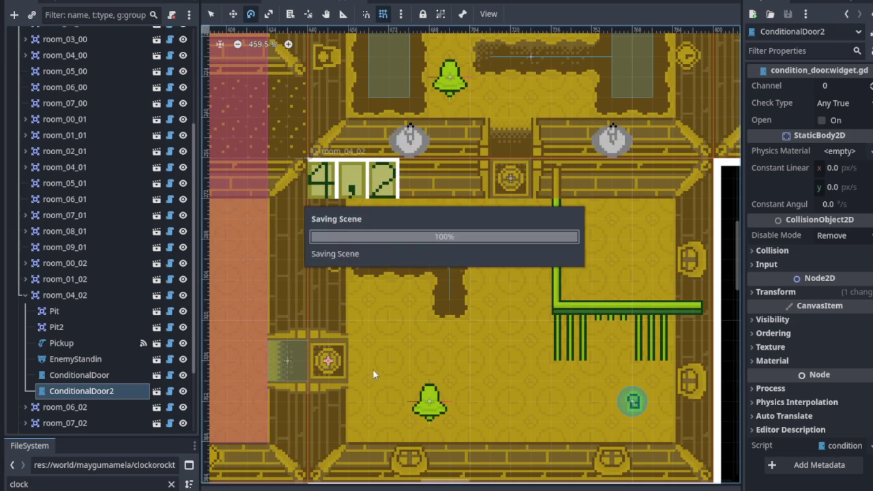
- Add a third conditional door and place it over the green cell bars
{"action": "scroll", "coordinate": [499, 342], "scroll_direction": "down", "scroll_amount": 2}
{"action": "left_click_drag", "start_coordinate": [521, 361], "coordinate": [477, 332]}
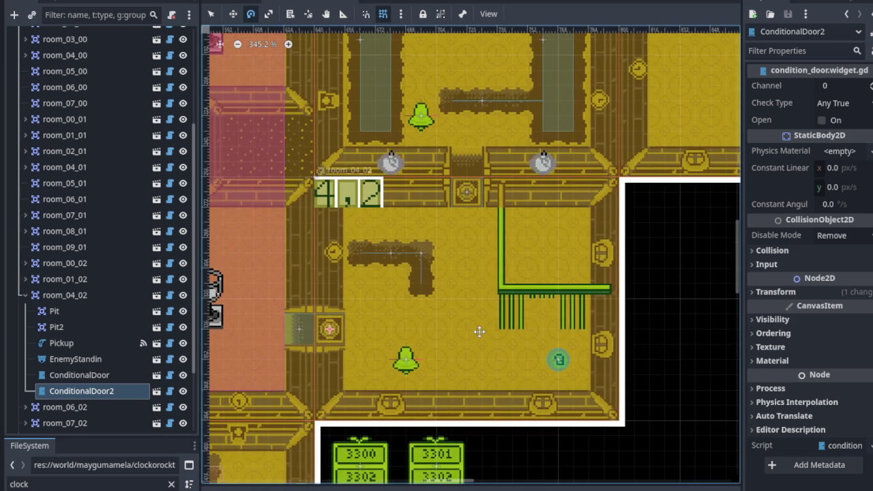
{"action": "right_click", "coordinate": [97, 299]}
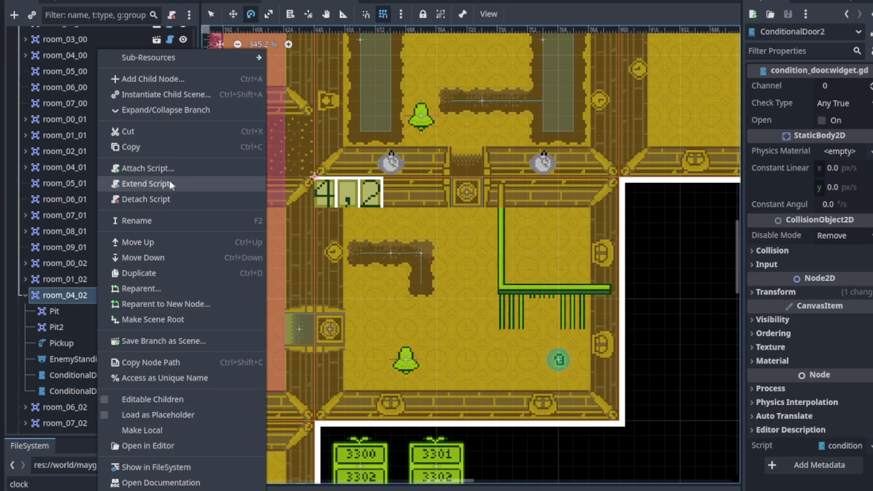
{"action": "left_click", "coordinate": [171, 94]}
{"action": "double_click", "coordinate": [346, 96]}
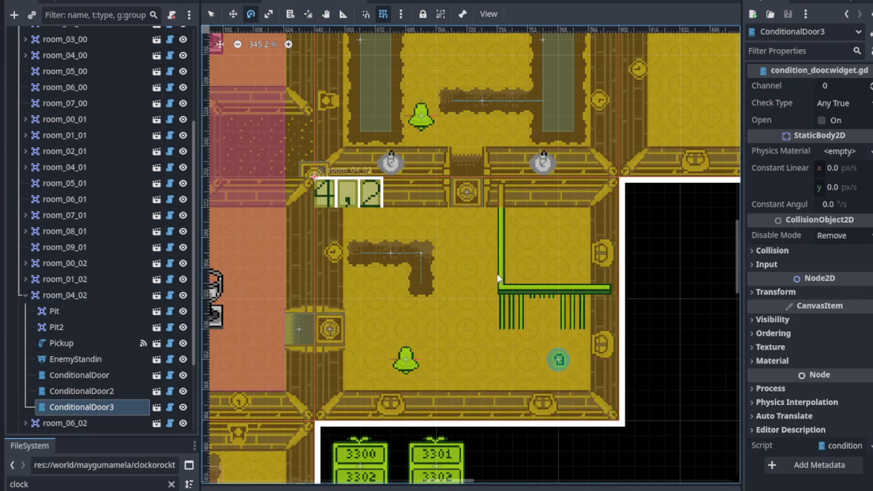
{"action": "scroll", "coordinate": [368, 188], "scroll_direction": "up", "scroll_amount": 3}
{"action": "key", "text": "w"}
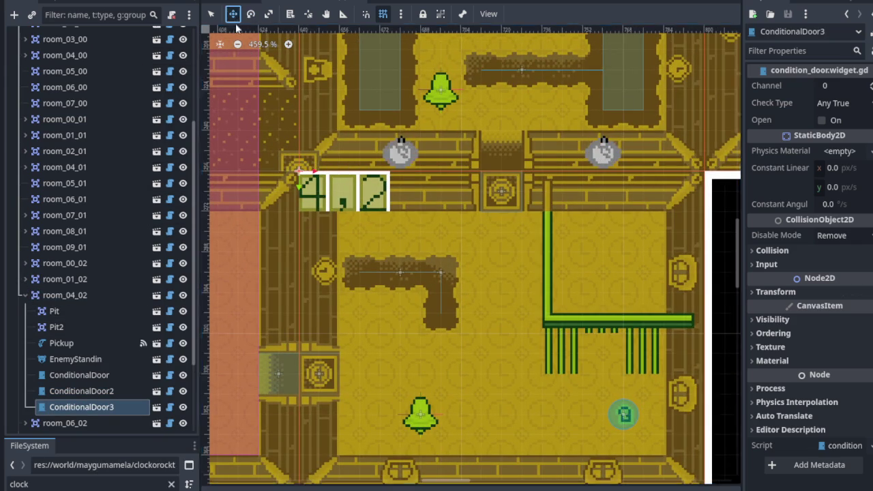
{"action": "mouse_move", "coordinate": [299, 179]}
{"action": "left_mouse_down"}
{"action": "mouse_move", "coordinate": [577, 328]}
{"action": "mouse_move", "coordinate": [593, 362]}
{"action": "left_mouse_up"}
{"action": "scroll", "coordinate": [592, 365], "scroll_direction": "down", "scroll_amount": 2}
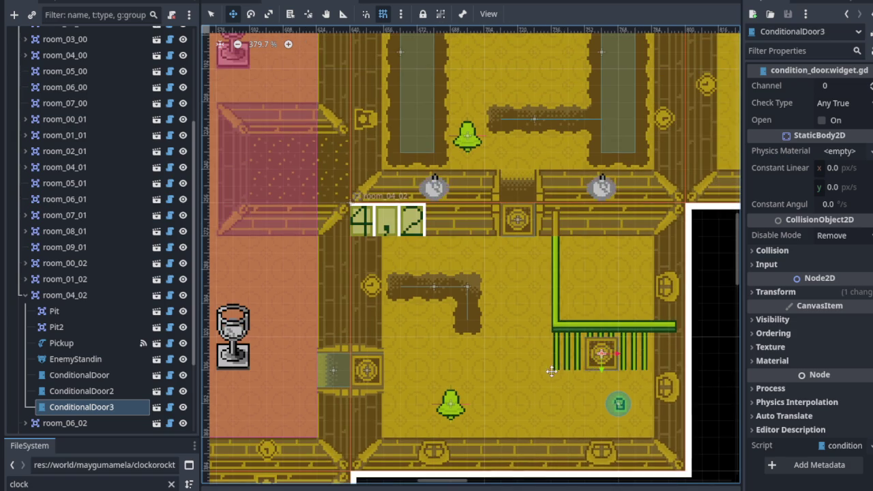
{"action": "left_click_drag", "start_coordinate": [510, 402], "coordinate": [432, 337]}
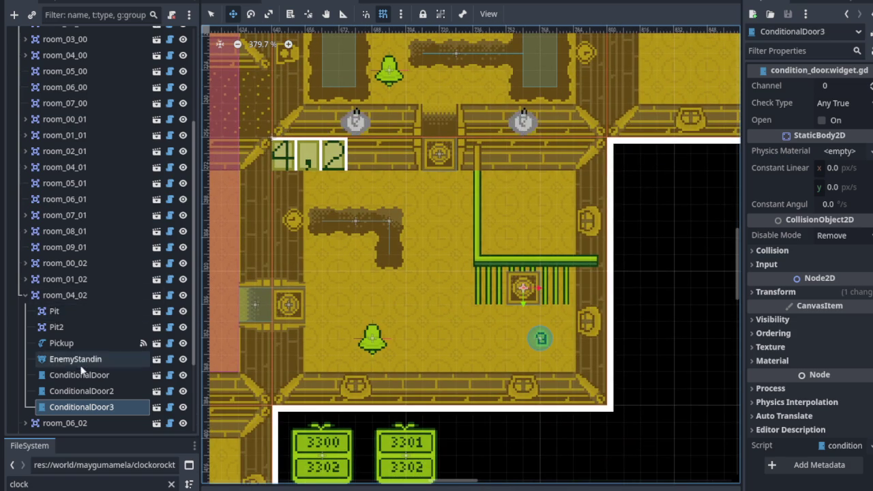
{"action": "scroll", "coordinate": [80, 364], "scroll_direction": "down", "scroll_amount": 3}
{"action": "left_click", "coordinate": [64, 293]}
- Drag the key Pickup above the green cell bars and save the scene
{"action": "mouse_move", "coordinate": [540, 338]}
{"action": "left_mouse_down"}
{"action": "mouse_move", "coordinate": [540, 220]}
{"action": "mouse_move", "coordinate": [552, 188]}
{"action": "left_mouse_up"}
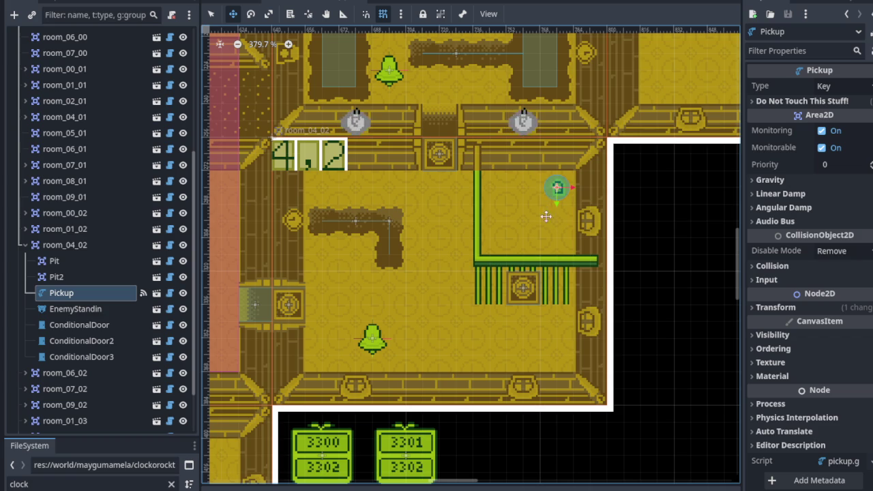
{"action": "scroll", "coordinate": [535, 256], "scroll_direction": "down", "scroll_amount": 4}
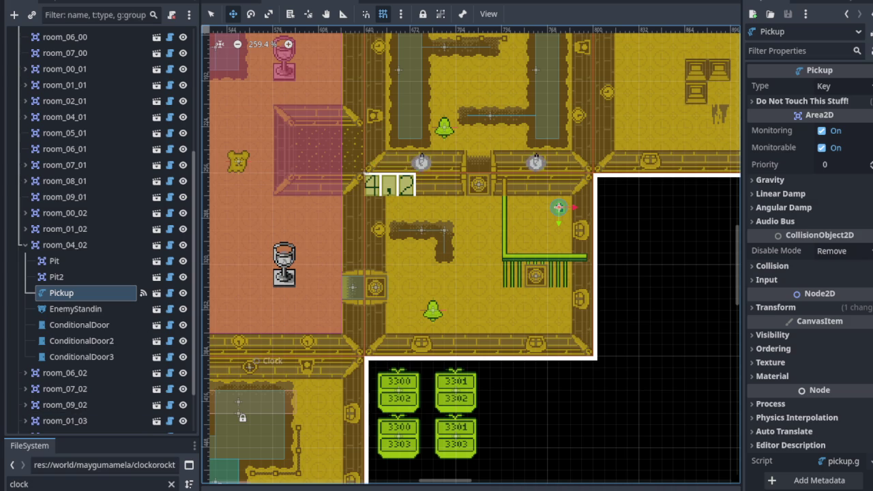
{"action": "scroll", "coordinate": [425, 253], "scroll_direction": "down", "scroll_amount": 4}
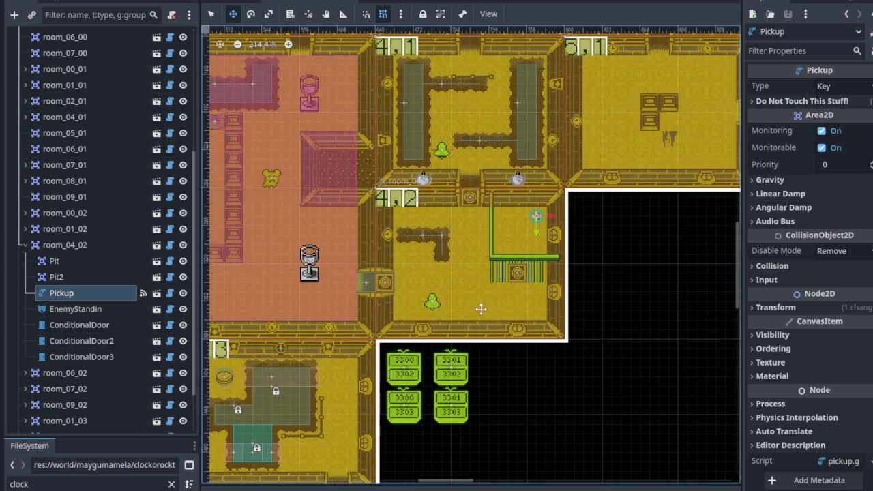
{"action": "scroll", "coordinate": [473, 302], "scroll_direction": "up", "scroll_amount": 5}
{"action": "key", "text": "ctrl+s"}
- Pan and zoom across the neighbouring rooms and back to room 4,2
{"action": "scroll", "coordinate": [493, 298], "scroll_direction": "down", "scroll_amount": 6}
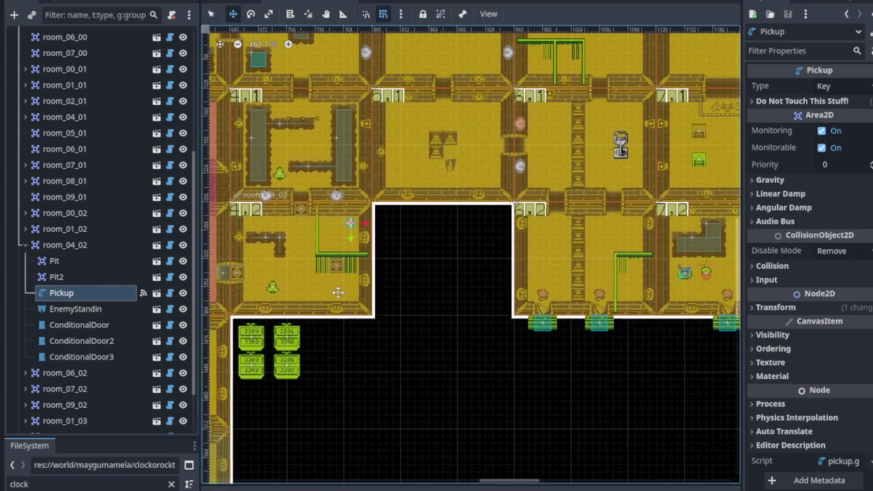
{"action": "left_click_drag", "start_coordinate": [338, 292], "coordinate": [416, 282]}
{"action": "scroll", "coordinate": [416, 282], "scroll_direction": "up", "scroll_amount": 4}
{"action": "mouse_move", "coordinate": [361, 276]}
{"action": "left_mouse_down"}
{"action": "mouse_move", "coordinate": [418, 298]}
{"action": "mouse_move", "coordinate": [431, 294]}
{"action": "left_mouse_up"}
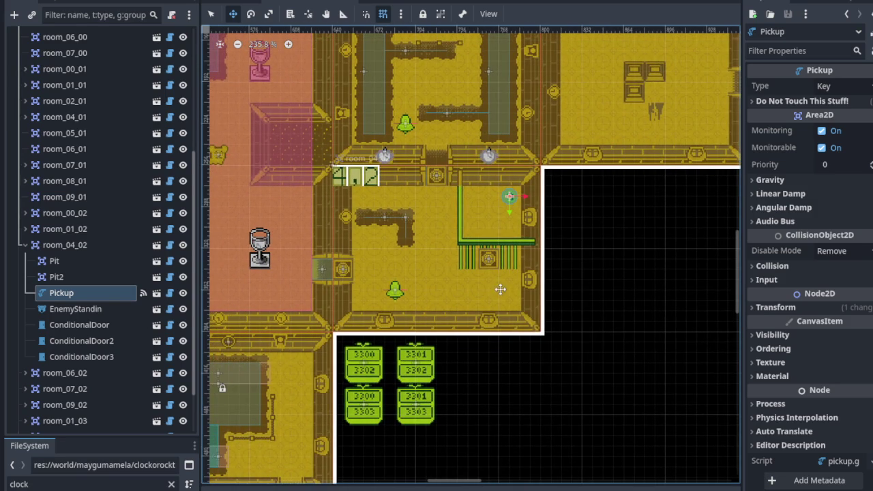
{"action": "scroll", "coordinate": [391, 233], "scroll_direction": "up", "scroll_amount": 7}
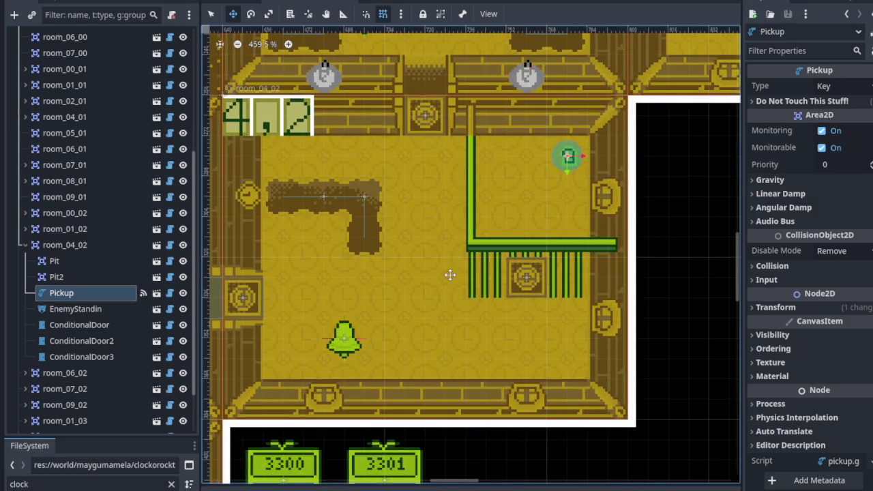
{"action": "scroll", "coordinate": [412, 278], "scroll_direction": "up", "scroll_amount": 3}
{"action": "scroll", "coordinate": [412, 277], "scroll_direction": "left", "scroll_amount": 2}
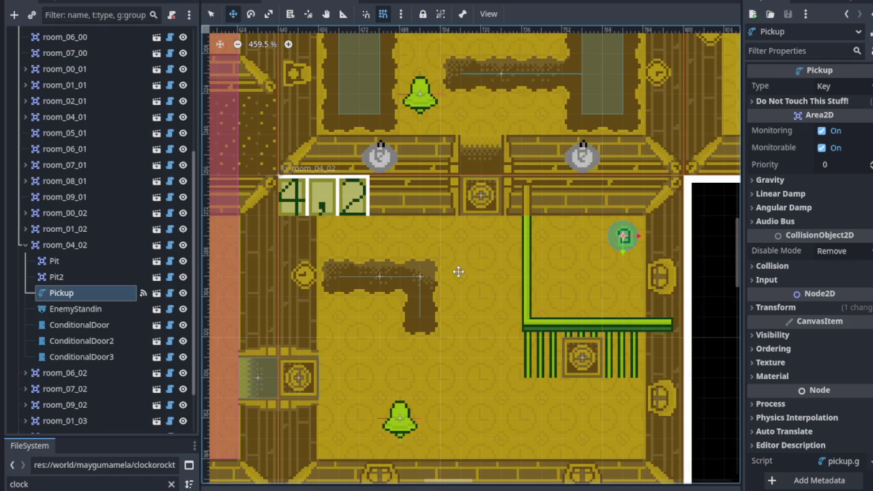
{"action": "scroll", "coordinate": [471, 225], "scroll_direction": "down", "scroll_amount": 2}
{"action": "scroll", "coordinate": [470, 225], "scroll_direction": "right", "scroll_amount": 2}
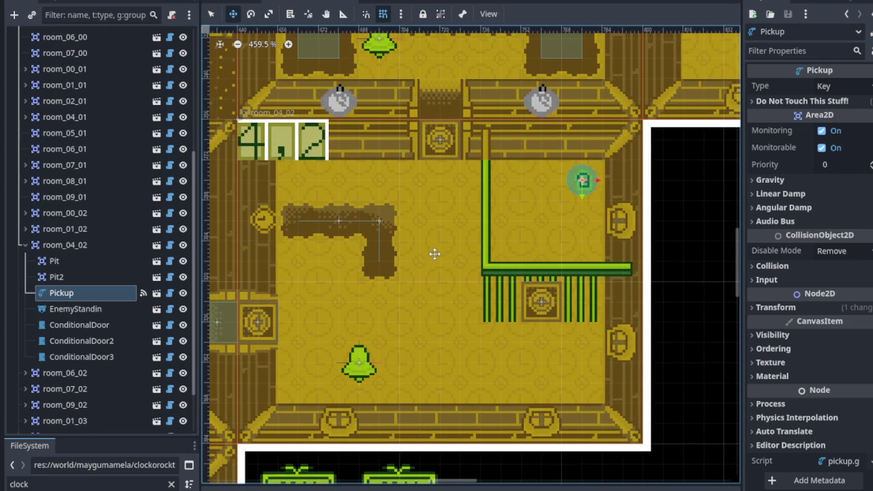
{"action": "scroll", "coordinate": [462, 253], "scroll_direction": "left", "scroll_amount": 2}
{"action": "scroll", "coordinate": [468, 289], "scroll_direction": "down", "scroll_amount": 1}
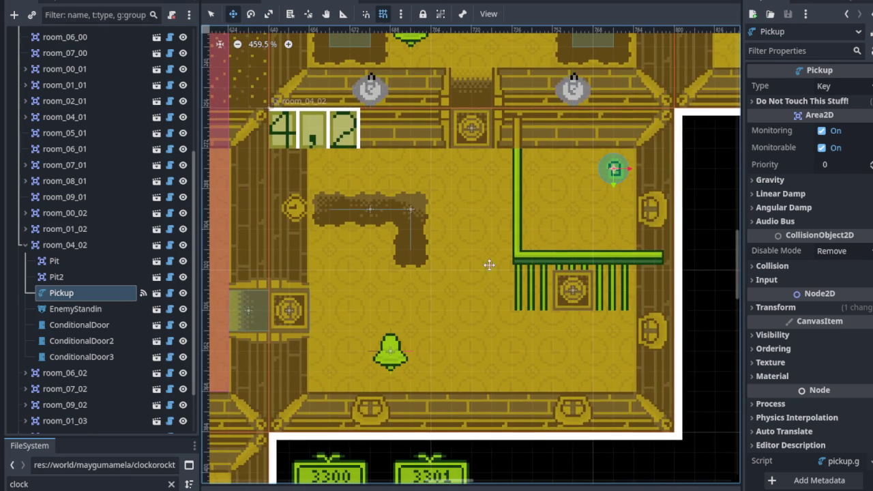
{"action": "scroll", "coordinate": [483, 277], "scroll_direction": "up", "scroll_amount": 2}
{"action": "scroll", "coordinate": [483, 277], "scroll_direction": "right", "scroll_amount": 1}
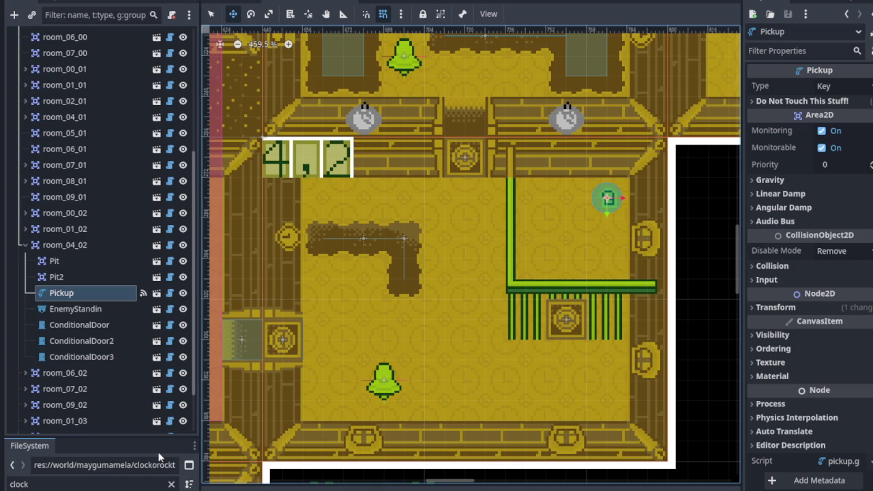
{"action": "scroll", "coordinate": [536, 247], "scroll_direction": "down", "scroll_amount": 5}
{"action": "scroll", "coordinate": [535, 247], "scroll_direction": "down", "scroll_amount": 3}
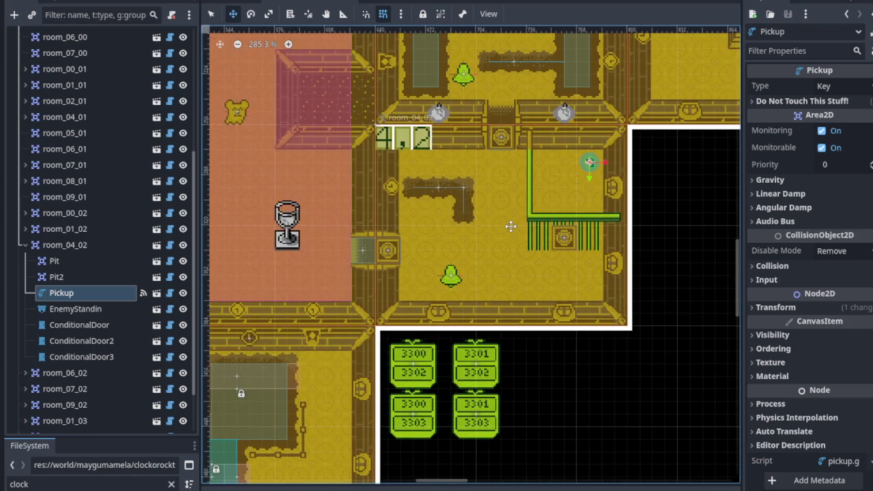
{"action": "scroll", "coordinate": [511, 225], "scroll_direction": "down", "scroll_amount": 5}
{"action": "scroll", "coordinate": [421, 274], "scroll_direction": "down", "scroll_amount": 2}
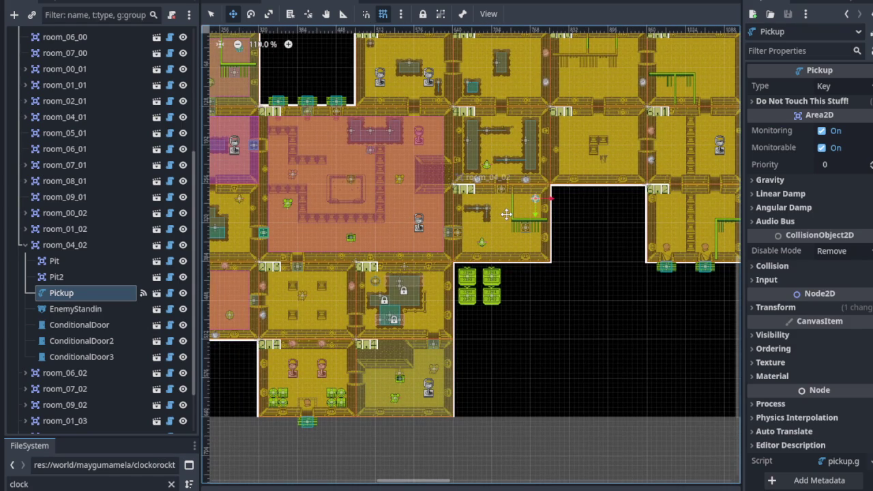
{"action": "scroll", "coordinate": [506, 214], "scroll_direction": "up", "scroll_amount": 4}
{"action": "scroll", "coordinate": [429, 345], "scroll_direction": "up", "scroll_amount": 2}
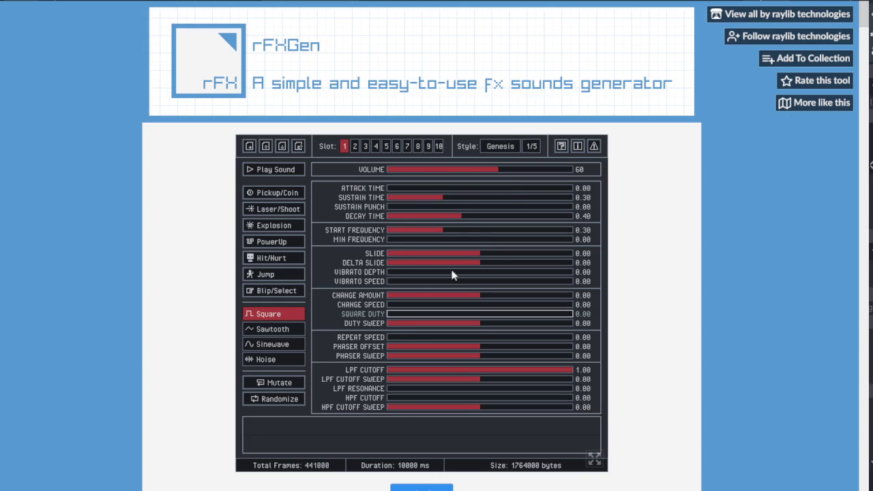
{"action": "key", "text": "space"}
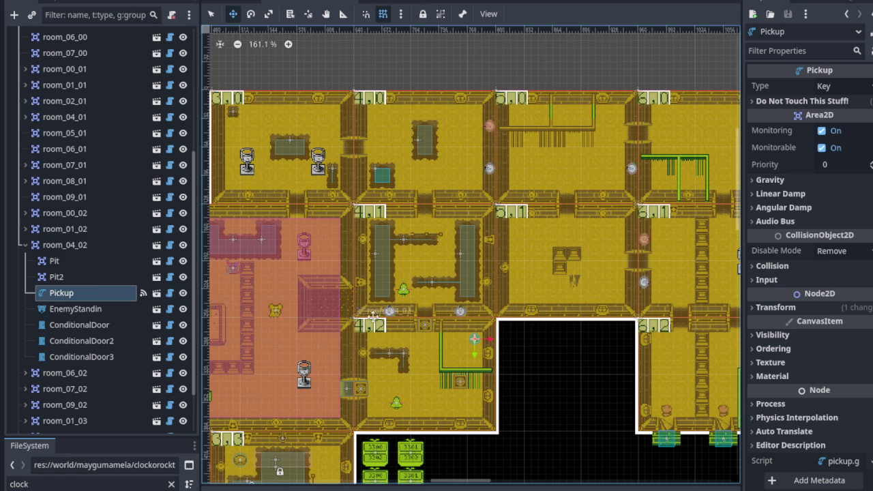
- Select room_04_02 and check its properties: 1×1 room, 160×128 blocks, 0.5 transition speed
{"action": "scroll", "coordinate": [355, 353], "scroll_direction": "down", "scroll_amount": 5}
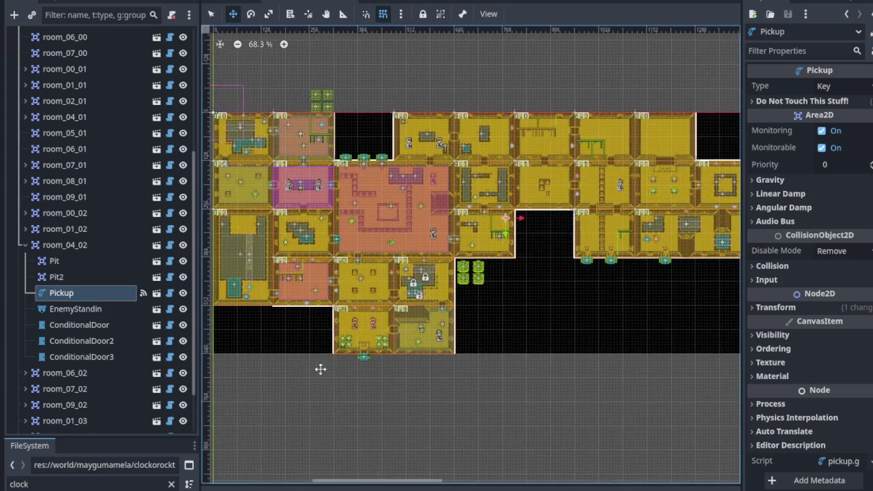
{"action": "scroll", "coordinate": [394, 271], "scroll_direction": "up", "scroll_amount": 1}
{"action": "scroll", "coordinate": [393, 271], "scroll_direction": "up", "scroll_amount": 4}
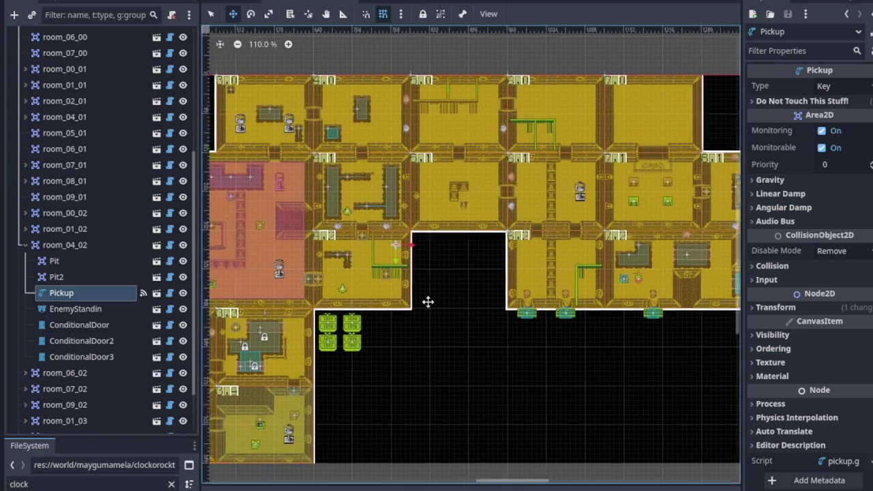
{"action": "scroll", "coordinate": [442, 306], "scroll_direction": "up", "scroll_amount": 3}
{"action": "scroll", "coordinate": [360, 290], "scroll_direction": "left", "scroll_amount": 5}
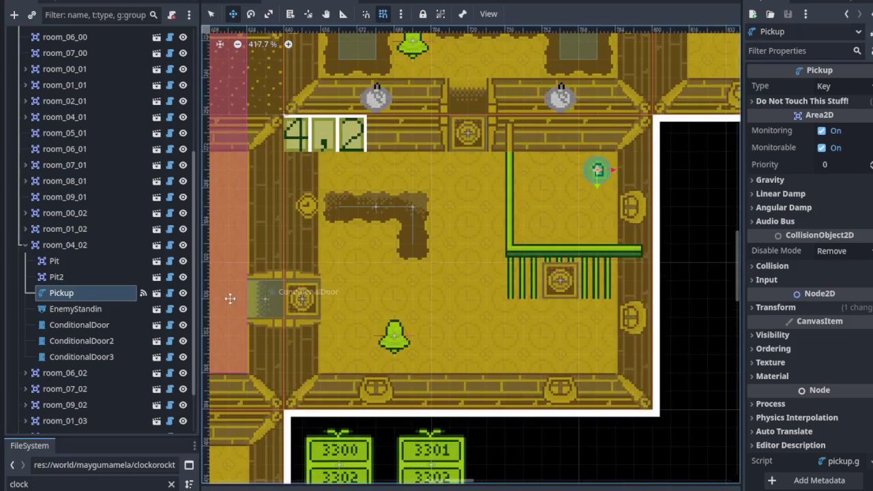
{"action": "left_click", "coordinate": [413, 219]}
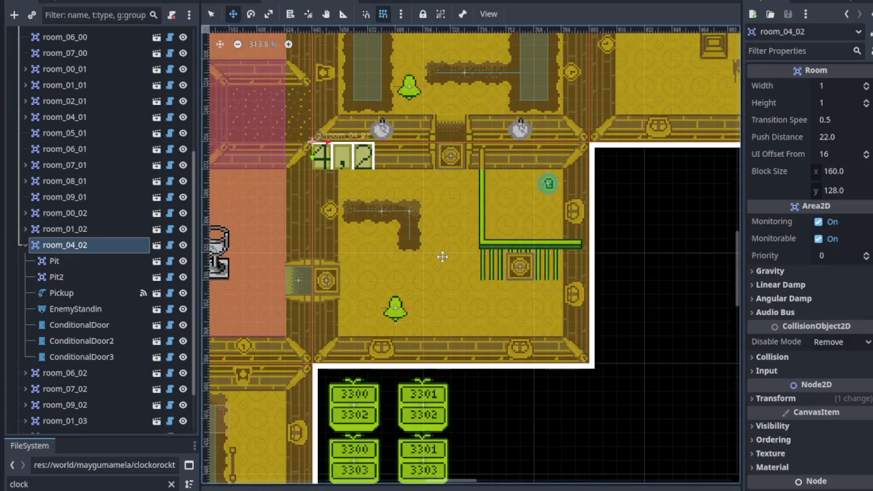
- Pan the map over to rooms 2,3 and 3,3 and return to the Select tool
{"action": "scroll", "coordinate": [440, 255], "scroll_direction": "up", "scroll_amount": 4}
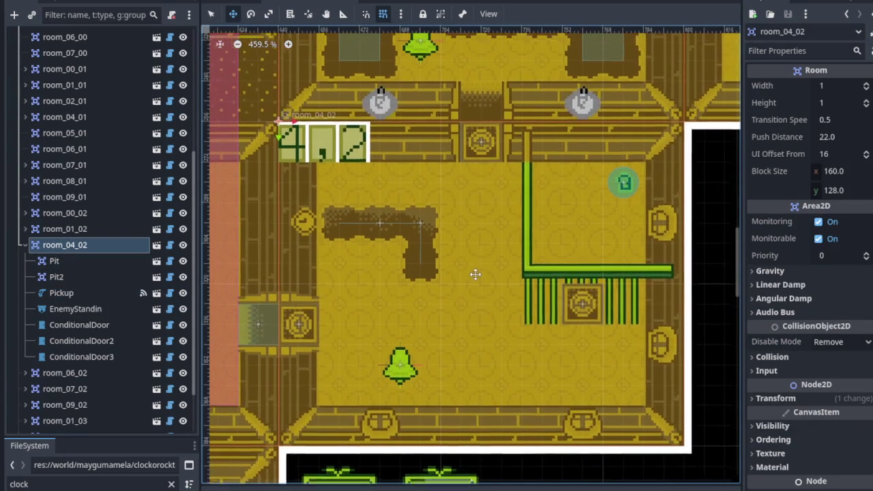
{"action": "scroll", "coordinate": [470, 205], "scroll_direction": "down", "scroll_amount": 12}
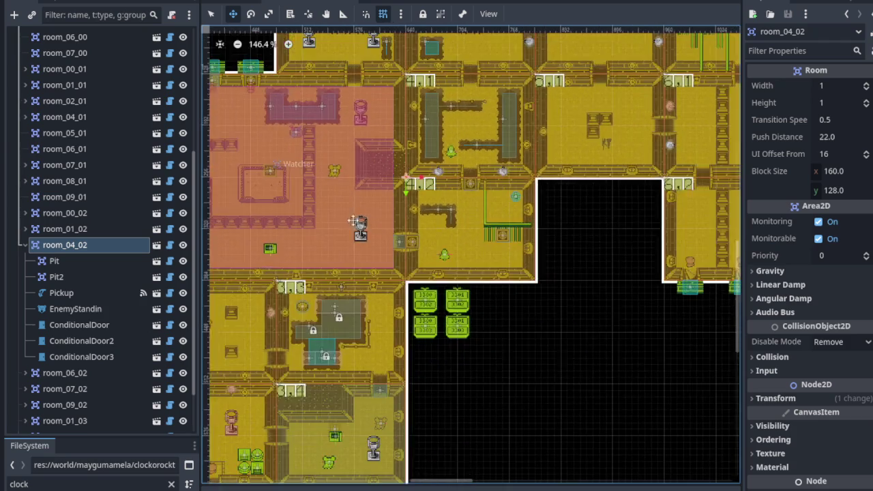
{"action": "scroll", "coordinate": [464, 237], "scroll_direction": "up", "scroll_amount": 3}
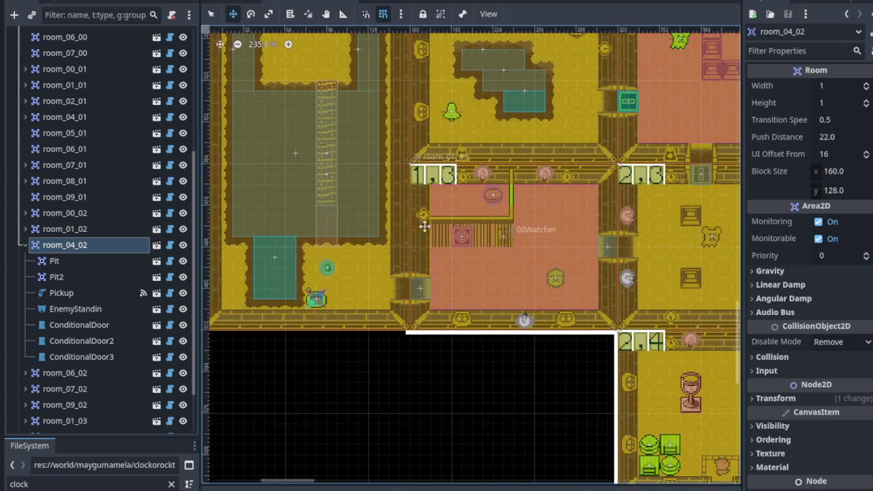
{"action": "left_click_drag", "start_coordinate": [464, 237], "coordinate": [295, 223]}
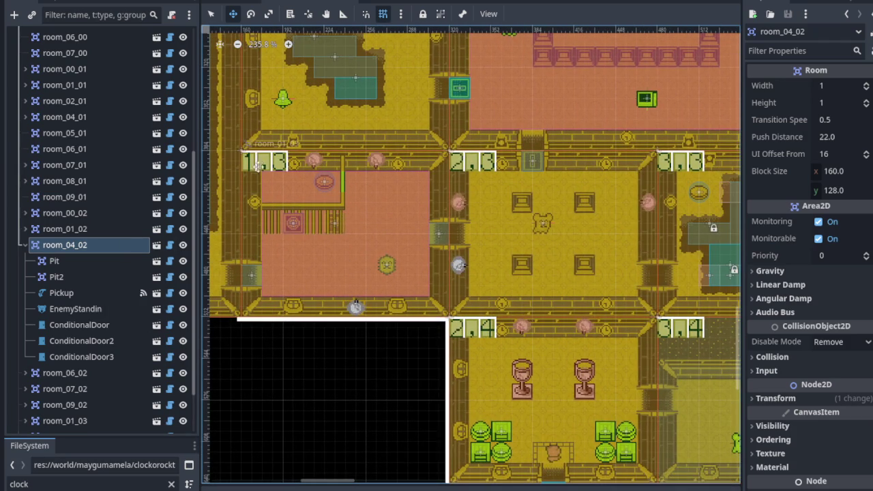
{"action": "left_click", "coordinate": [212, 14]}
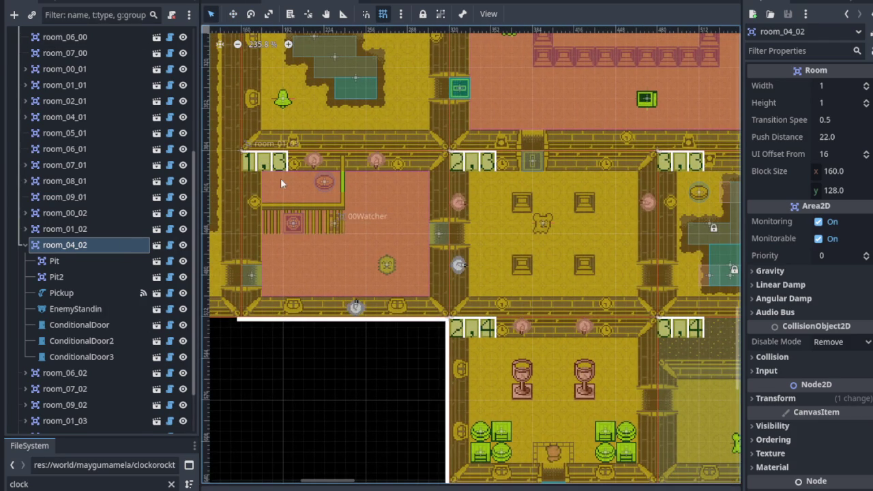
- Select 00Watcher in room 1,3, then inspect EntryDoor's channel and condition settings
{"action": "left_click", "coordinate": [281, 183]}
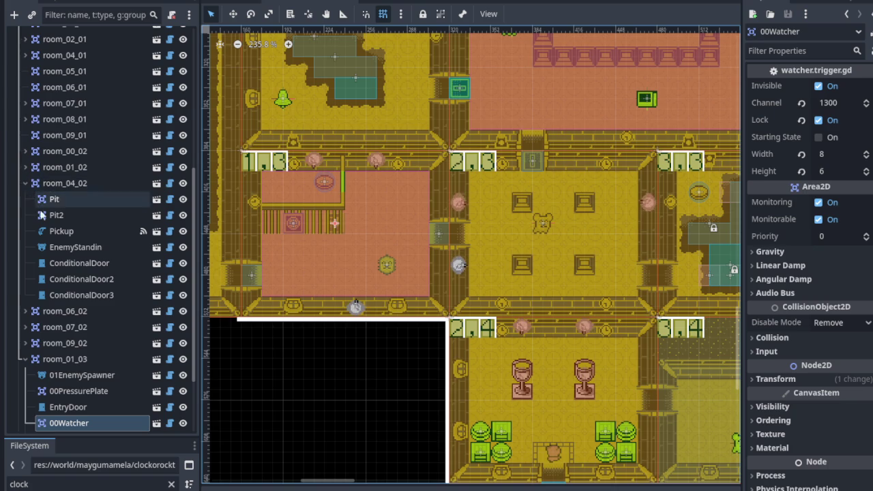
{"action": "scroll", "coordinate": [68, 249], "scroll_direction": "up", "scroll_amount": 10}
{"action": "scroll", "coordinate": [68, 249], "scroll_direction": "down", "scroll_amount": 15}
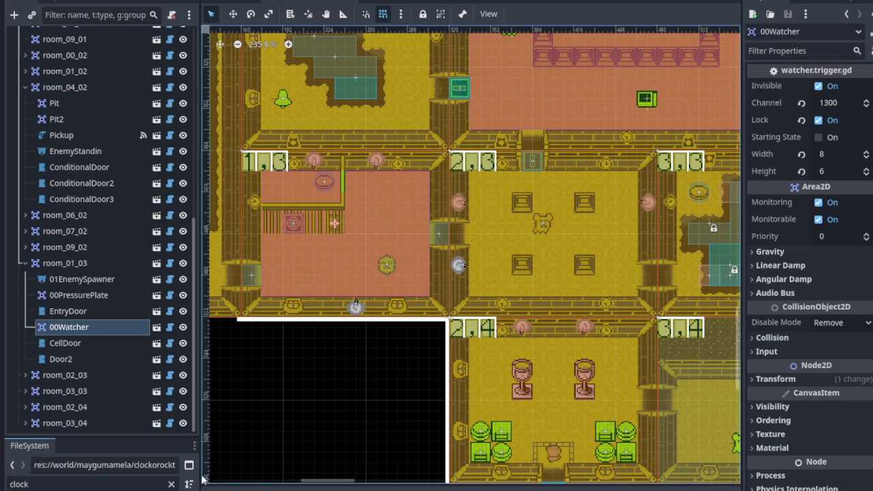
{"action": "scroll", "coordinate": [355, 304], "scroll_direction": "down", "scroll_amount": 8}
{"action": "scroll", "coordinate": [355, 406], "scroll_direction": "left", "scroll_amount": 3}
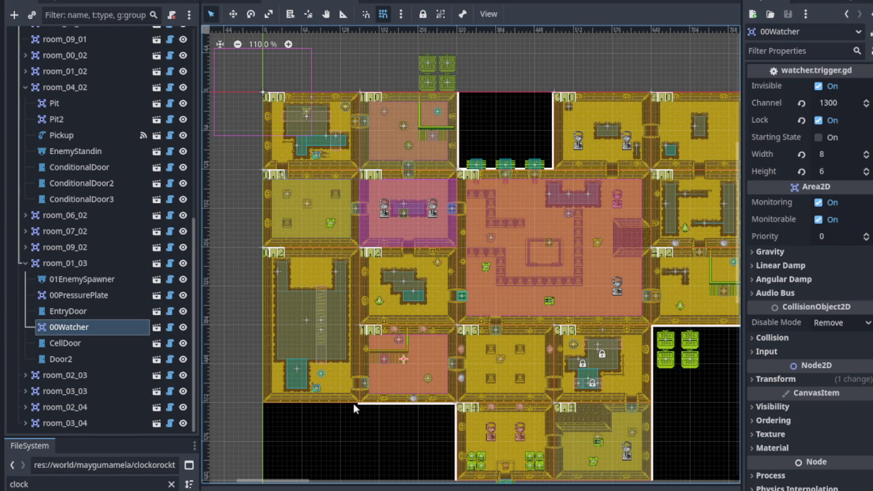
{"action": "scroll", "coordinate": [378, 370], "scroll_direction": "up", "scroll_amount": 6}
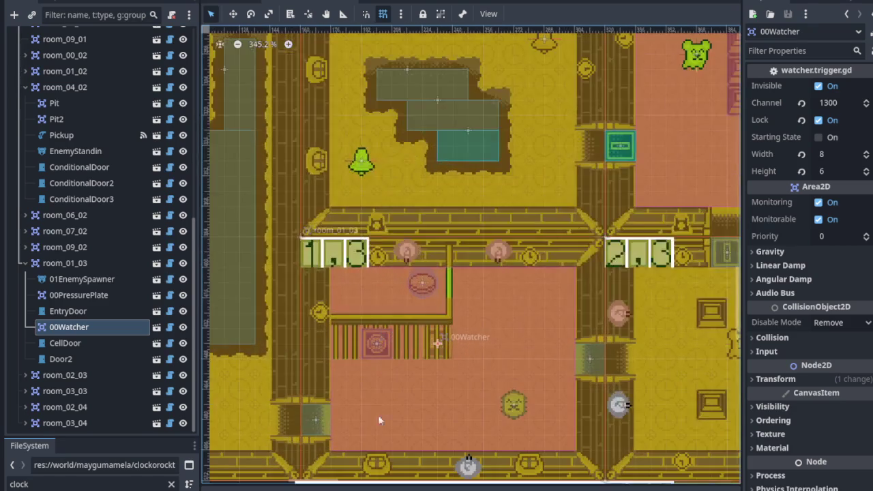
{"action": "scroll", "coordinate": [382, 393], "scroll_direction": "down", "scroll_amount": 2}
{"action": "scroll", "coordinate": [382, 394], "scroll_direction": "left", "scroll_amount": 4}
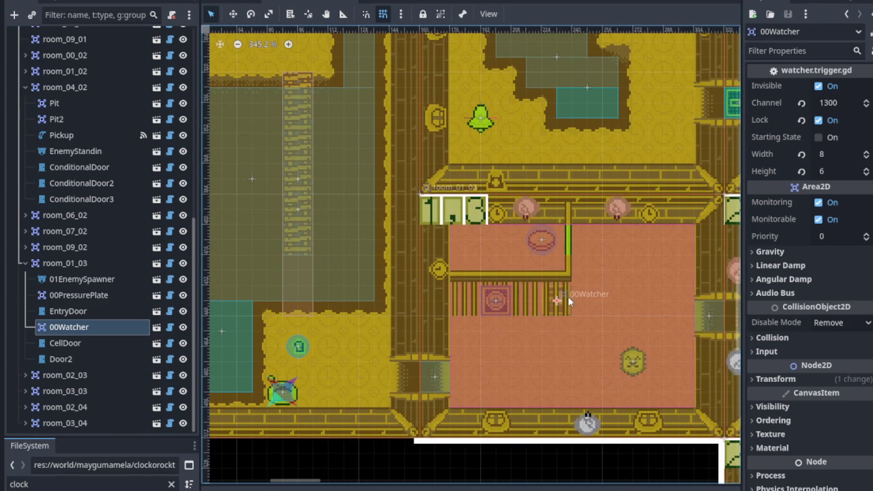
{"action": "scroll", "coordinate": [569, 296], "scroll_direction": "right", "scroll_amount": 2}
{"action": "scroll", "coordinate": [615, 321], "scroll_direction": "up", "scroll_amount": 7}
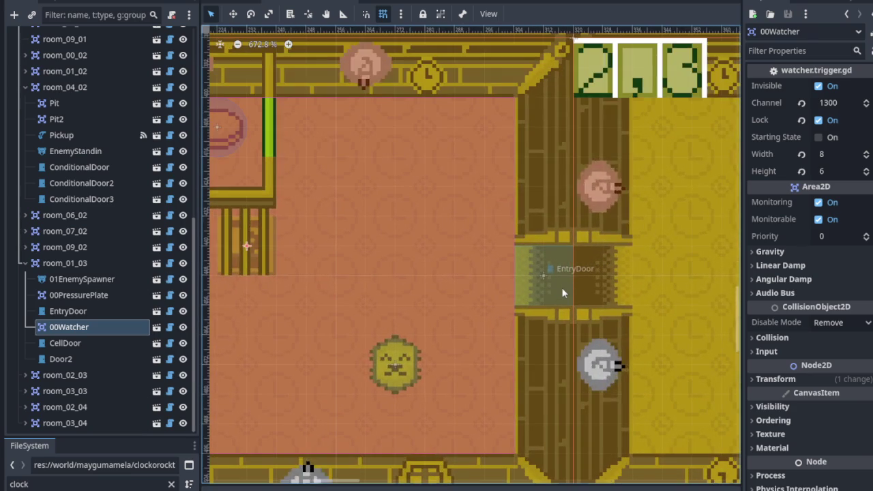
{"action": "left_click", "coordinate": [560, 287]}
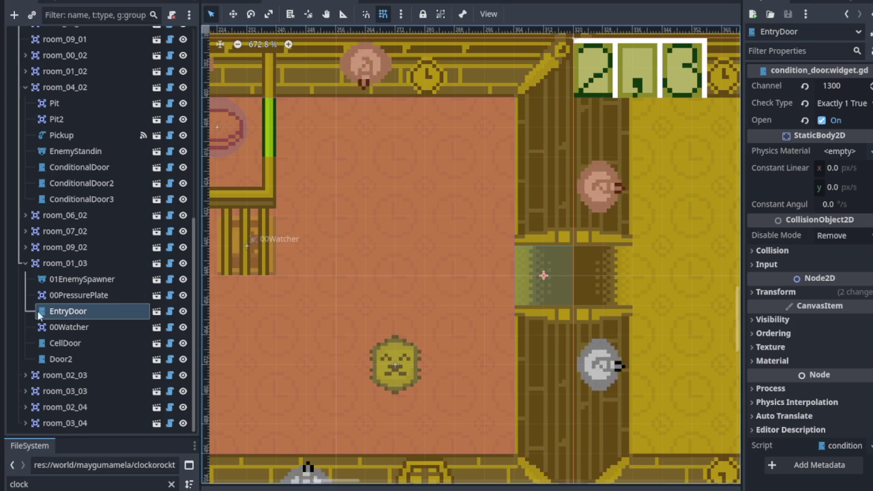
- Reselect 00Watcher, then navigate to room_04_02 and select its EnemyStandin node
{"action": "left_click", "coordinate": [67, 331]}
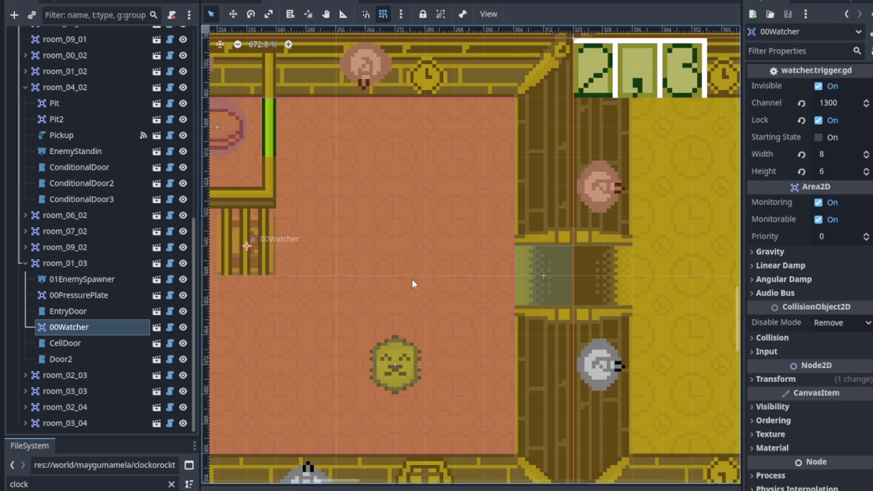
{"action": "scroll", "coordinate": [401, 274], "scroll_direction": "down", "scroll_amount": 5}
{"action": "scroll", "coordinate": [460, 287], "scroll_direction": "up", "scroll_amount": 2}
{"action": "scroll", "coordinate": [460, 287], "scroll_direction": "right", "scroll_amount": 5}
{"action": "scroll", "coordinate": [285, 307], "scroll_direction": "up", "scroll_amount": 3}
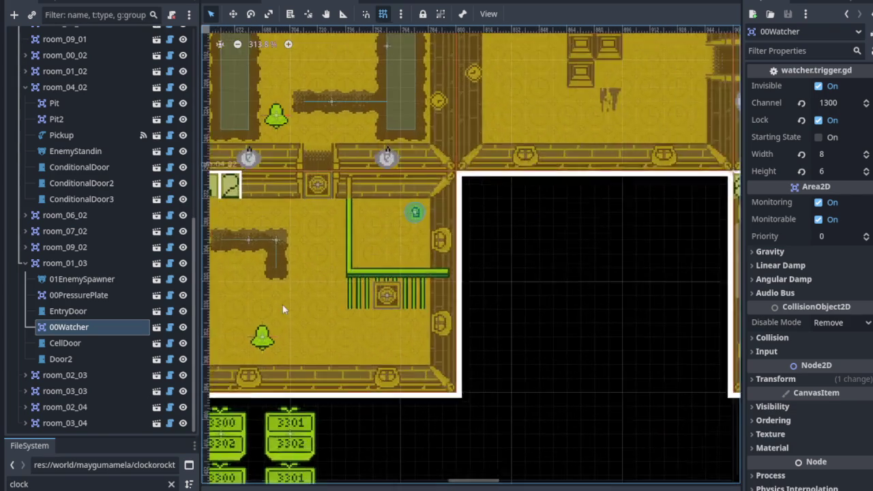
{"action": "scroll", "coordinate": [284, 307], "scroll_direction": "up", "scroll_amount": 3}
{"action": "scroll", "coordinate": [284, 307], "scroll_direction": "left", "scroll_amount": 4}
{"action": "left_click", "coordinate": [306, 135]}
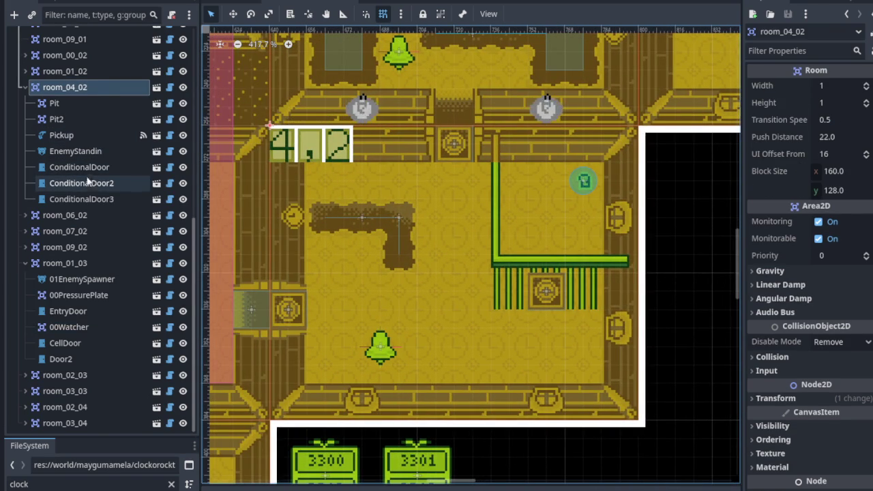
{"action": "left_click", "coordinate": [81, 151]}
- Delete EnemyStandin from room_04_02, leaving Pit, Pit2, Pickup and the three doors
{"action": "right_click", "coordinate": [82, 151]}
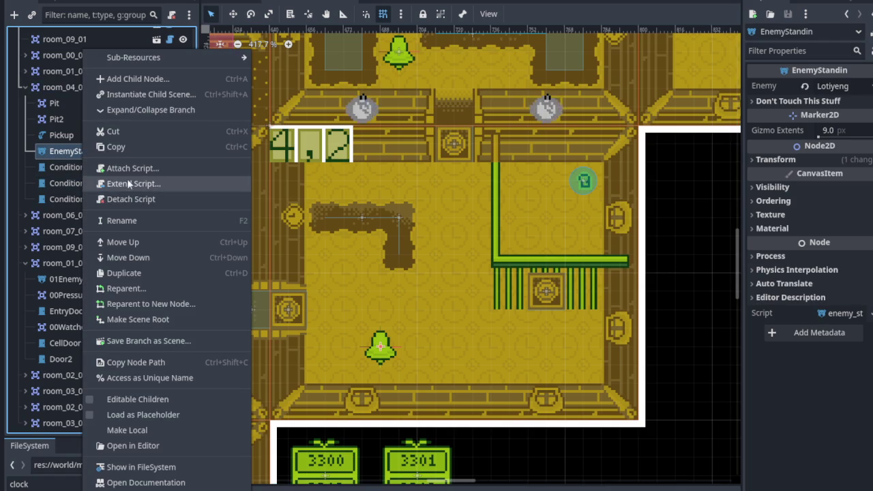
{"action": "key", "text": "Delete"}
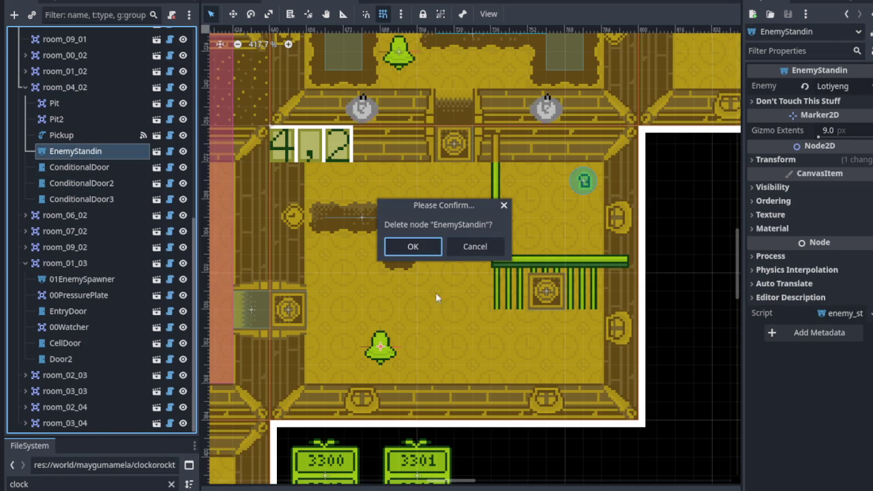
{"action": "left_click", "coordinate": [423, 248]}
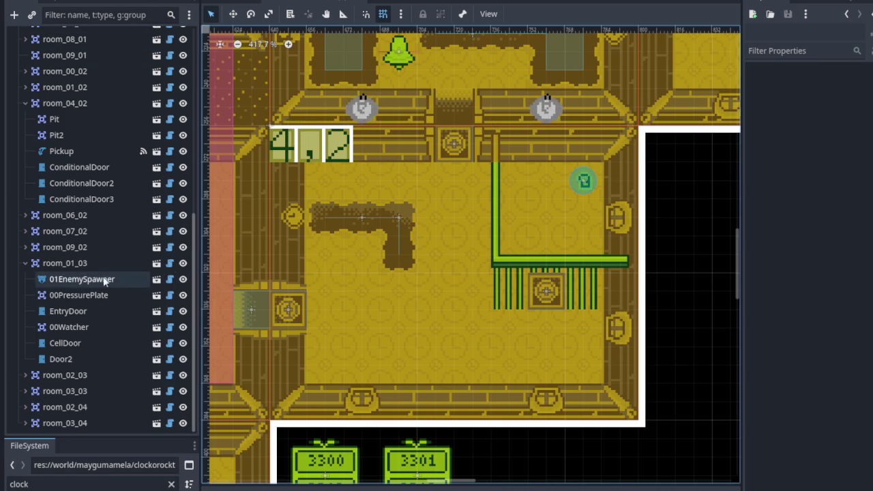
{"action": "right_click", "coordinate": [72, 105]}
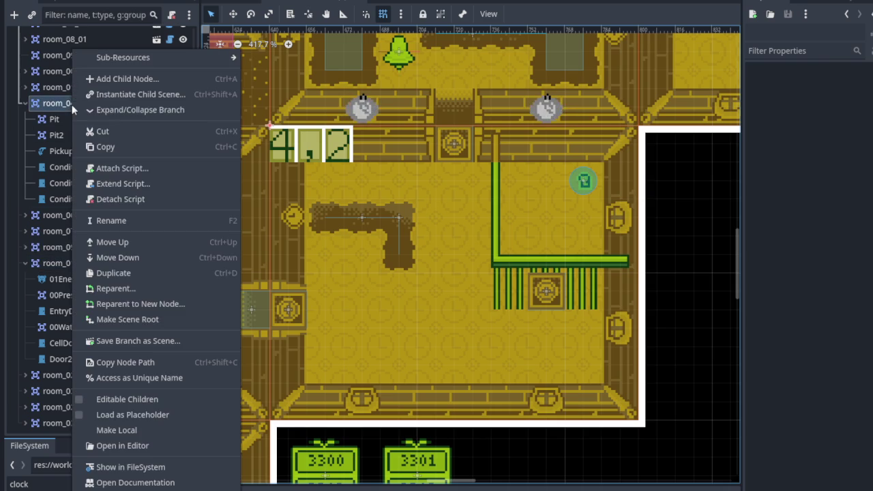
- Search 'watcher' and instance watcher.trigger.tscn as a child of room_04_02
{"action": "left_click", "coordinate": [132, 96]}
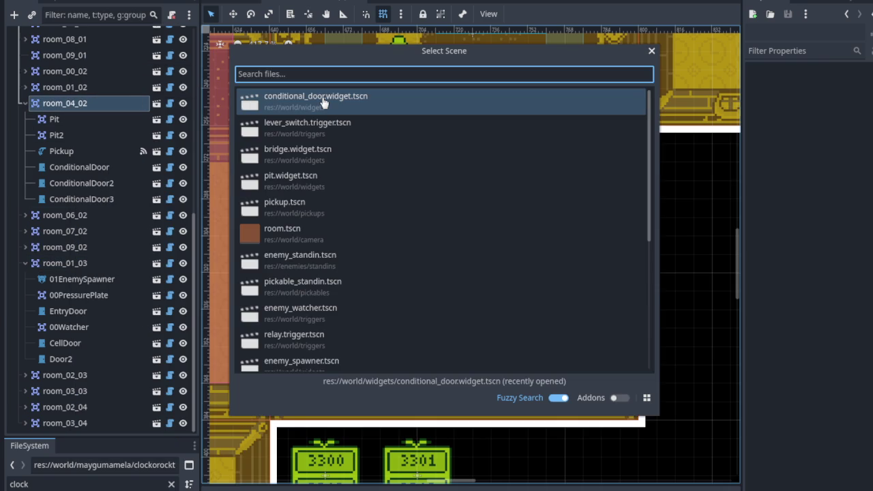
{"action": "type", "text": "watcher"}
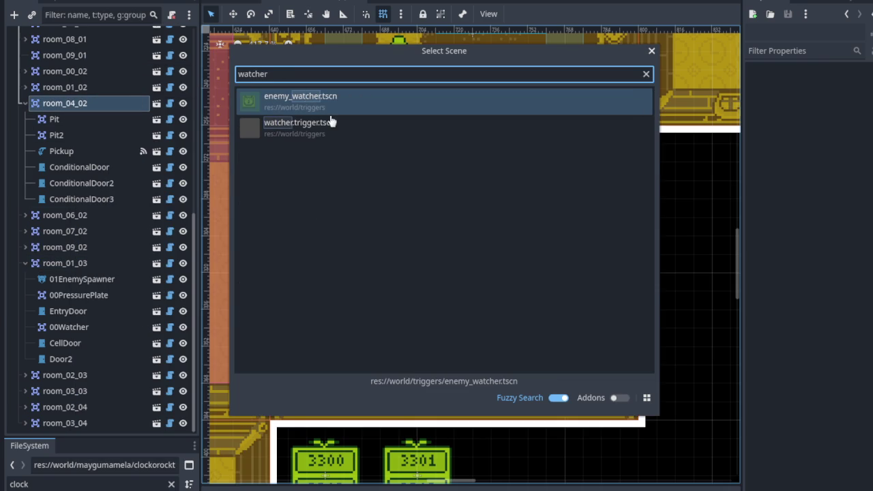
{"action": "double_click", "coordinate": [334, 126]}
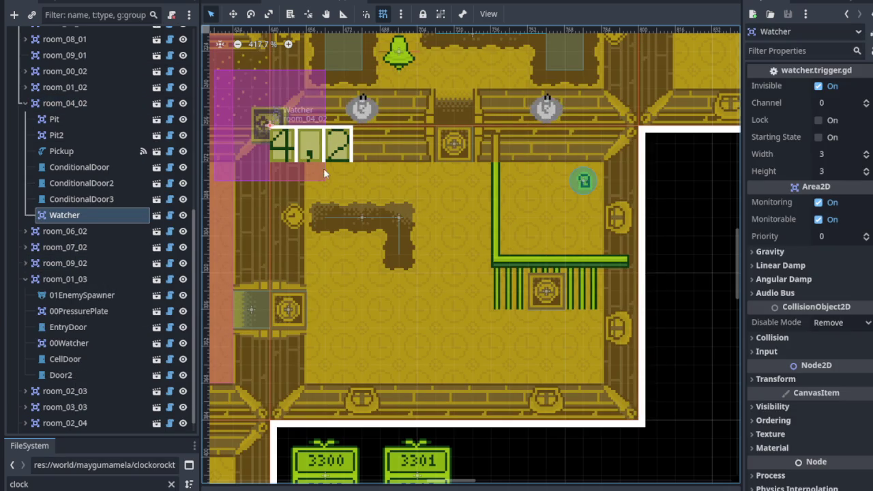
{"action": "scroll", "coordinate": [307, 215], "scroll_direction": "down", "scroll_amount": 10}
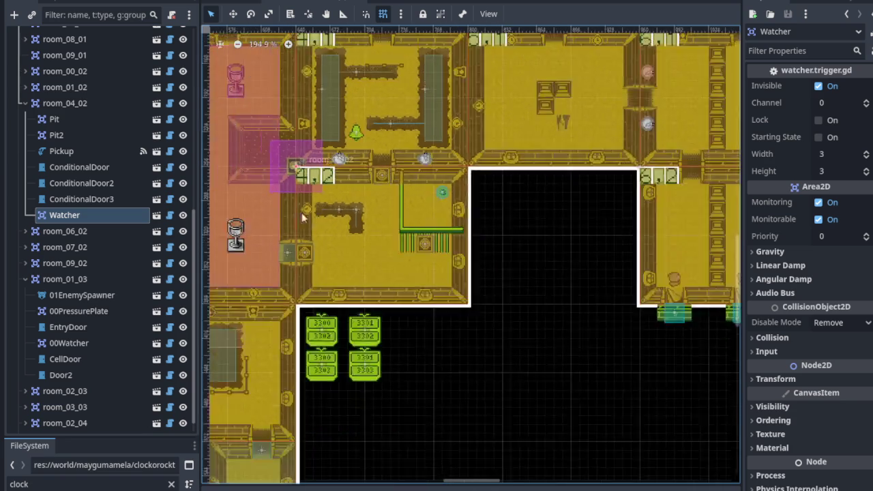
{"action": "scroll", "coordinate": [606, 203], "scroll_direction": "up", "scroll_amount": 5}
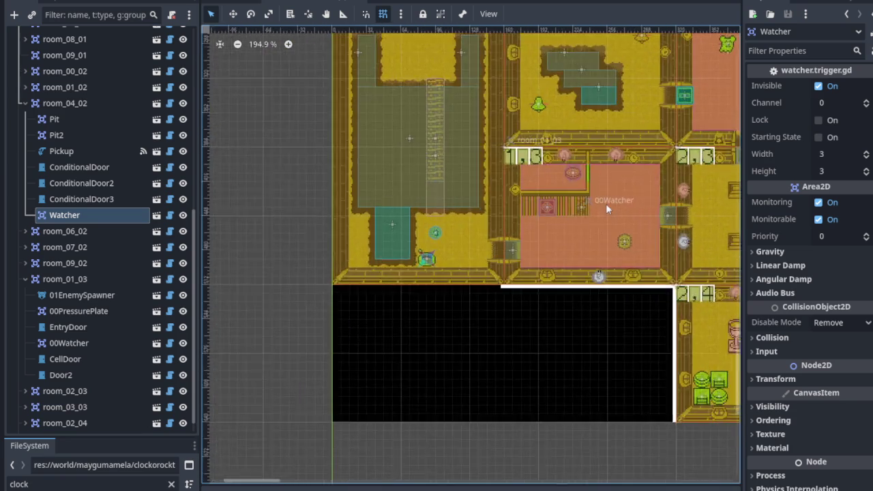
{"action": "scroll", "coordinate": [593, 220], "scroll_direction": "down", "scroll_amount": 5}
{"action": "scroll", "coordinate": [611, 194], "scroll_direction": "up", "scroll_amount": 3}
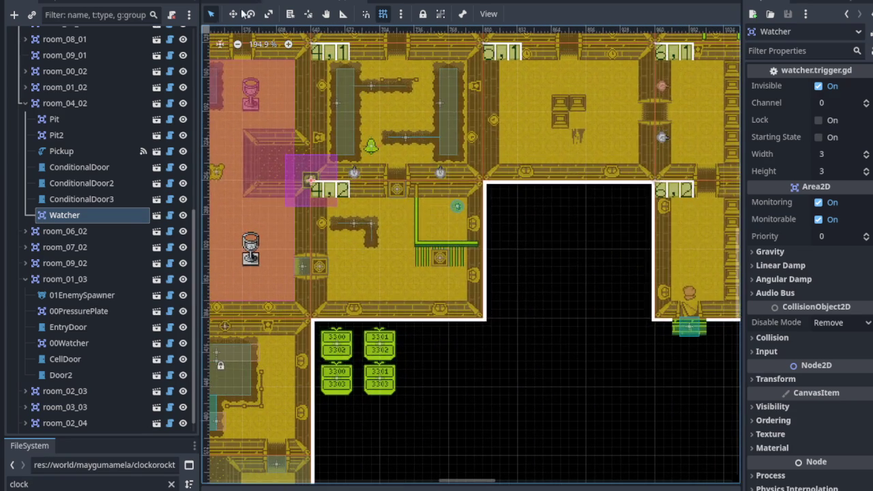
- Move the Watcher into the middle of room 4,2, beside the key pickup
{"action": "left_click", "coordinate": [232, 13]}
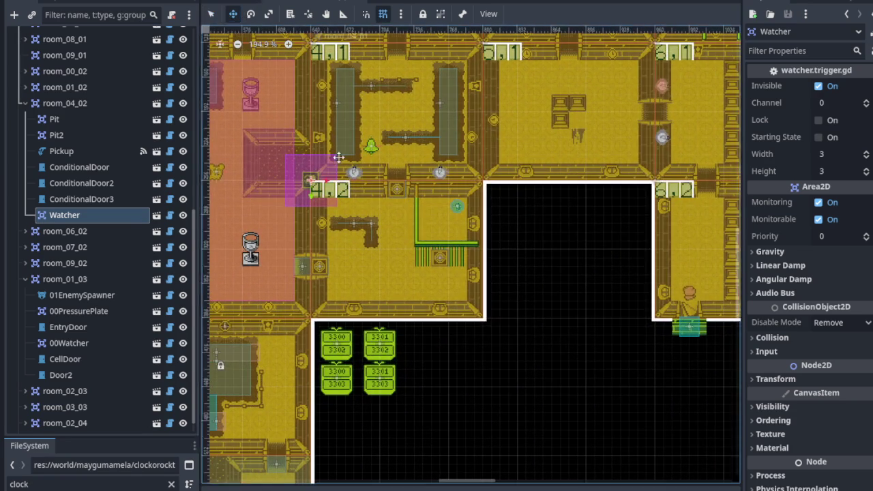
{"action": "scroll", "coordinate": [341, 159], "scroll_direction": "up", "scroll_amount": 2}
{"action": "mouse_move", "coordinate": [301, 183]}
{"action": "left_mouse_down"}
{"action": "mouse_move", "coordinate": [426, 281]}
{"action": "mouse_move", "coordinate": [417, 295]}
{"action": "left_mouse_up"}
{"action": "scroll", "coordinate": [418, 295], "scroll_direction": "down", "scroll_amount": 5}
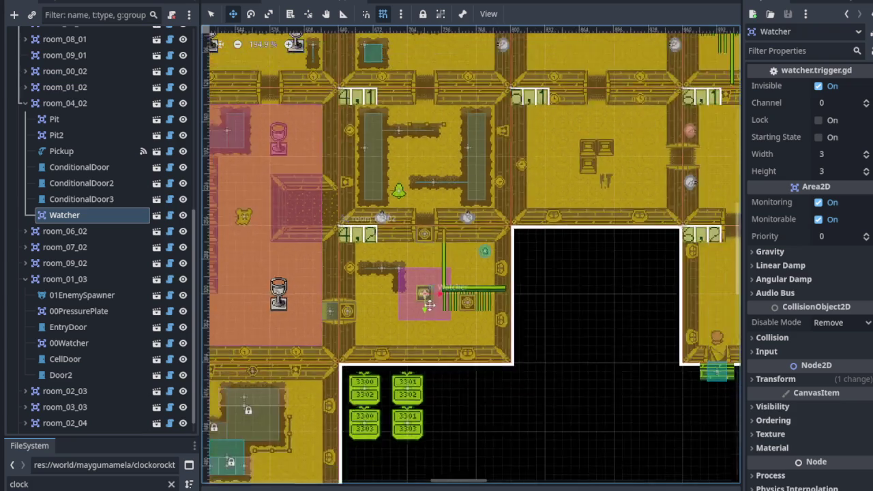
{"action": "scroll", "coordinate": [572, 258], "scroll_direction": "up", "scroll_amount": 8}
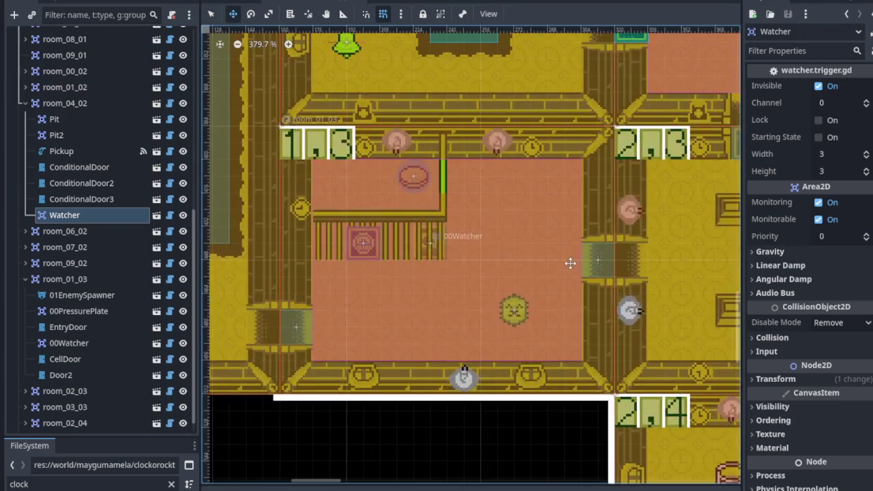
{"action": "scroll", "coordinate": [461, 238], "scroll_direction": "down", "scroll_amount": 1}
{"action": "scroll", "coordinate": [460, 237], "scroll_direction": "down", "scroll_amount": 10}
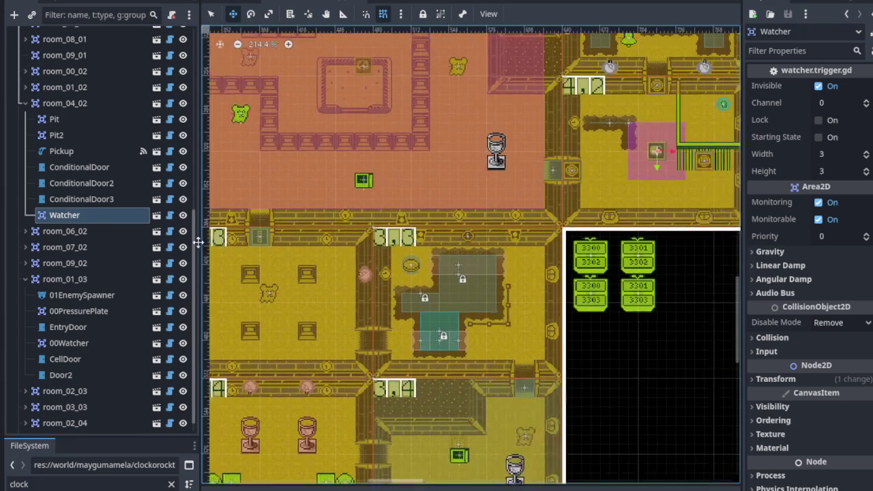
{"action": "scroll", "coordinate": [472, 277], "scroll_direction": "up", "scroll_amount": 5}
{"action": "scroll", "coordinate": [400, 174], "scroll_direction": "up", "scroll_amount": 4}
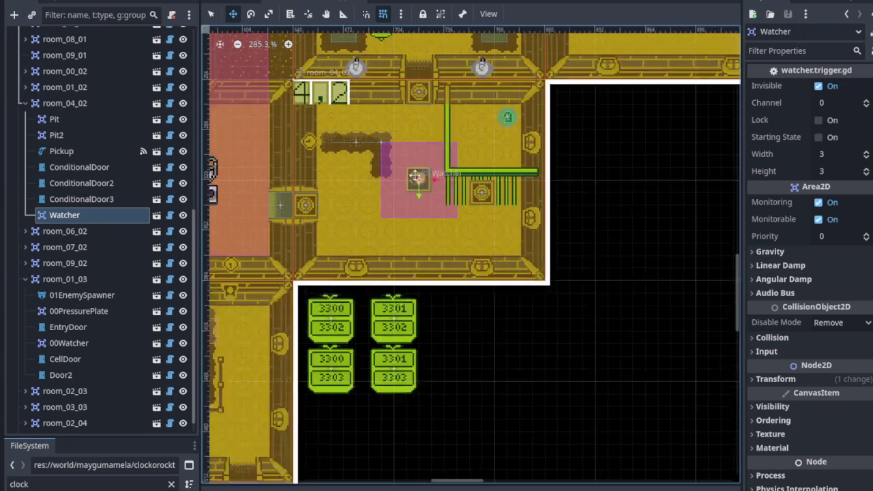
{"action": "left_click", "coordinate": [839, 157]}
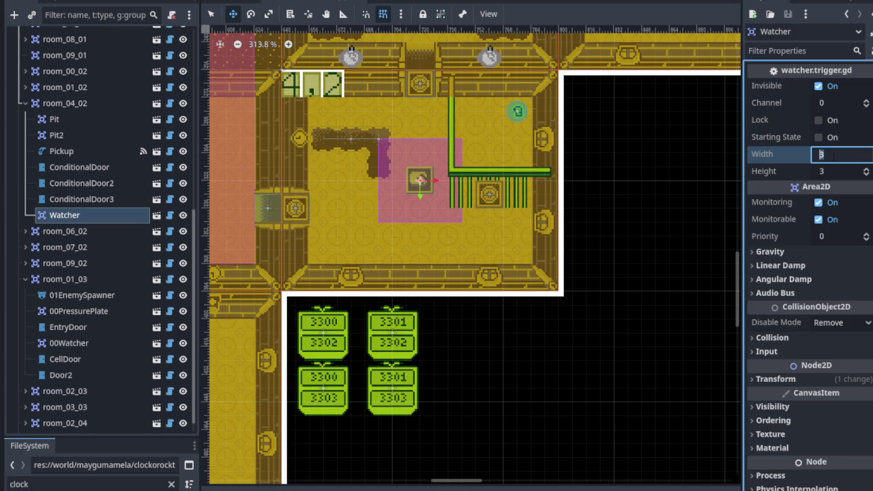
{"action": "type", "text": "8"}
- Set the Watcher's width to 8 and shift it one step left
{"action": "key", "text": "Return"}
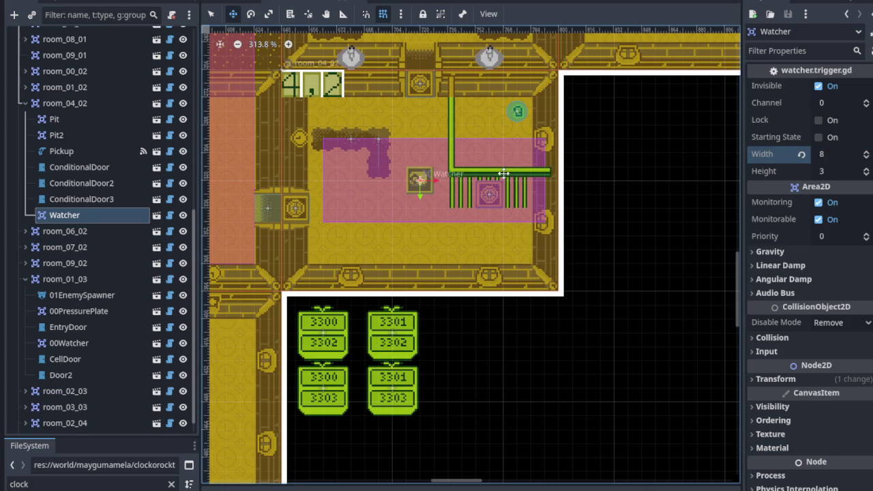
{"action": "left_click", "coordinate": [250, 13]}
{"action": "left_click", "coordinate": [233, 14]}
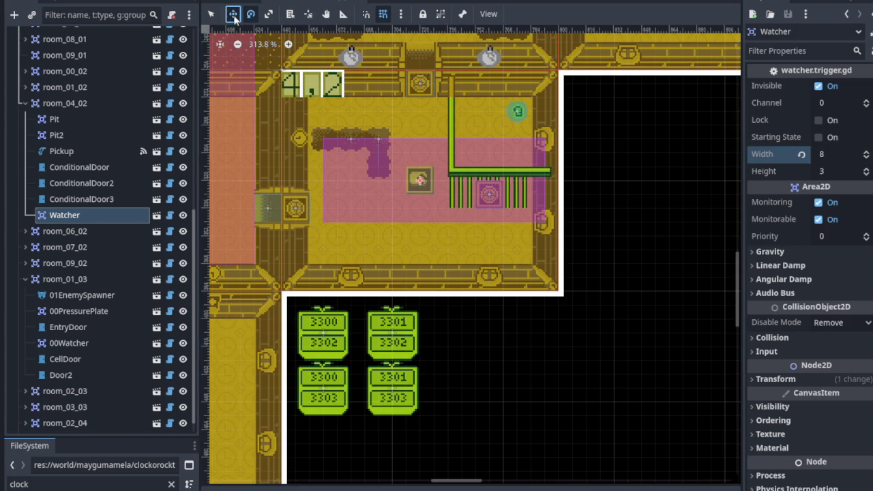
{"action": "left_click_drag", "start_coordinate": [419, 179], "coordinate": [413, 186]}
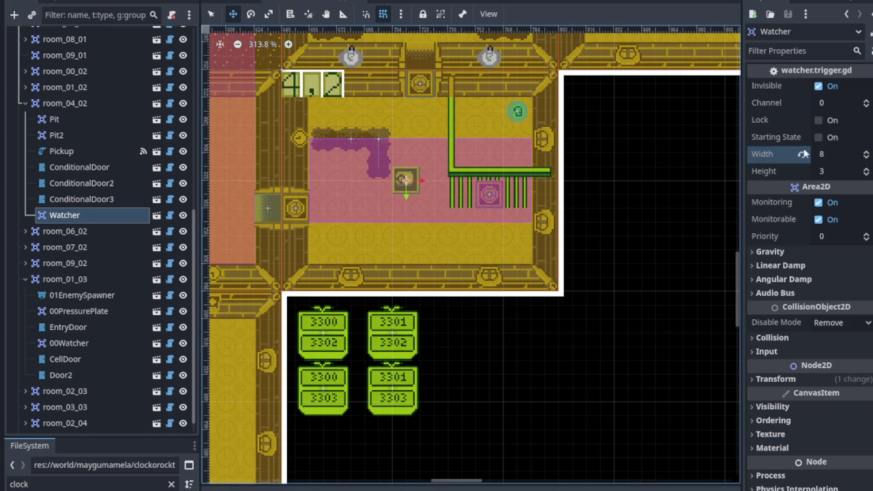
- Raise the Watcher's height from 3 to 6, move it up one tile, and save
{"action": "left_click", "coordinate": [844, 173]}
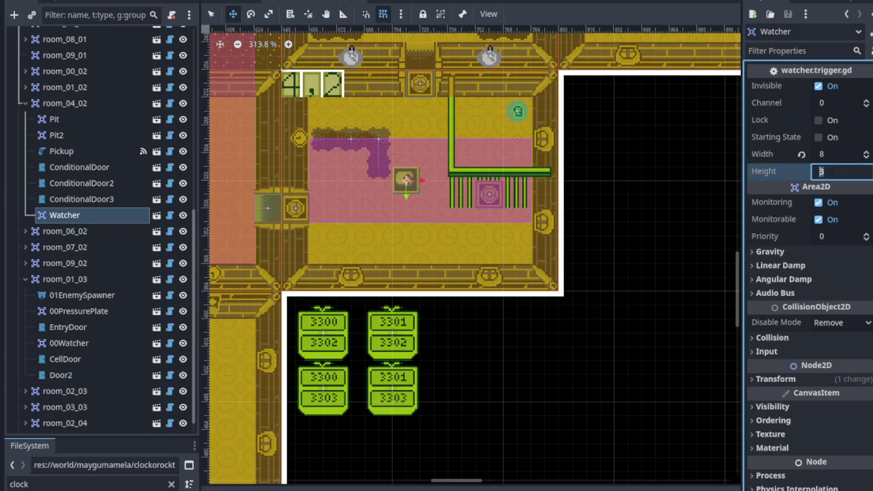
{"action": "left_click", "coordinate": [783, 176]}
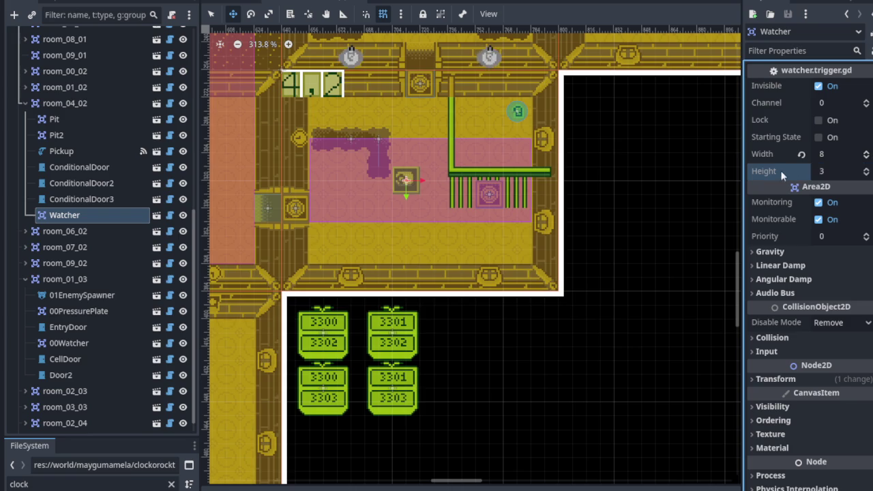
{"action": "left_click", "coordinate": [865, 169]}
{"action": "left_click", "coordinate": [864, 169]}
{"action": "left_click", "coordinate": [865, 169]}
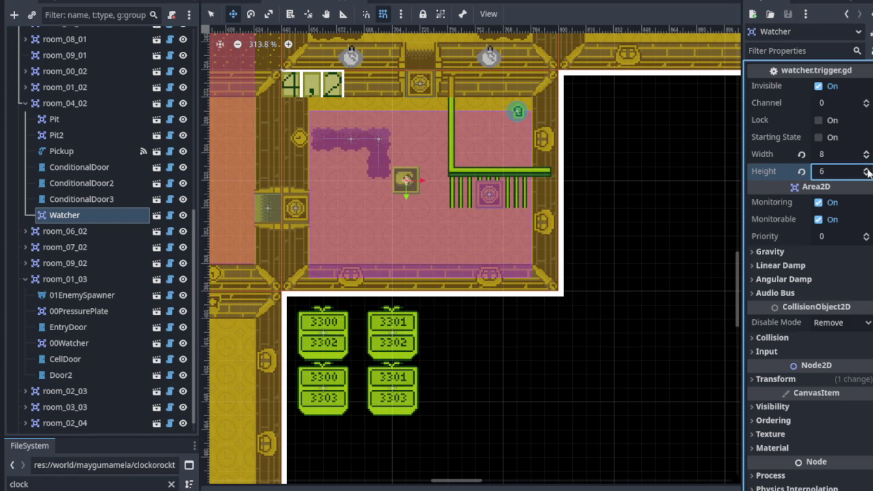
{"action": "left_click_drag", "start_coordinate": [400, 179], "coordinate": [401, 170]}
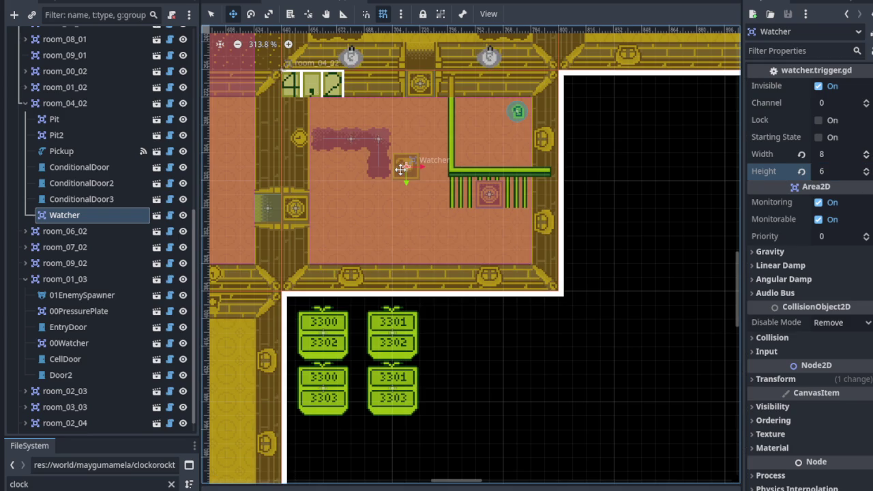
{"action": "key", "text": "ctrl+s"}
{"action": "scroll", "coordinate": [511, 187], "scroll_direction": "down", "scroll_amount": 4}
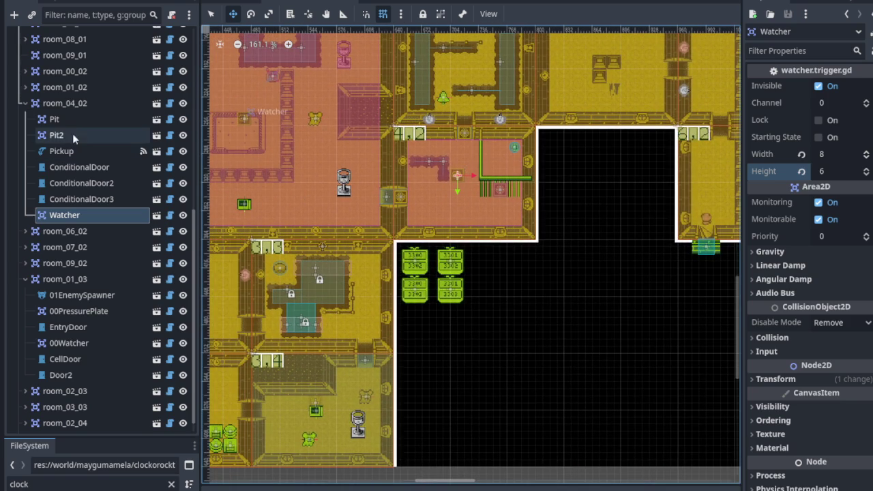
{"action": "right_click", "coordinate": [74, 103]}
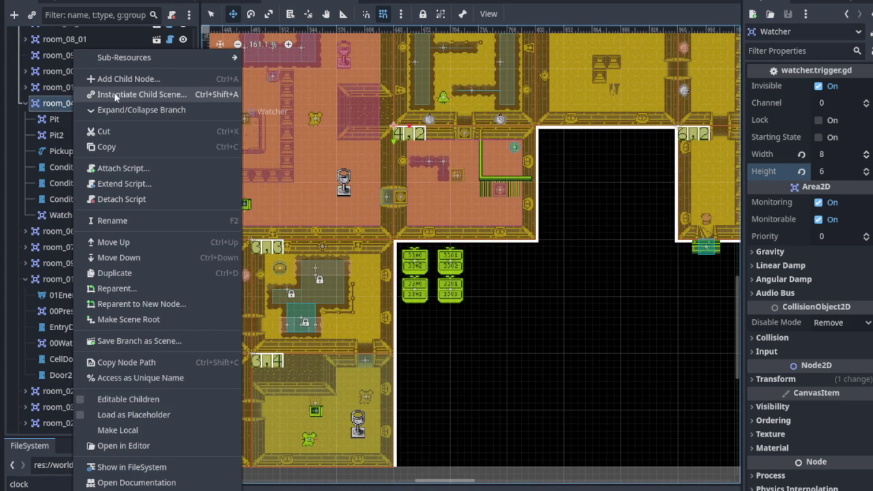
- Instantiate enemy_spawner.tscn under room_04_02 and place it on the room's lower-left floor
{"action": "left_click", "coordinate": [114, 94]}
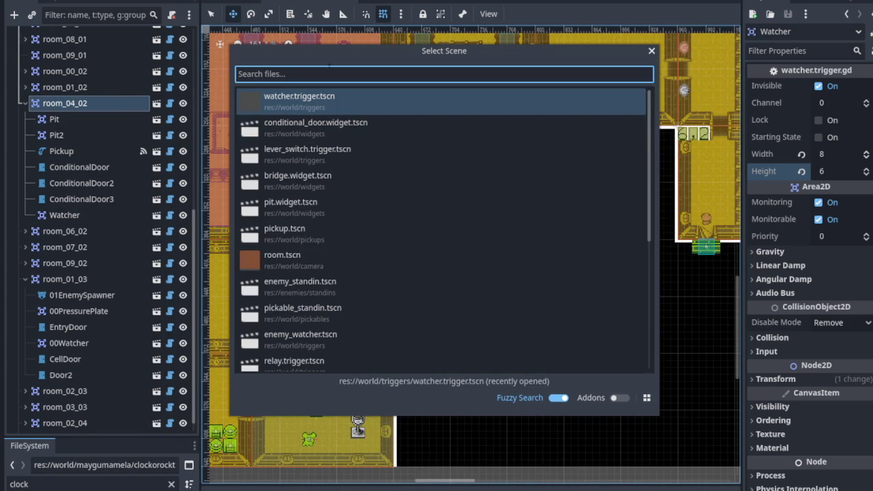
{"action": "type", "text": "enemy"}
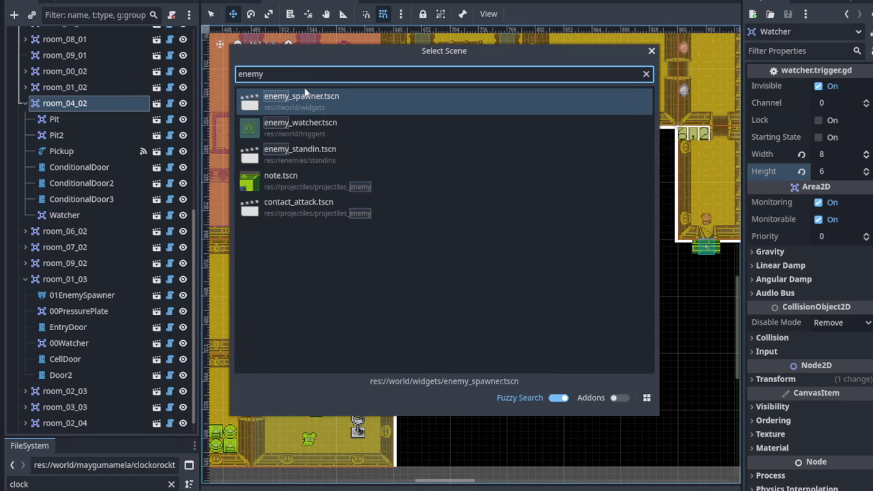
{"action": "double_click", "coordinate": [307, 90]}
{"action": "scroll", "coordinate": [445, 163], "scroll_direction": "up", "scroll_amount": 3}
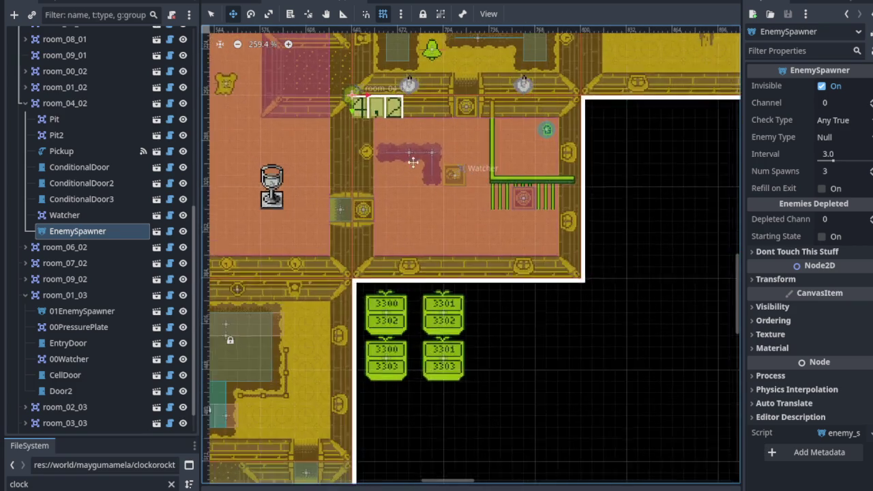
{"action": "mouse_move", "coordinate": [343, 83]}
{"action": "left_mouse_down"}
{"action": "mouse_move", "coordinate": [451, 264]}
{"action": "mouse_move", "coordinate": [437, 235]}
{"action": "mouse_move", "coordinate": [421, 234]}
{"action": "left_mouse_up"}
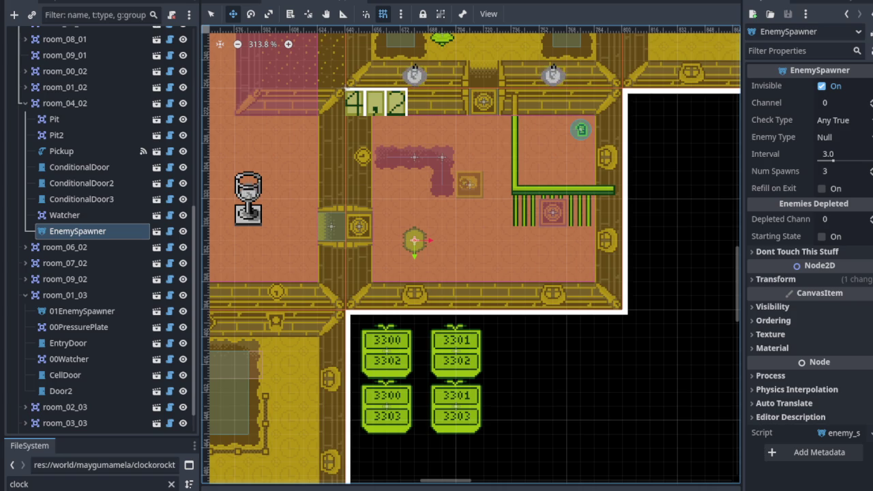
{"action": "scroll", "coordinate": [452, 242], "scroll_direction": "up", "scroll_amount": 3}
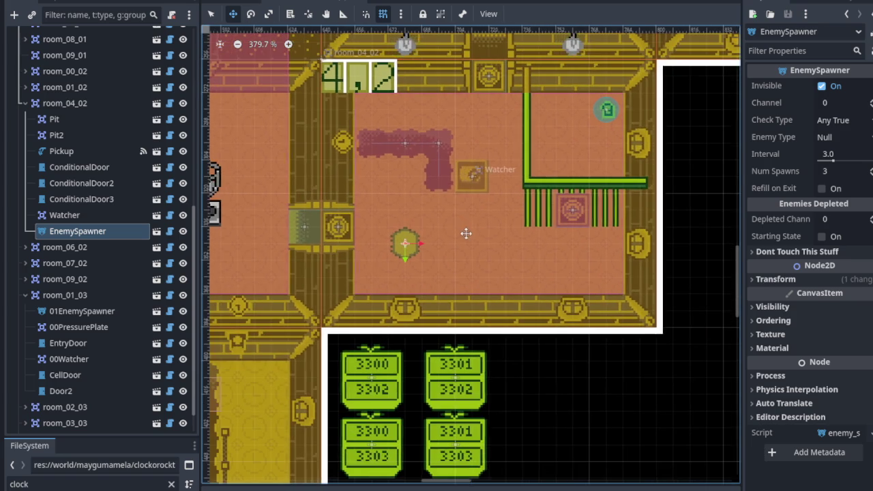
{"action": "left_click_drag", "start_coordinate": [466, 232], "coordinate": [466, 263]}
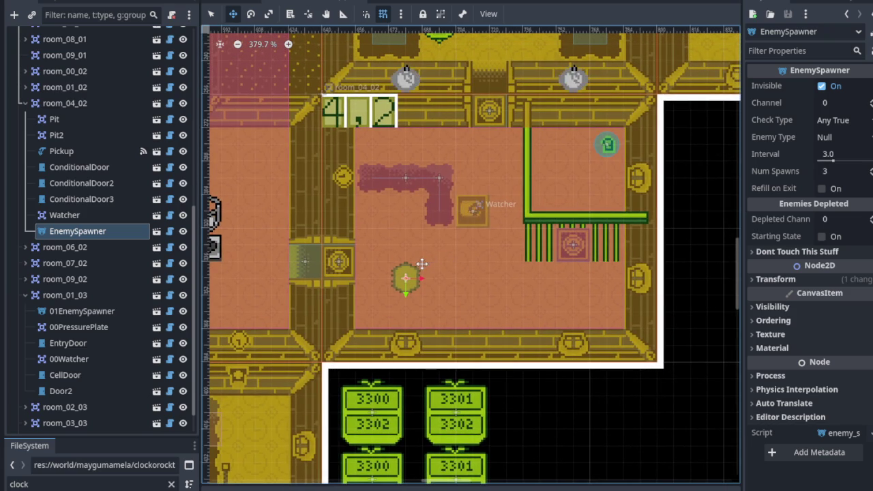
{"action": "left_click_drag", "start_coordinate": [394, 278], "coordinate": [404, 296]}
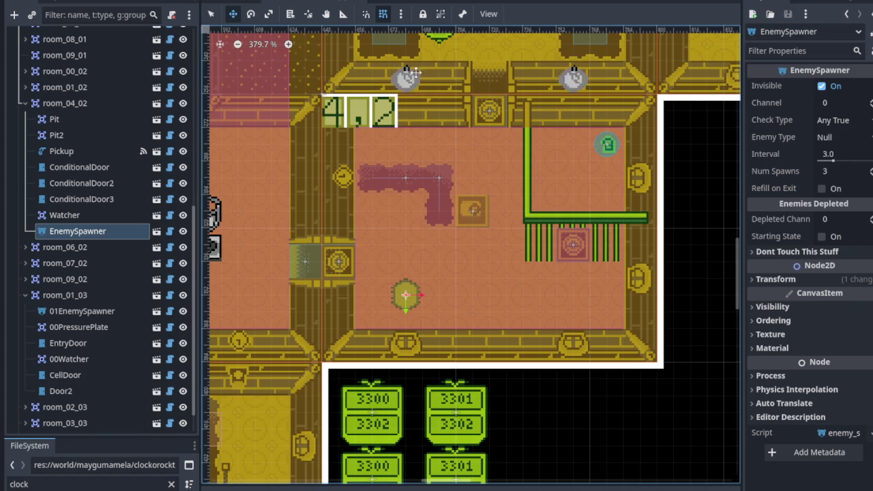
{"action": "right_click", "coordinate": [71, 103]}
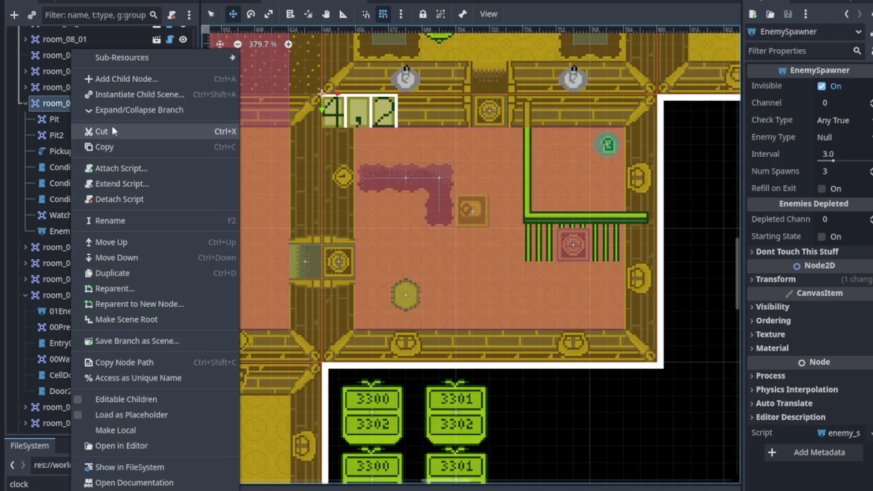
- Instantiate another enemy_spawner.tscn as EnemySpawner2 and drag it onto the lower-right floor
{"action": "left_click", "coordinate": [152, 98]}
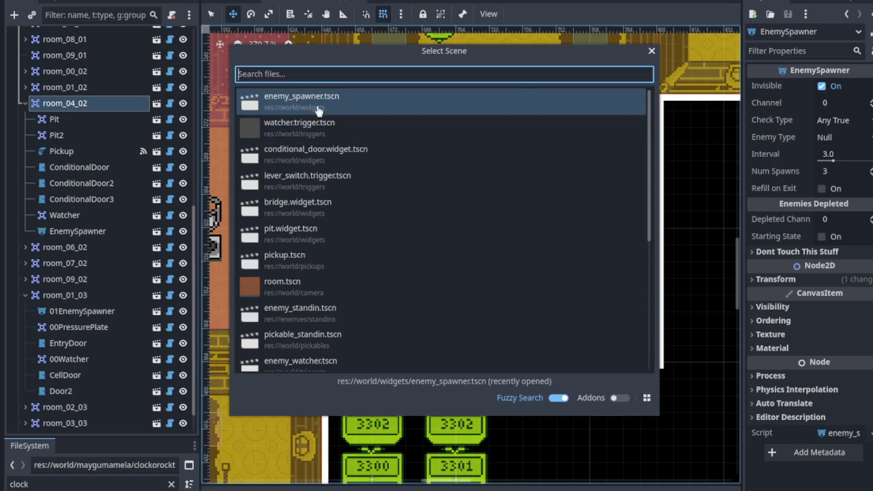
{"action": "double_click", "coordinate": [318, 104]}
{"action": "mouse_move", "coordinate": [318, 90]}
{"action": "left_mouse_down"}
{"action": "mouse_move", "coordinate": [565, 294]}
{"action": "mouse_move", "coordinate": [590, 295]}
{"action": "left_mouse_up"}
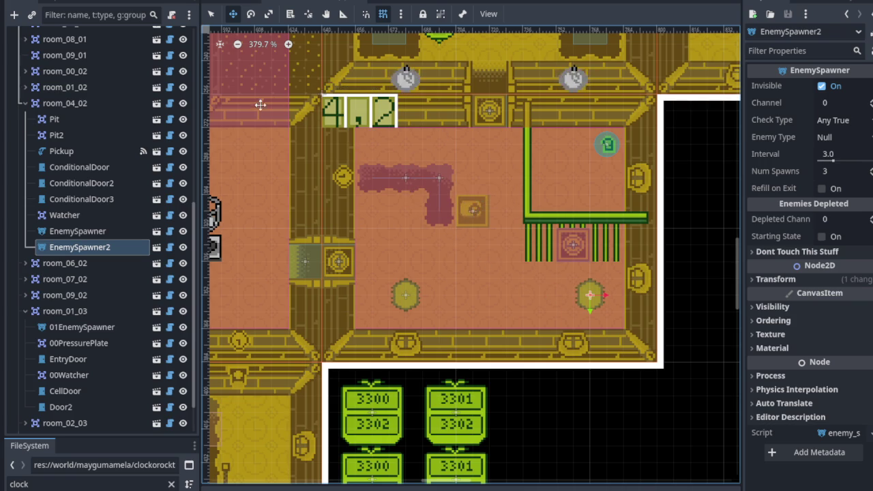
{"action": "left_click", "coordinate": [861, 127]}
- Set EnemySpawner2's Enemy Type to Tedi, keeping Check Type at Any True
{"action": "left_click", "coordinate": [855, 121]}
{"action": "left_click", "coordinate": [852, 139]}
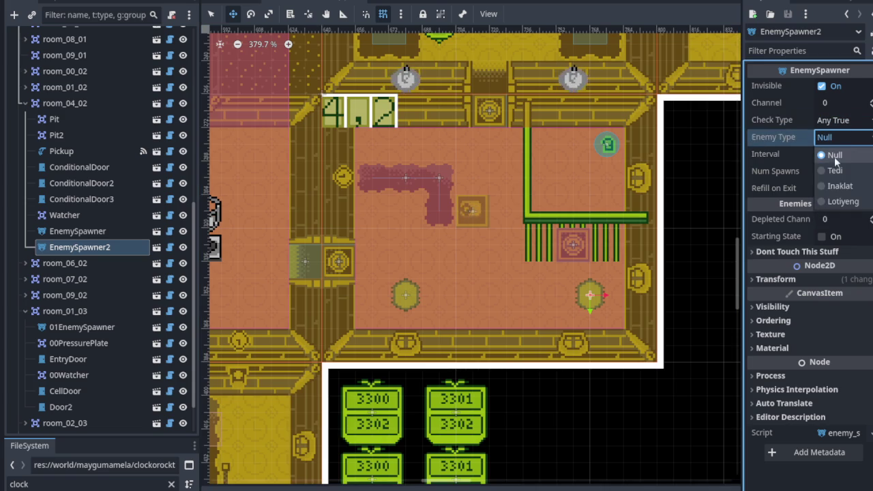
{"action": "left_click", "coordinate": [839, 171]}
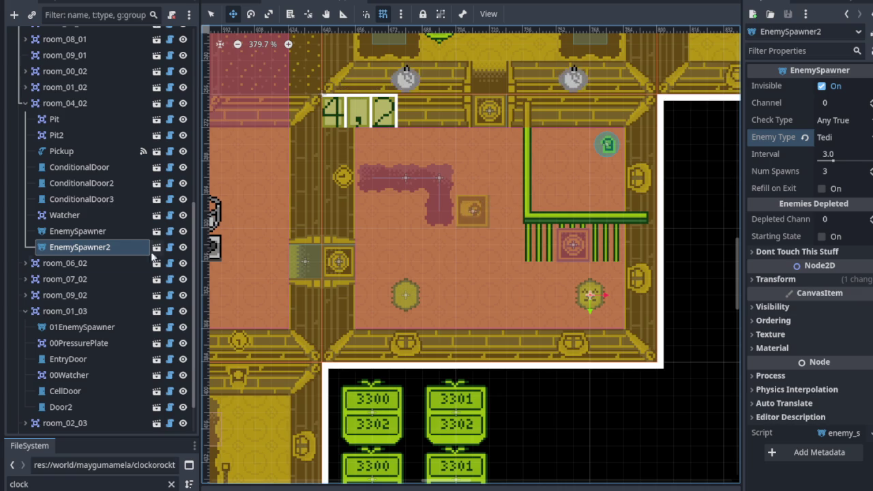
- Select the first EnemySpawner, keep 3 spawns, and set its Enemy Type to Lotiyeng
{"action": "left_click", "coordinate": [123, 231]}
{"action": "left_click", "coordinate": [839, 171]}
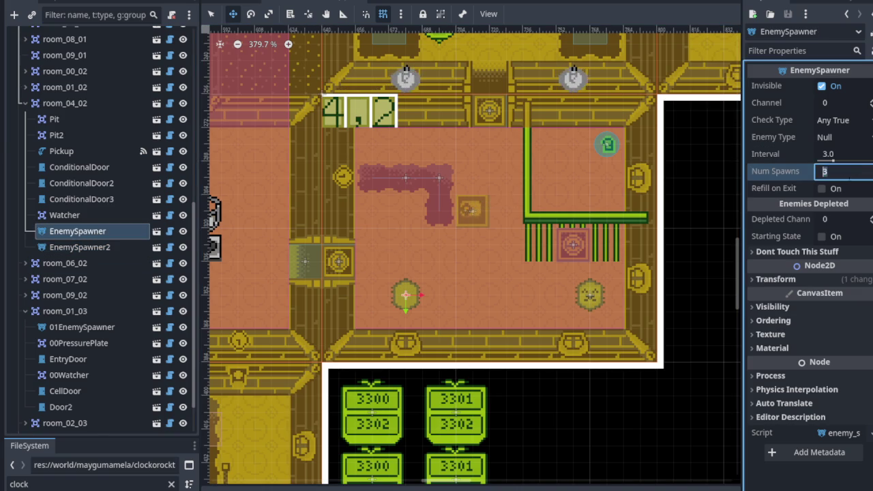
{"action": "left_click", "coordinate": [765, 168]}
{"action": "left_click", "coordinate": [836, 137]}
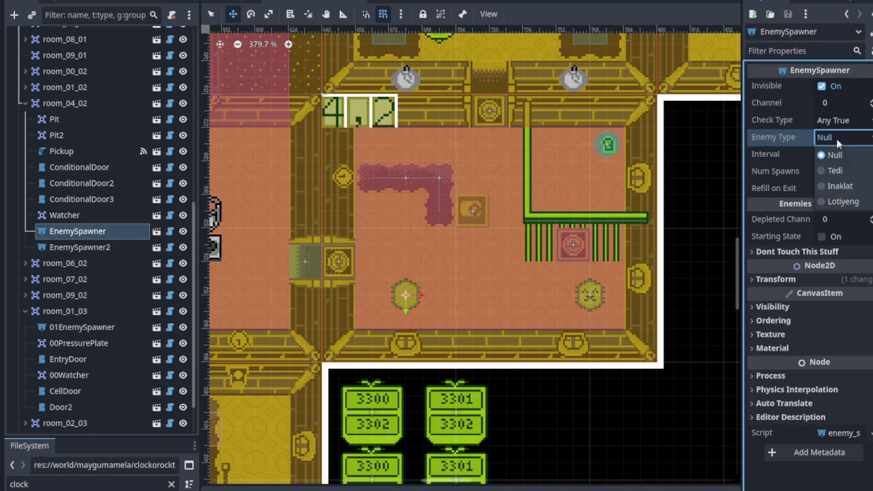
{"action": "left_click", "coordinate": [843, 201]}
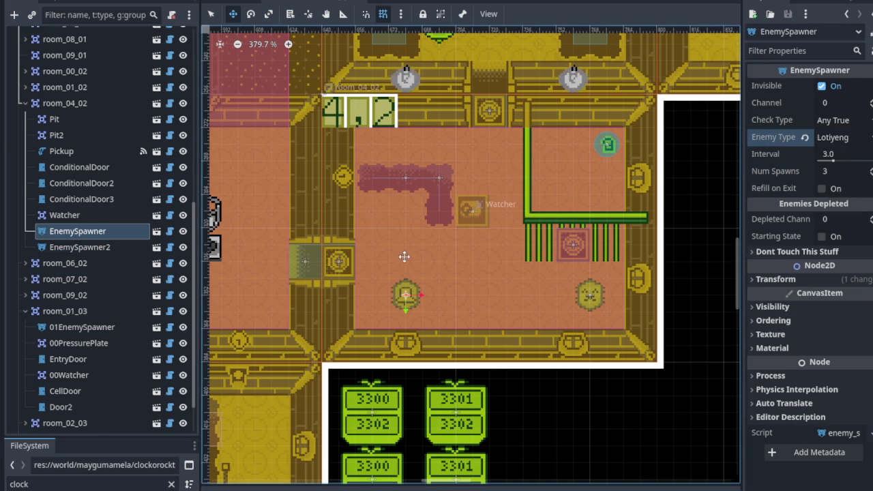
{"action": "scroll", "coordinate": [409, 225], "scroll_direction": "down", "scroll_amount": 6}
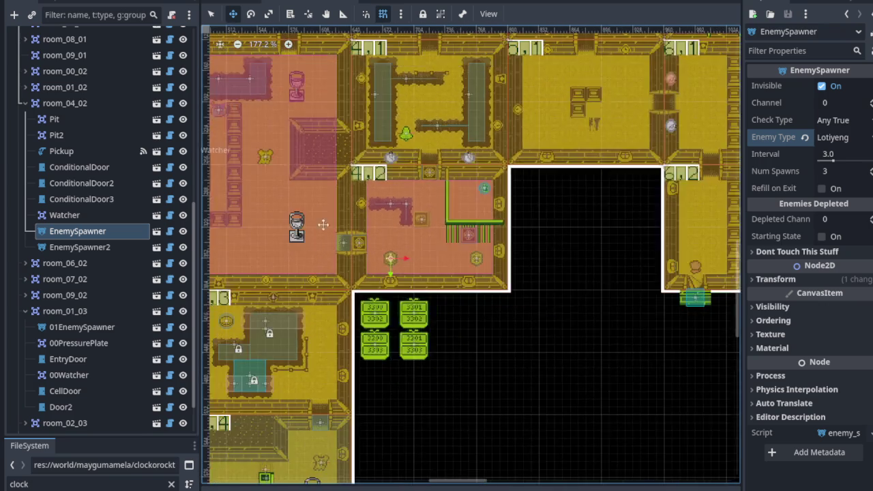
- Zoom and pan the 2D canvas to look over room 4,2 and room 1,3 up close
{"action": "scroll", "coordinate": [331, 226], "scroll_direction": "up", "scroll_amount": 3}
{"action": "scroll", "coordinate": [396, 292], "scroll_direction": "up", "scroll_amount": 3}
{"action": "scroll", "coordinate": [299, 260], "scroll_direction": "up", "scroll_amount": 4}
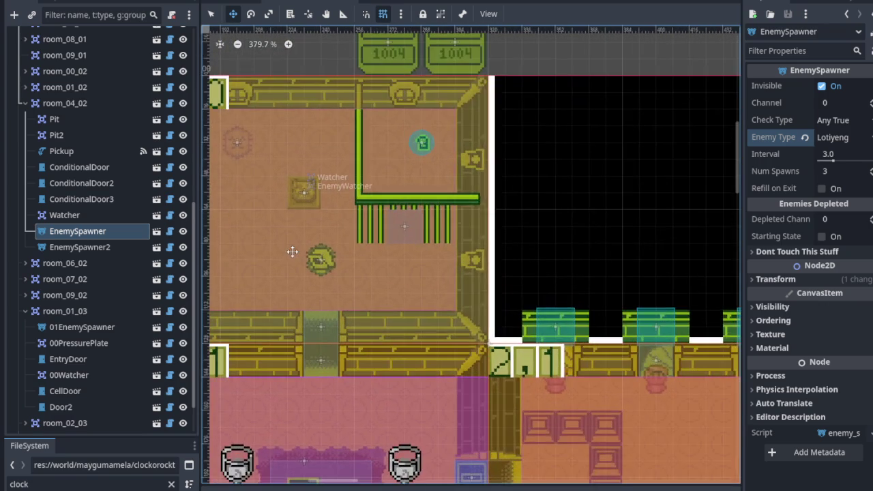
{"action": "scroll", "coordinate": [311, 251], "scroll_direction": "down", "scroll_amount": 3}
{"action": "scroll", "coordinate": [474, 308], "scroll_direction": "down", "scroll_amount": 2}
{"action": "scroll", "coordinate": [542, 243], "scroll_direction": "right", "scroll_amount": 6}
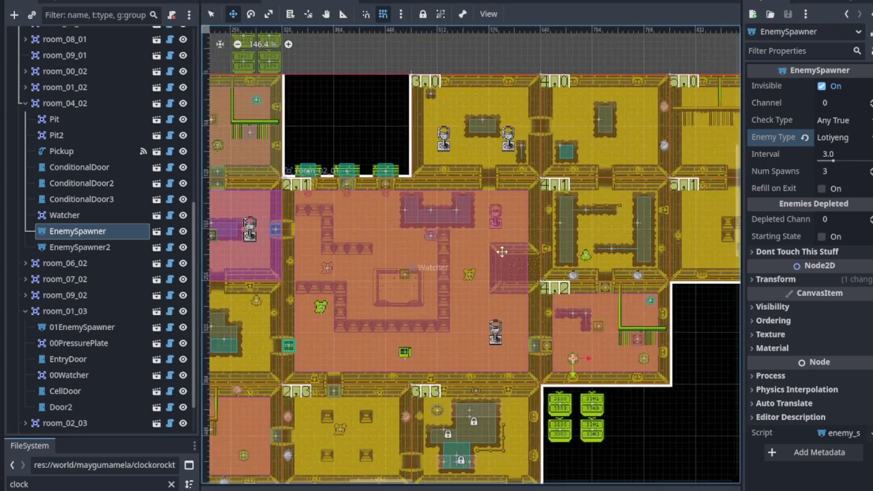
{"action": "scroll", "coordinate": [440, 249], "scroll_direction": "down", "scroll_amount": 3}
{"action": "scroll", "coordinate": [412, 244], "scroll_direction": "left", "scroll_amount": 2}
{"action": "scroll", "coordinate": [413, 244], "scroll_direction": "down", "scroll_amount": 1}
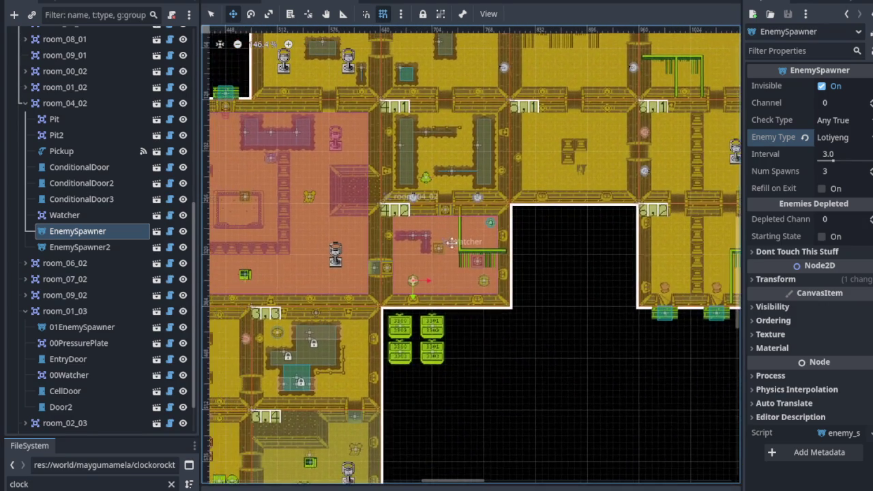
{"action": "scroll", "coordinate": [430, 256], "scroll_direction": "up", "scroll_amount": 4}
{"action": "mouse_move", "coordinate": [434, 267]}
{"action": "left_mouse_down"}
{"action": "mouse_move", "coordinate": [498, 241]}
{"action": "mouse_move", "coordinate": [459, 235]}
{"action": "left_mouse_up"}
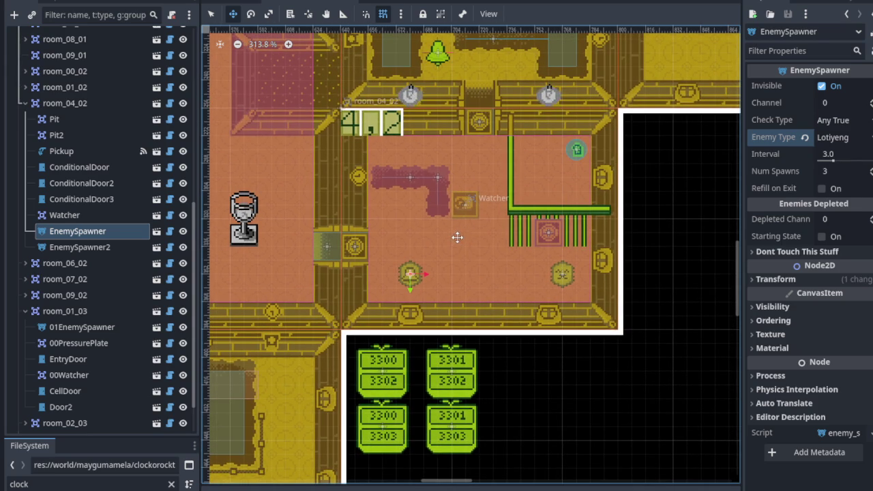
{"action": "scroll", "coordinate": [457, 239], "scroll_direction": "up", "scroll_amount": 4}
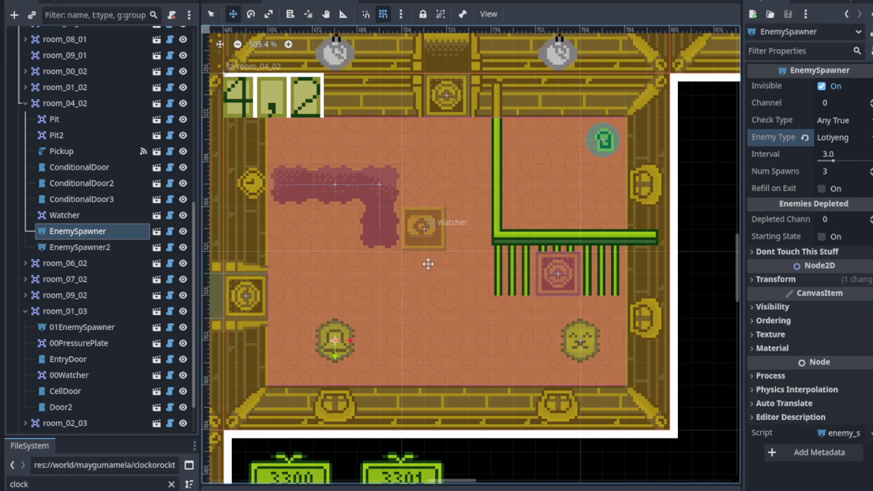
{"action": "scroll", "coordinate": [430, 262], "scroll_direction": "down", "scroll_amount": 5}
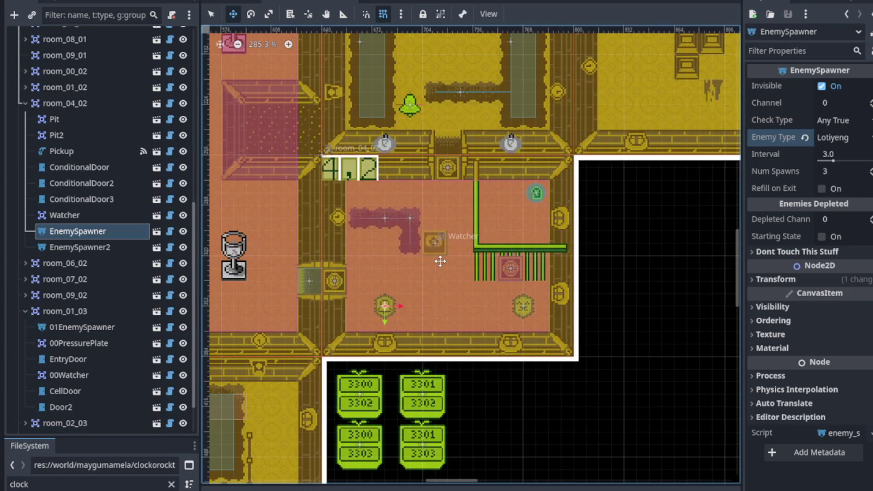
{"action": "scroll", "coordinate": [437, 263], "scroll_direction": "down", "scroll_amount": 8}
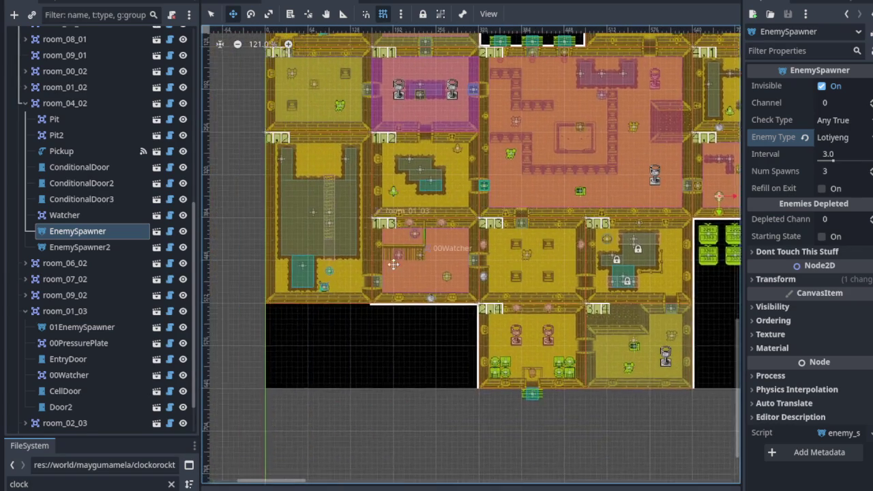
{"action": "scroll", "coordinate": [382, 263], "scroll_direction": "up", "scroll_amount": 8}
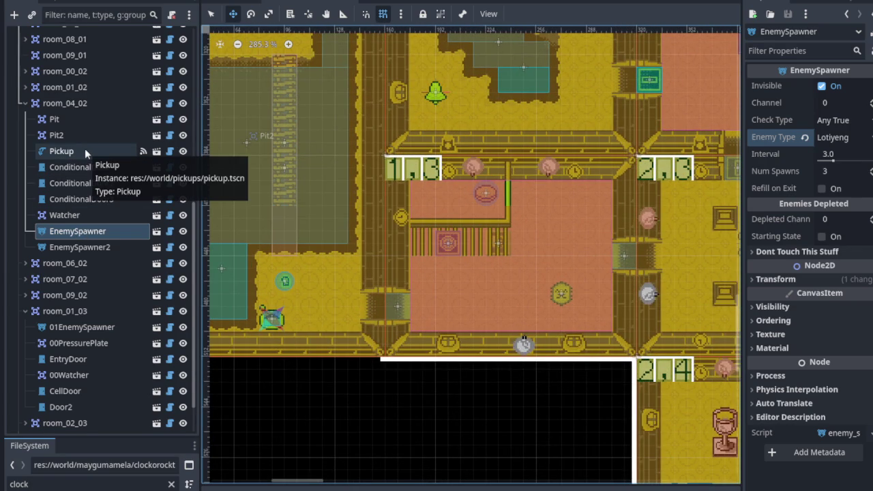
- Select 01EnemySpawner to read its settings (channel 1300, depleted 1301, Tedi), then scroll back to room 4,2
{"action": "left_click", "coordinate": [65, 328]}
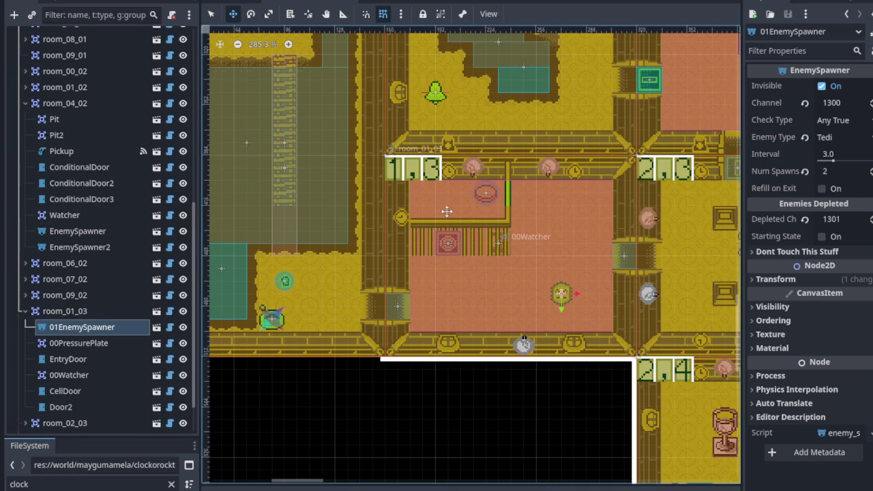
{"action": "scroll", "coordinate": [458, 220], "scroll_direction": "down", "scroll_amount": 5}
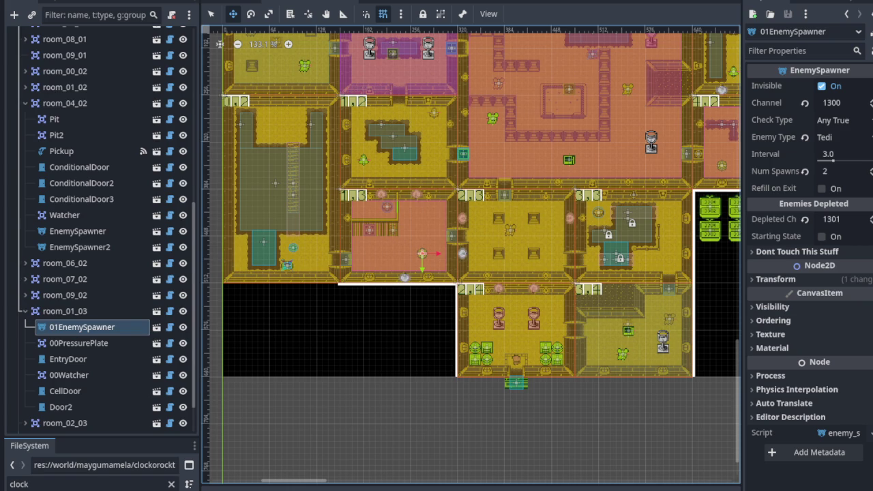
{"action": "scroll", "coordinate": [485, 148], "scroll_direction": "right", "scroll_amount": 6}
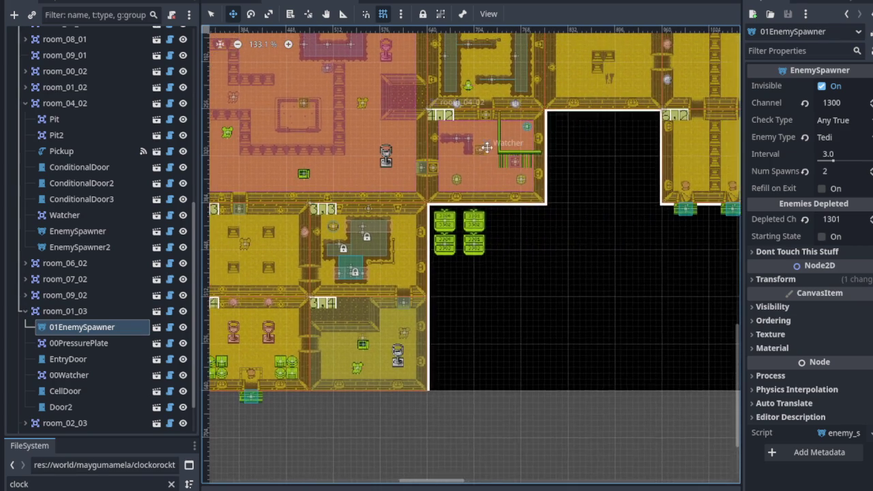
{"action": "scroll", "coordinate": [485, 149], "scroll_direction": "up", "scroll_amount": 12}
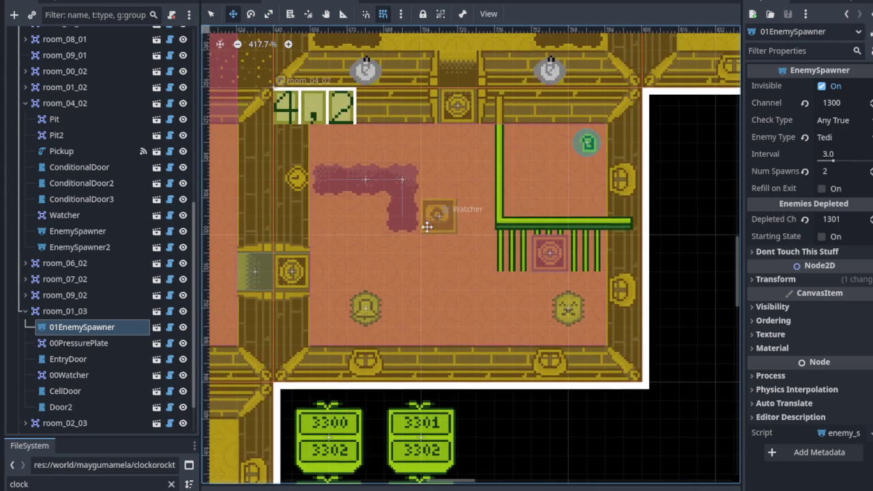
- Set the first EnemySpawner to Channel 4200 and Depleted Channel 4201, then save
{"action": "left_click", "coordinate": [101, 236]}
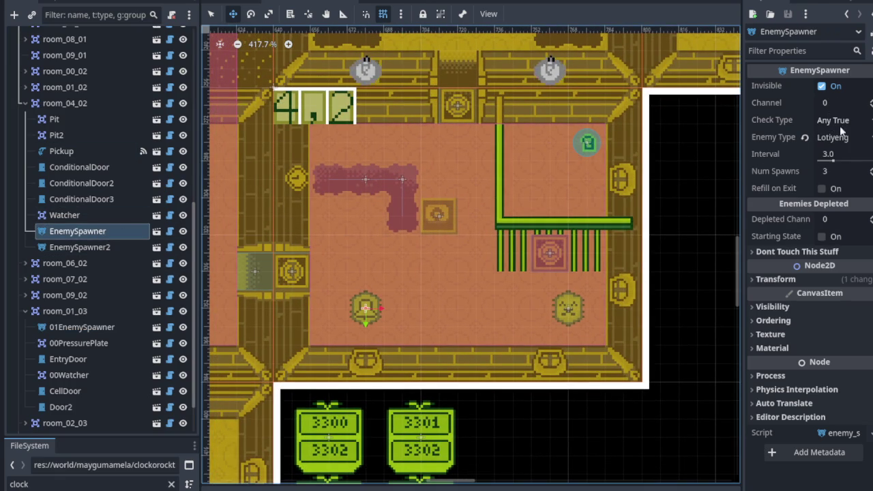
{"action": "left_click", "coordinate": [825, 103]}
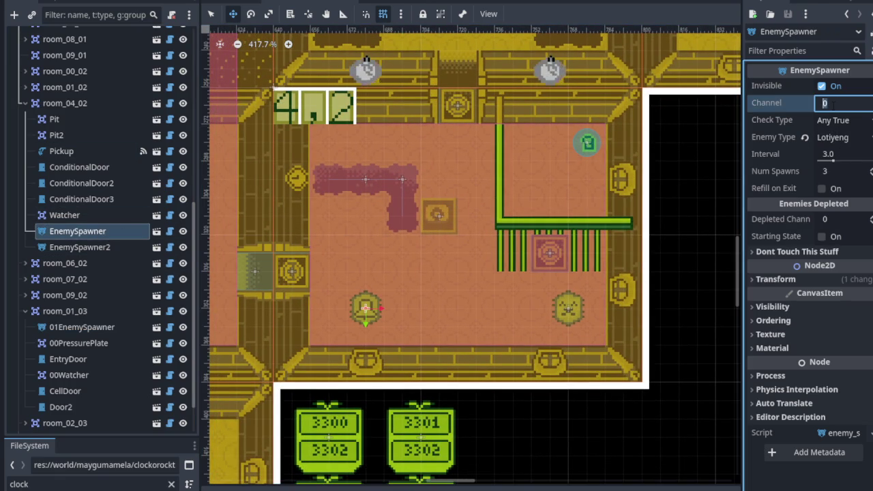
{"action": "type", "text": "4200"}
{"action": "key", "text": "Return"}
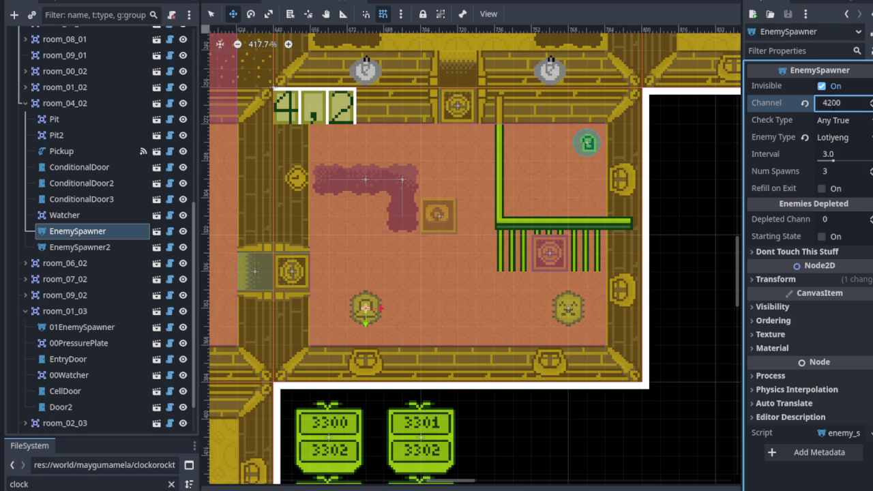
{"action": "left_click", "coordinate": [844, 220]}
{"action": "type", "text": "4200"}
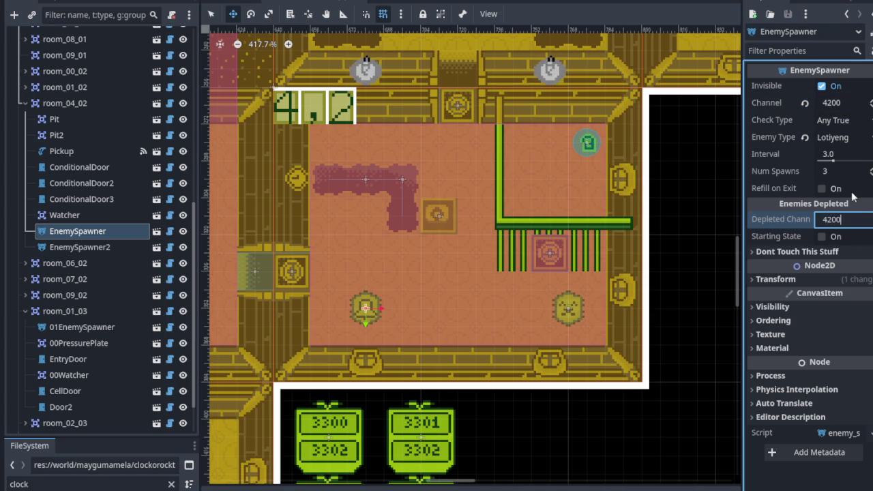
{"action": "key", "text": "BackSpace"}
{"action": "type", "text": "1"}
{"action": "key", "text": "Return"}
{"action": "key", "text": "ctrl+s"}
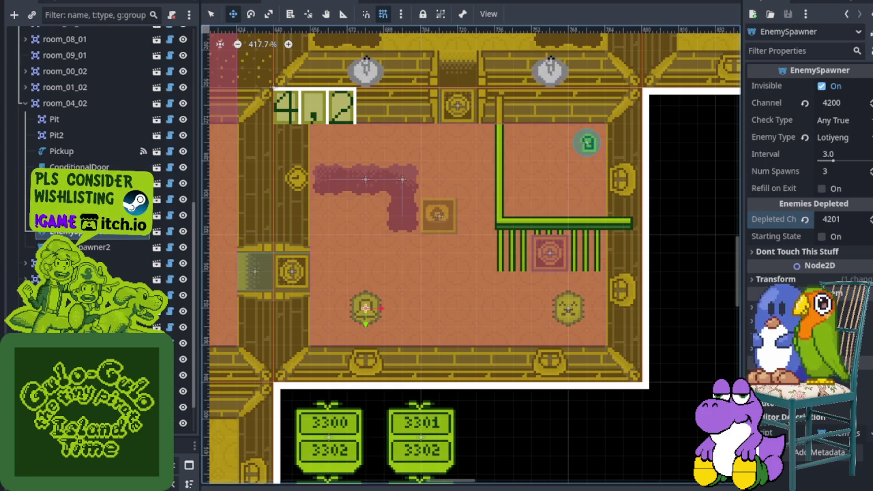
- Give EnemySpawner2 Channel 4200 and Depleted Channel 4201, and save the scene
{"action": "scroll", "coordinate": [317, 254], "scroll_direction": "down", "scroll_amount": 2}
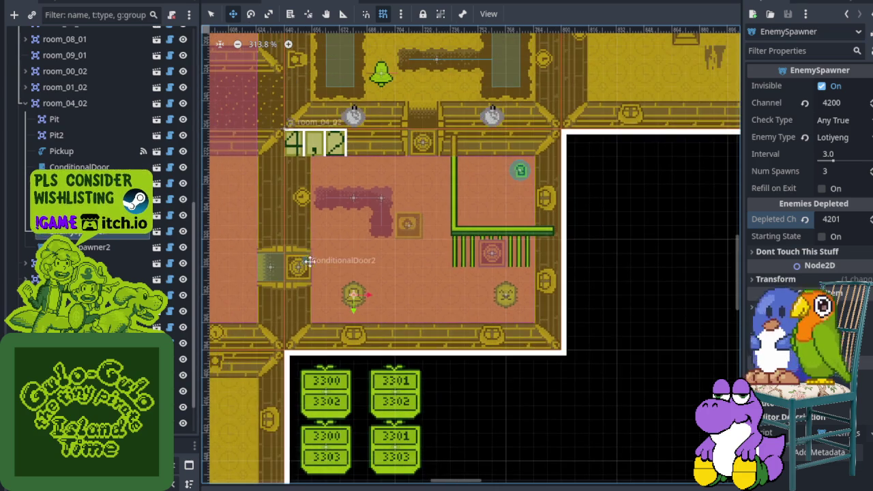
{"action": "left_click", "coordinate": [95, 247]}
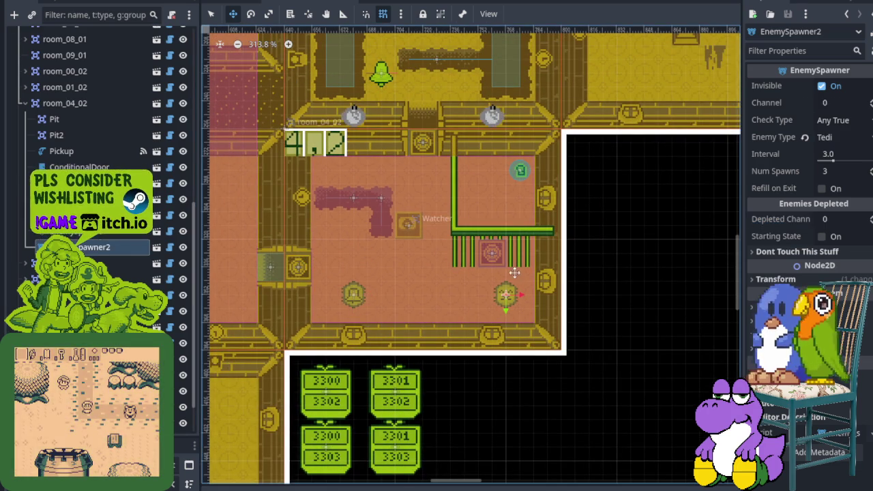
{"action": "left_click", "coordinate": [850, 102]}
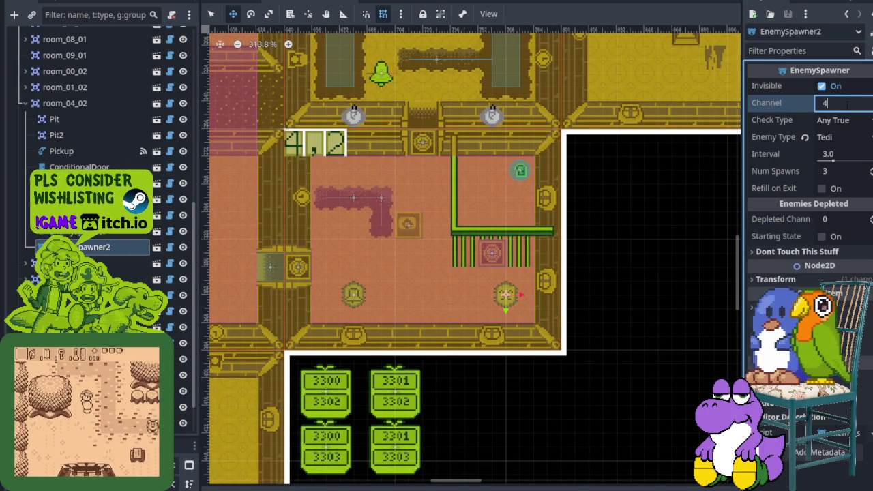
{"action": "type", "text": "4200"}
{"action": "key", "text": "Return"}
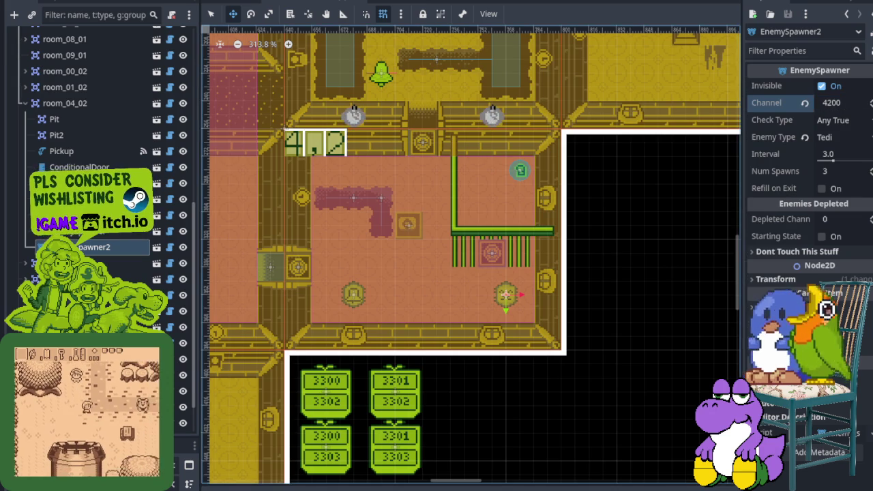
{"action": "left_click", "coordinate": [843, 219]}
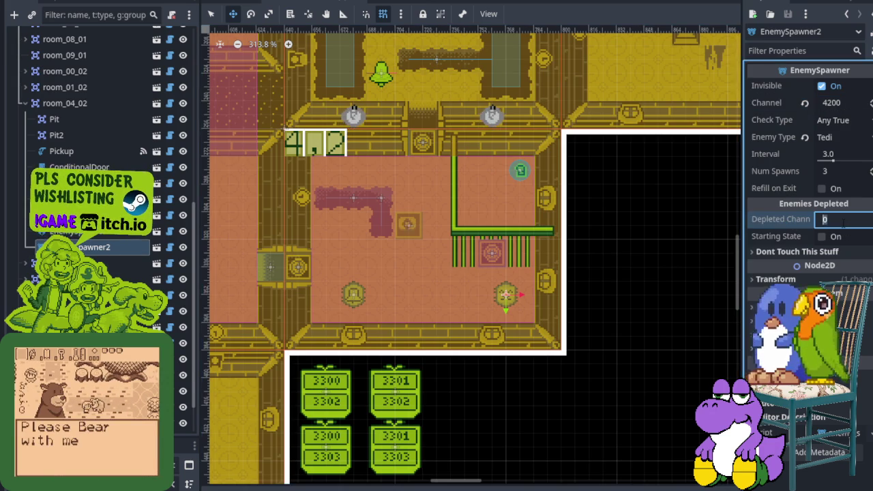
{"action": "type", "text": "4201"}
{"action": "key", "text": "Return"}
{"action": "key", "text": "ctrl+s"}
{"action": "scroll", "coordinate": [611, 251], "scroll_direction": "down", "scroll_amount": 5}
- Check room_01_03's EntryDoor settings (channel 1300, Exactly 1 True, open), then pan back to room 4,2
{"action": "scroll", "coordinate": [611, 251], "scroll_direction": "left", "scroll_amount": 5}
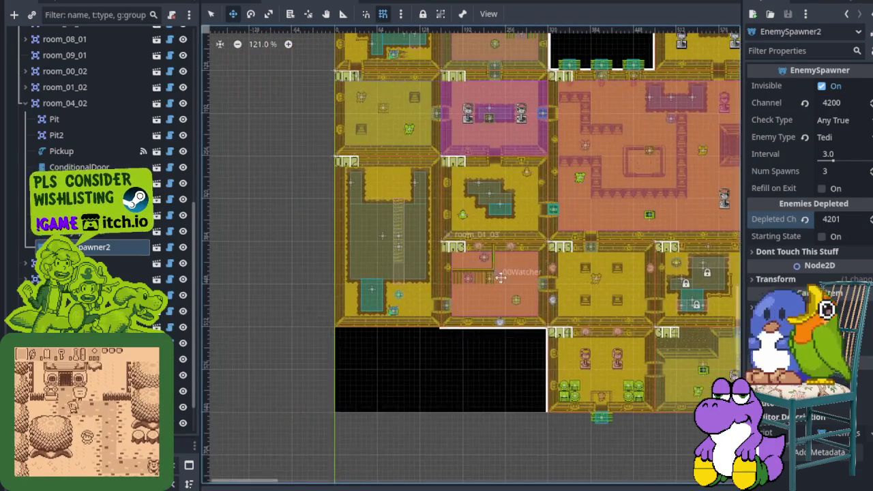
{"action": "scroll", "coordinate": [526, 289], "scroll_direction": "right", "scroll_amount": 6}
{"action": "scroll", "coordinate": [498, 249], "scroll_direction": "right", "scroll_amount": 10}
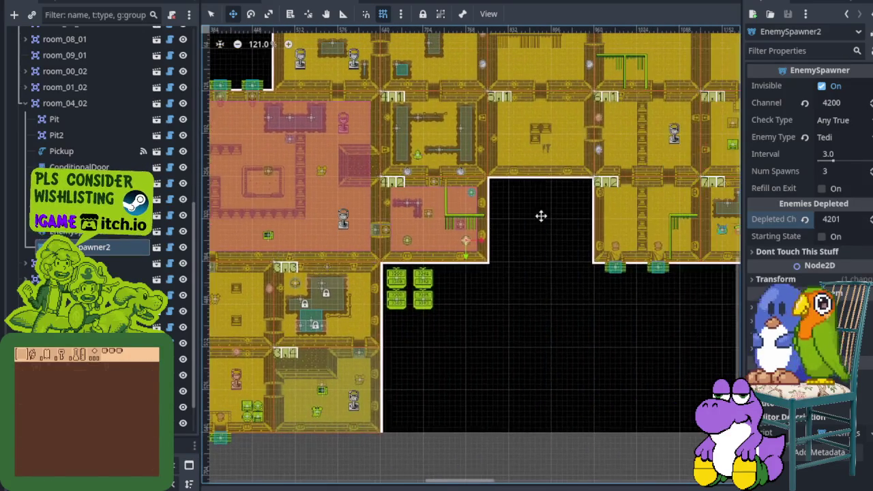
{"action": "scroll", "coordinate": [462, 275], "scroll_direction": "up", "scroll_amount": 3}
{"action": "scroll", "coordinate": [387, 299], "scroll_direction": "left", "scroll_amount": 10}
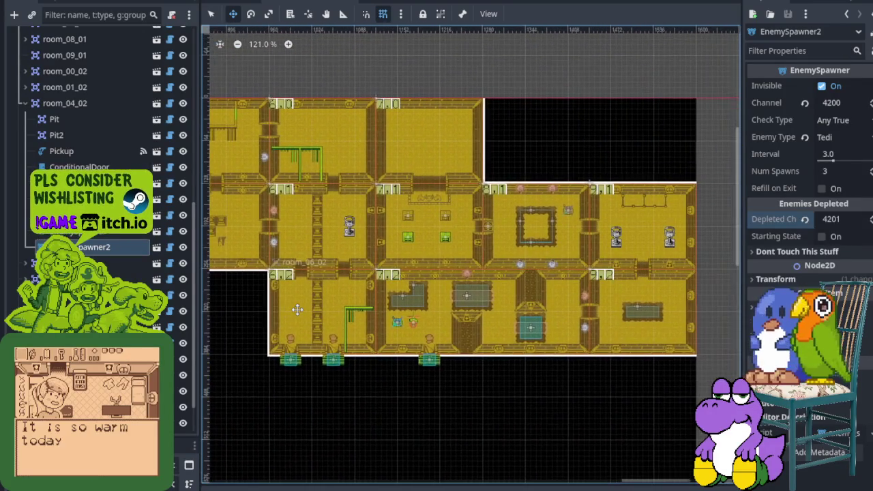
{"action": "scroll", "coordinate": [532, 273], "scroll_direction": "down", "scroll_amount": 3}
{"action": "scroll", "coordinate": [538, 283], "scroll_direction": "left", "scroll_amount": 3}
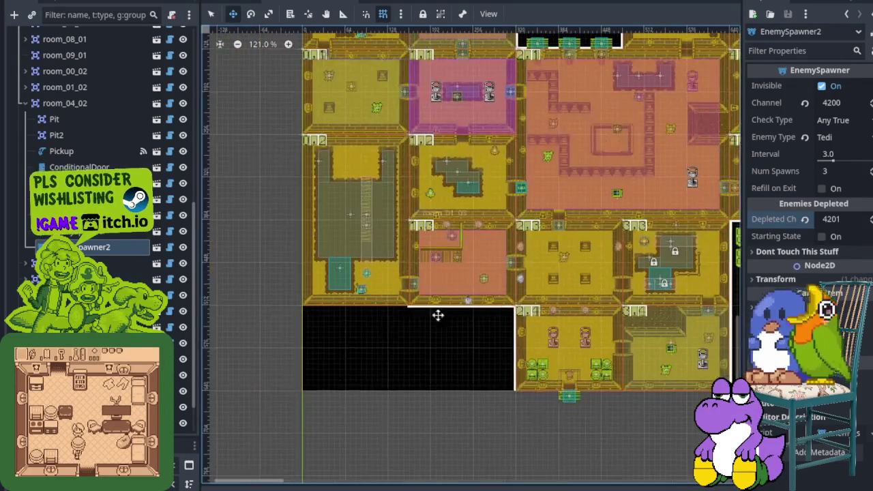
{"action": "scroll", "coordinate": [441, 279], "scroll_direction": "up", "scroll_amount": 5}
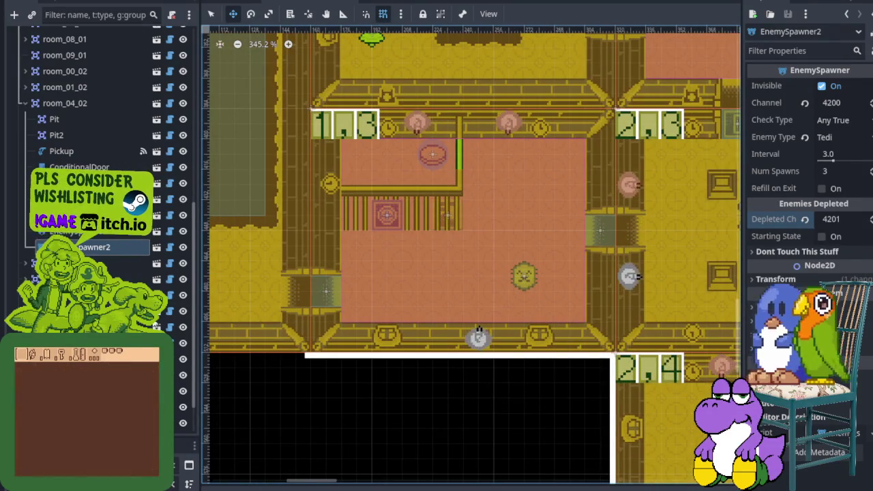
{"action": "left_click", "coordinate": [136, 375]}
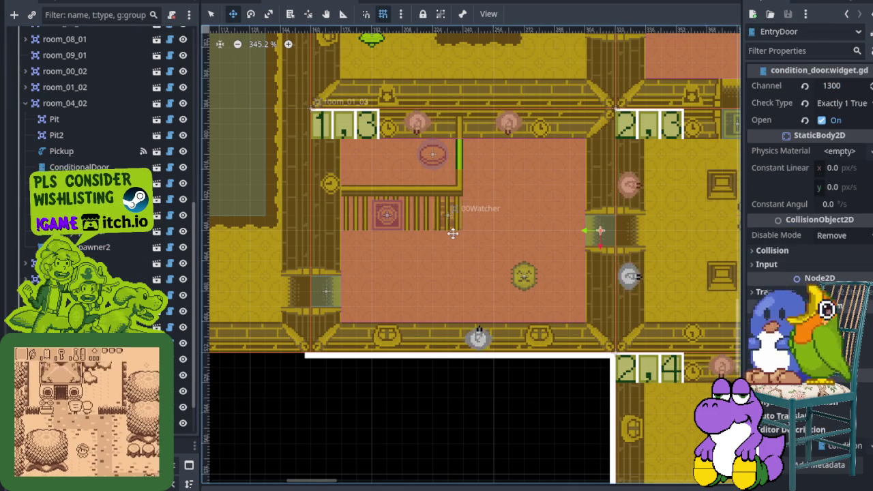
{"action": "scroll", "coordinate": [452, 233], "scroll_direction": "down", "scroll_amount": 5}
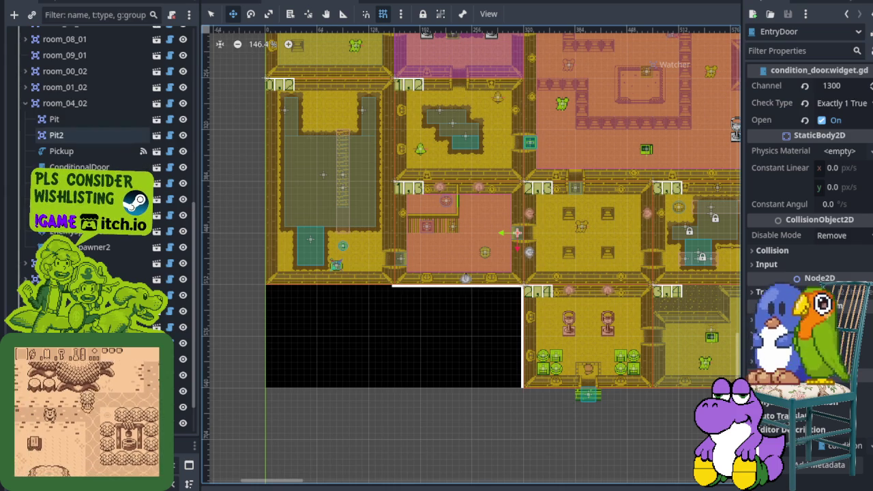
{"action": "scroll", "coordinate": [555, 177], "scroll_direction": "down", "scroll_amount": 4}
{"action": "scroll", "coordinate": [534, 236], "scroll_direction": "up", "scroll_amount": 11}
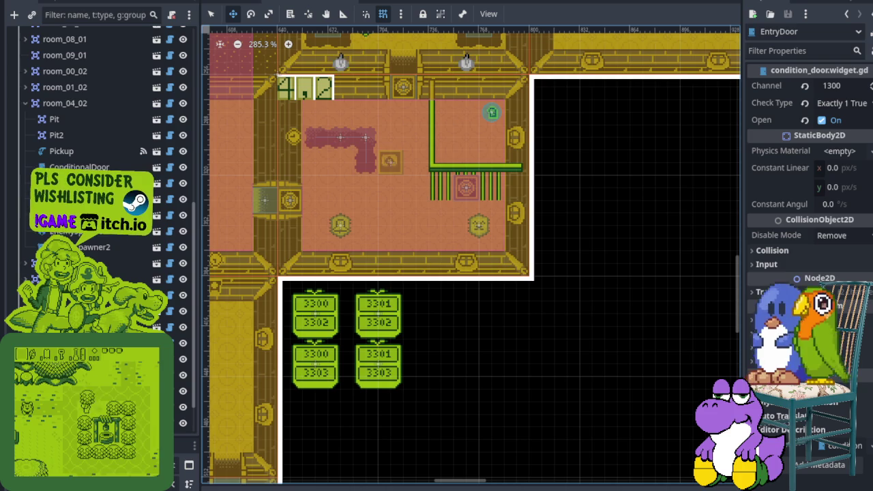
{"action": "left_click_drag", "start_coordinate": [414, 171], "coordinate": [462, 203]}
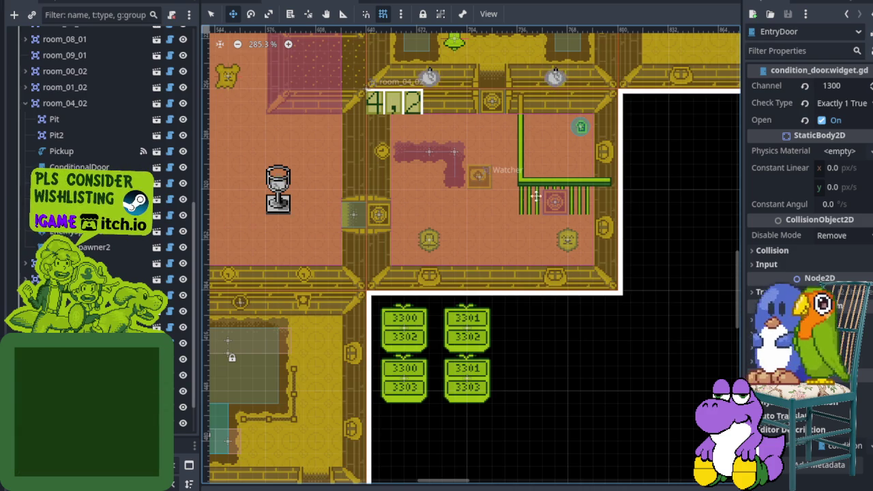
{"action": "scroll", "coordinate": [490, 143], "scroll_direction": "up", "scroll_amount": 4}
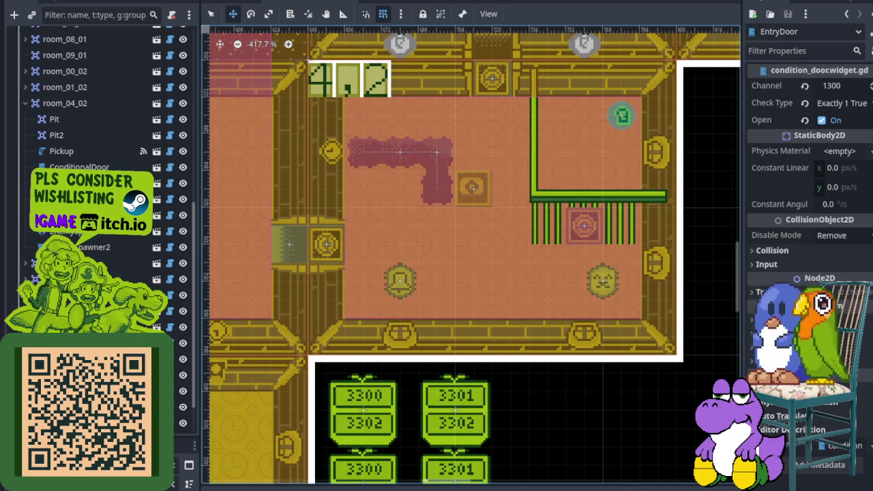
- Set the top door of room 4,2 to channel 4200, All True check type, starting open
{"action": "left_click", "coordinate": [492, 79]}
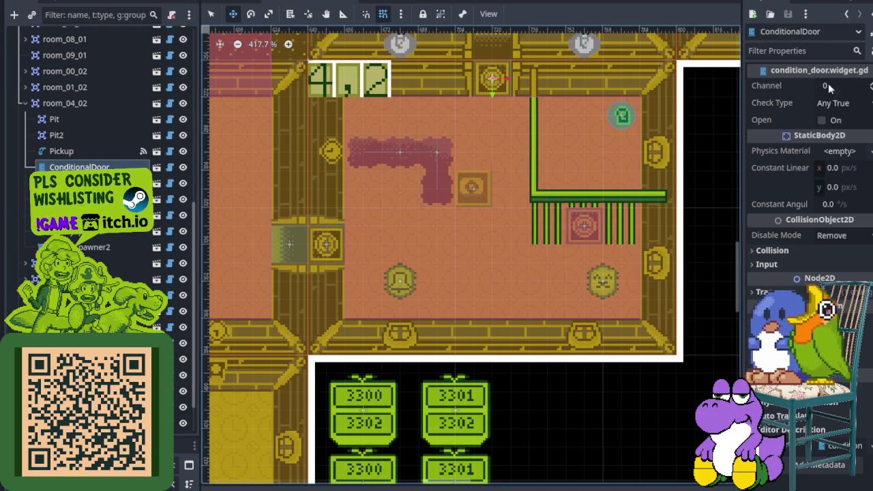
{"action": "left_click", "coordinate": [845, 90]}
{"action": "type", "text": "4200"}
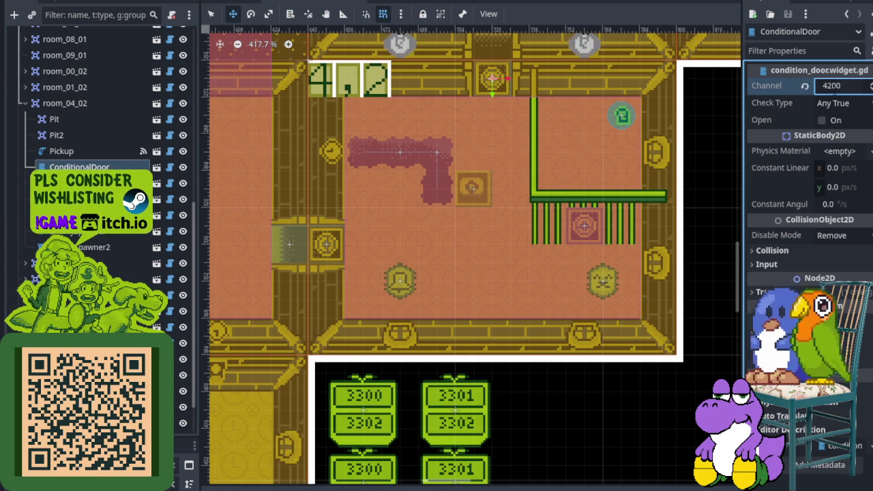
{"action": "left_click", "coordinate": [856, 107]}
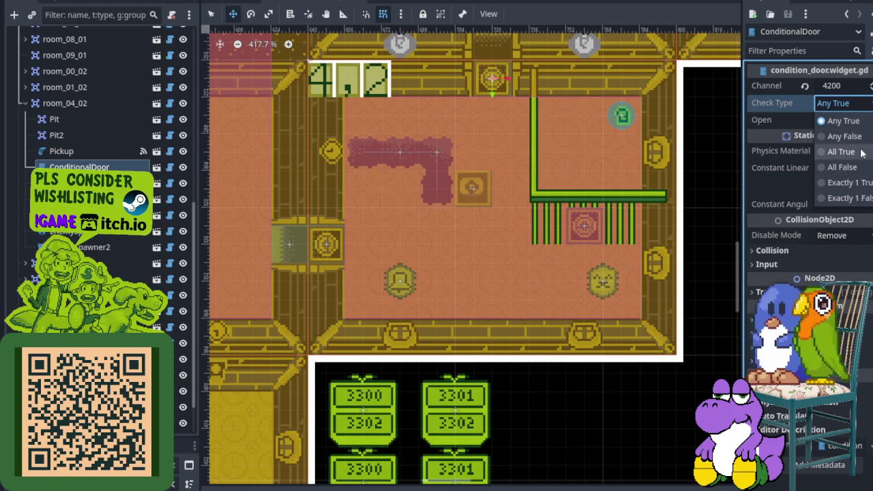
{"action": "left_click", "coordinate": [861, 153]}
{"action": "left_click", "coordinate": [833, 120]}
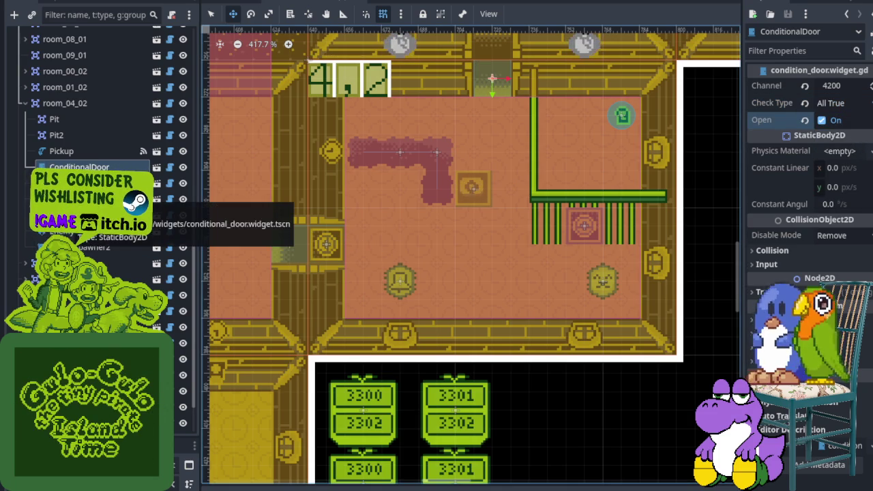
- Give the left door, ConditionalDoor2, channel 4200, All True and Open, and save
{"action": "left_click", "coordinate": [75, 183]}
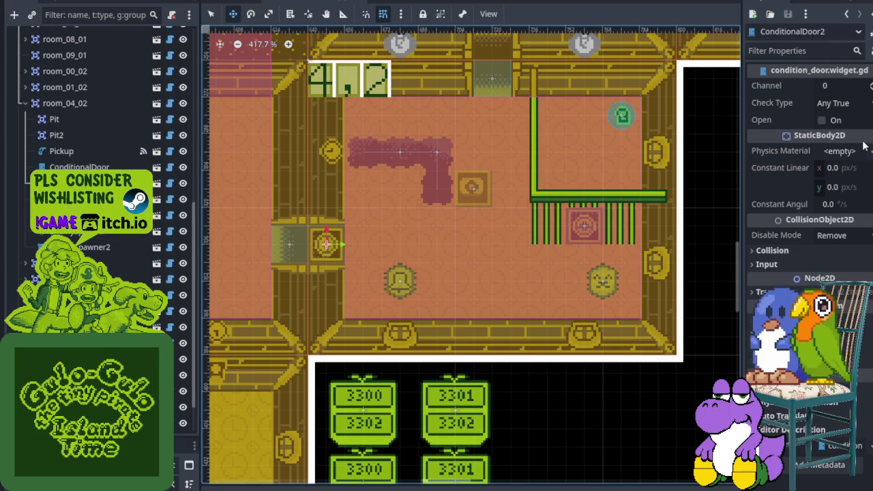
{"action": "left_click", "coordinate": [843, 86]}
{"action": "type", "text": "4200"}
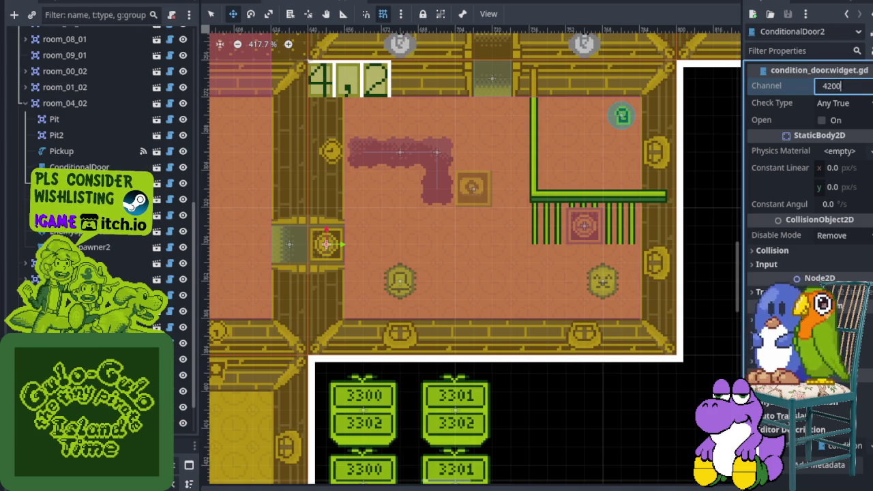
{"action": "left_click", "coordinate": [849, 103]}
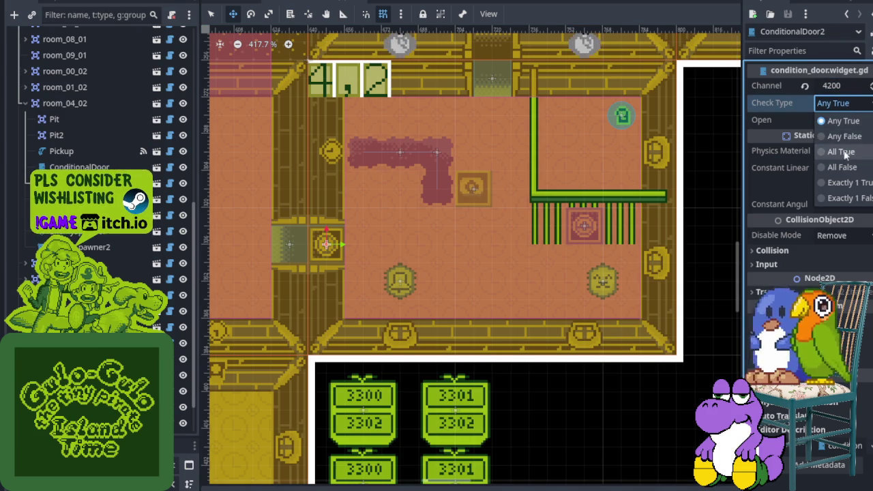
{"action": "left_click", "coordinate": [846, 151]}
{"action": "left_click", "coordinate": [822, 120]}
{"action": "key", "text": "ctrl+s"}
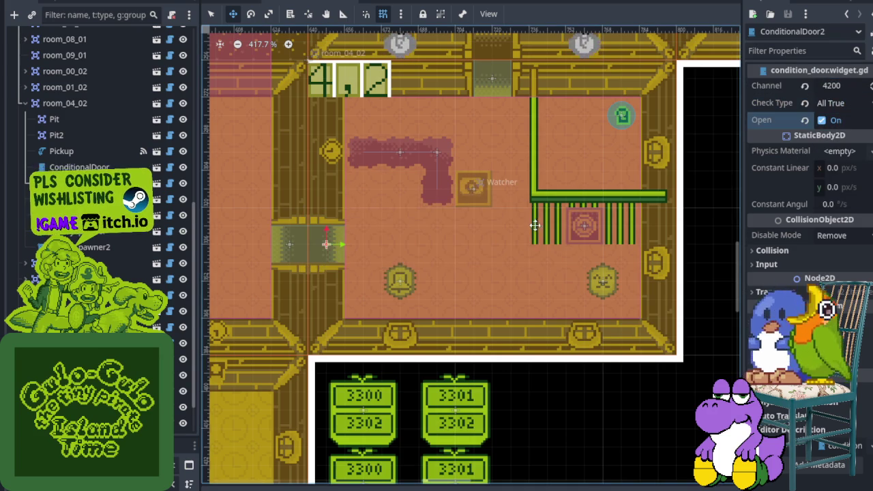
{"action": "scroll", "coordinate": [507, 186], "scroll_direction": "down", "scroll_amount": 3}
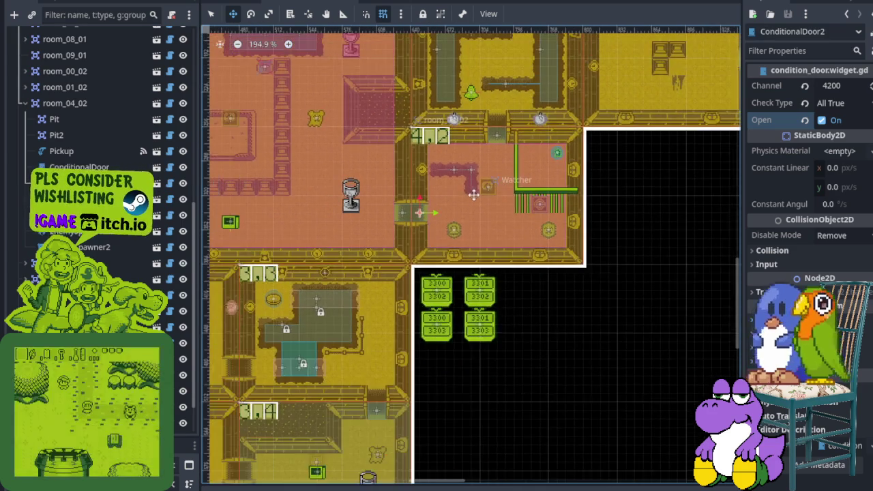
{"action": "scroll", "coordinate": [469, 211], "scroll_direction": "up", "scroll_amount": 1}
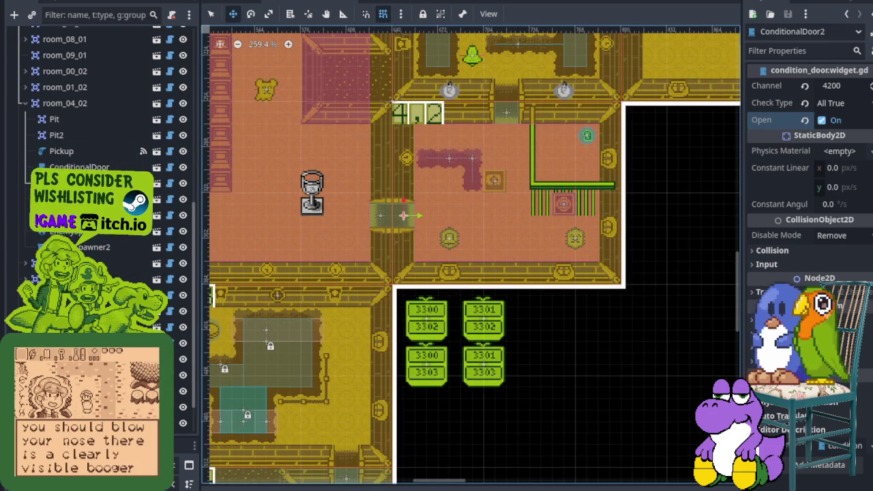
- Select the room's Watcher after comparing another watcher's settings for reference
{"action": "left_click", "coordinate": [495, 181]}
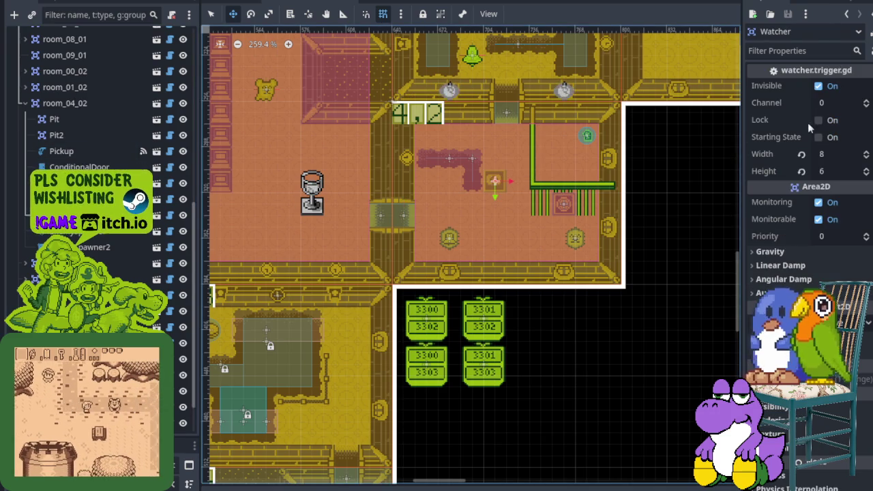
{"action": "scroll", "coordinate": [335, 266], "scroll_direction": "down", "scroll_amount": 6}
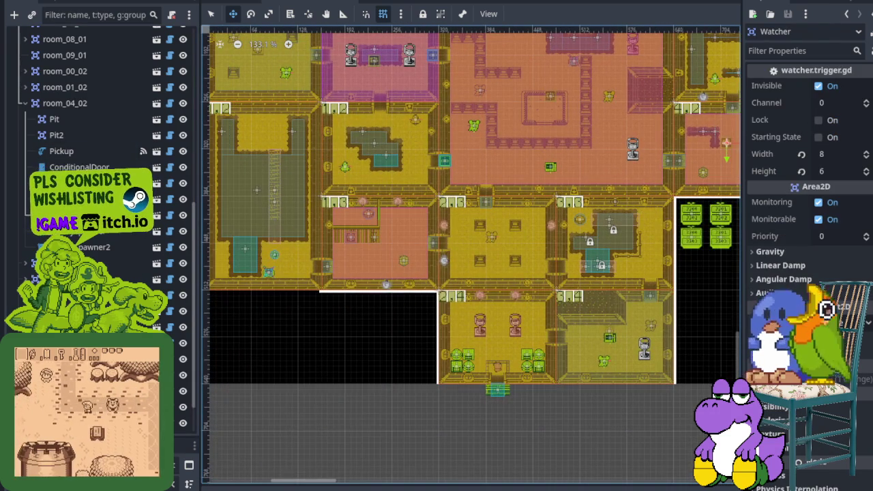
{"action": "scroll", "coordinate": [334, 352], "scroll_direction": "up", "scroll_amount": 3}
{"action": "scroll", "coordinate": [518, 395], "scroll_direction": "right", "scroll_amount": 5}
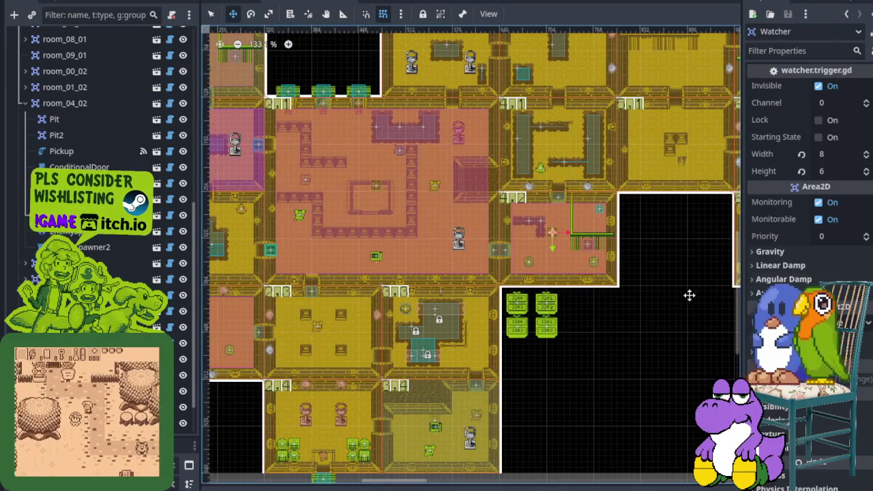
{"action": "scroll", "coordinate": [627, 247], "scroll_direction": "right", "scroll_amount": 5}
{"action": "scroll", "coordinate": [287, 292], "scroll_direction": "up", "scroll_amount": 5}
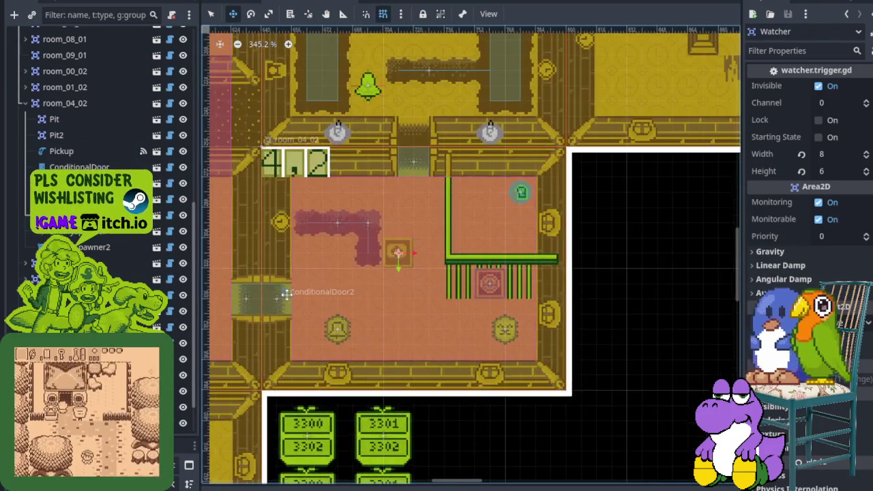
{"action": "scroll", "coordinate": [278, 297], "scroll_direction": "left", "scroll_amount": 3}
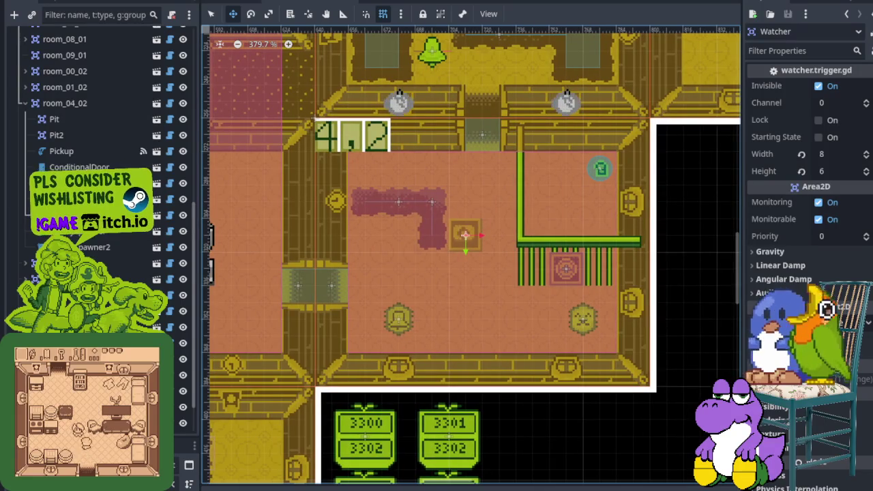
{"action": "left_click", "coordinate": [95, 430]}
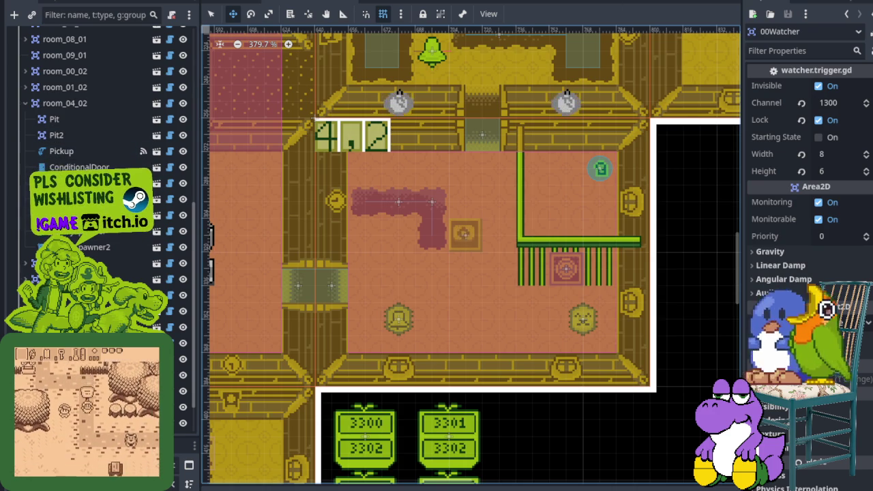
{"action": "left_click", "coordinate": [68, 215]}
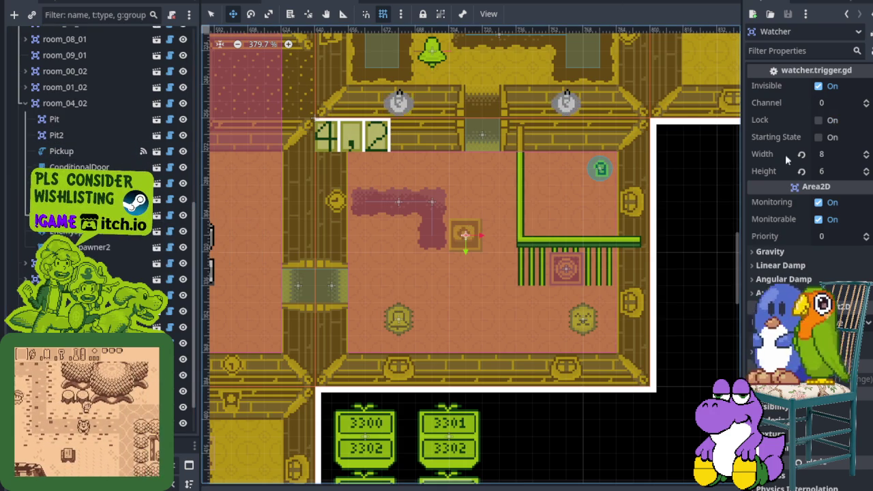
- Set the Watcher's Channel to 4200, enable Lock, and save the scene
{"action": "left_click", "coordinate": [828, 102]}
{"action": "type", "text": "4200"}
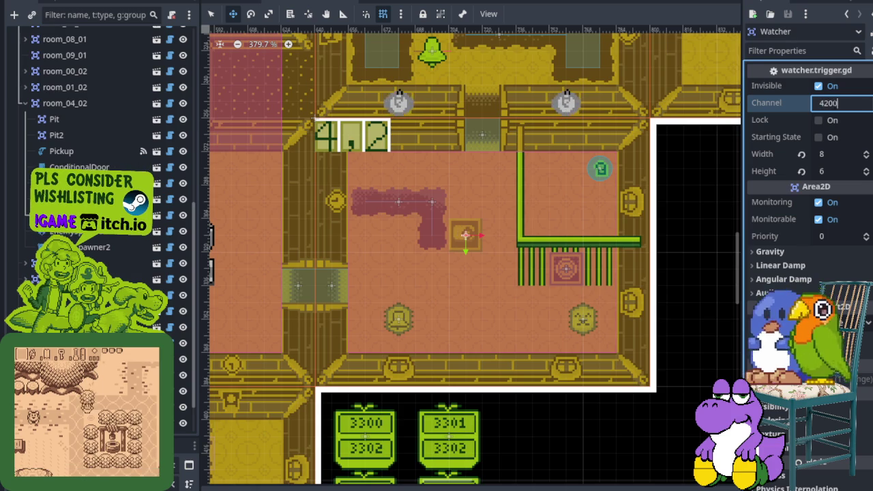
{"action": "key", "text": "Return"}
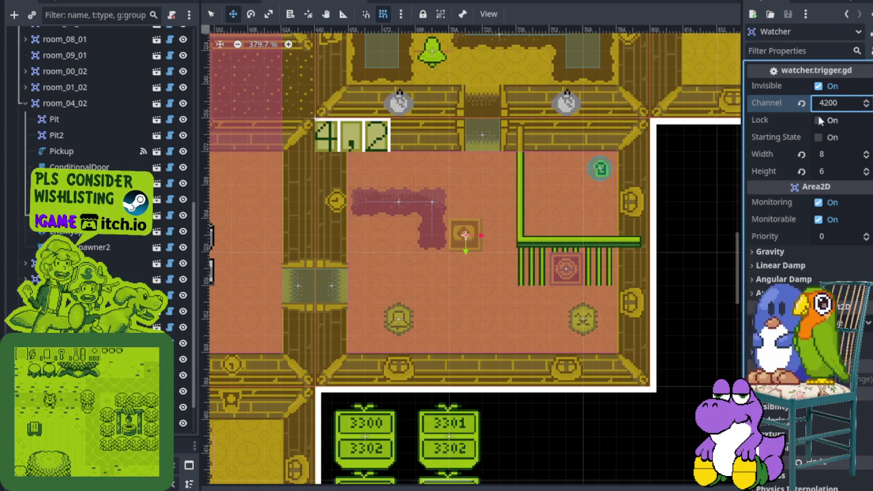
{"action": "left_click", "coordinate": [817, 120]}
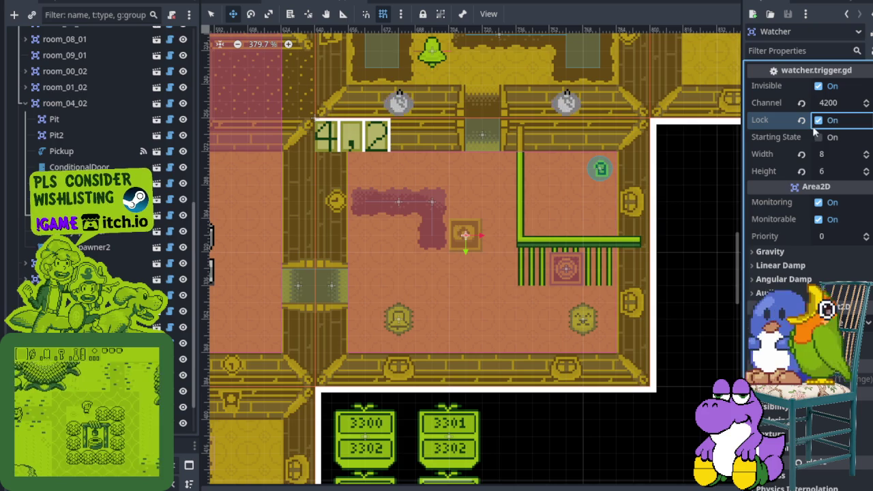
{"action": "key", "text": "F6"}
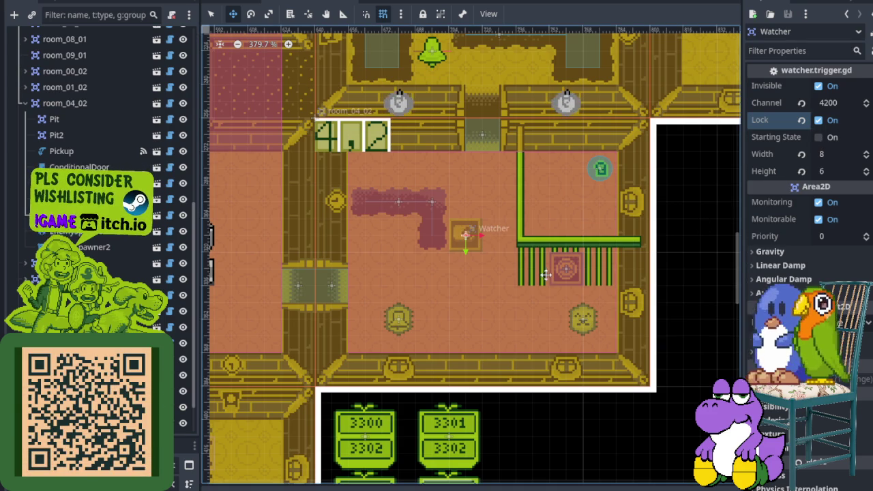
{"action": "scroll", "coordinate": [437, 271], "scroll_direction": "down", "scroll_amount": 2}
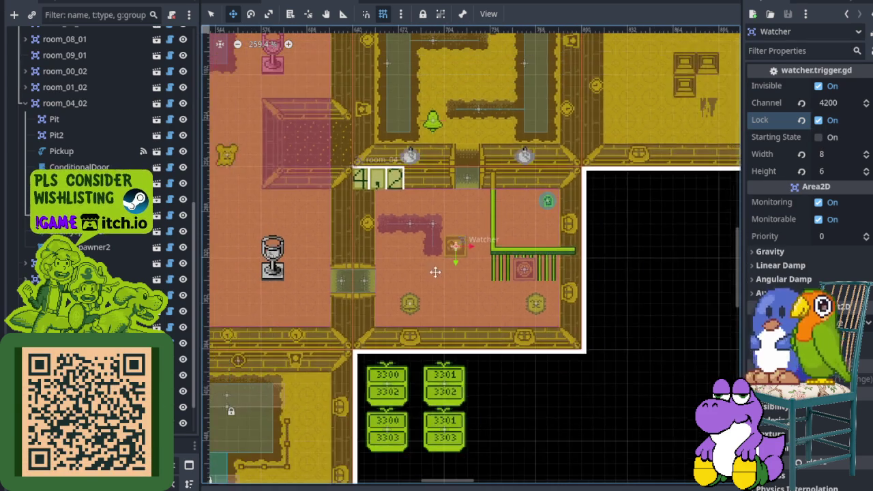
{"action": "key", "text": "ctrl+s"}
{"action": "scroll", "coordinate": [358, 247], "scroll_direction": "down", "scroll_amount": 2}
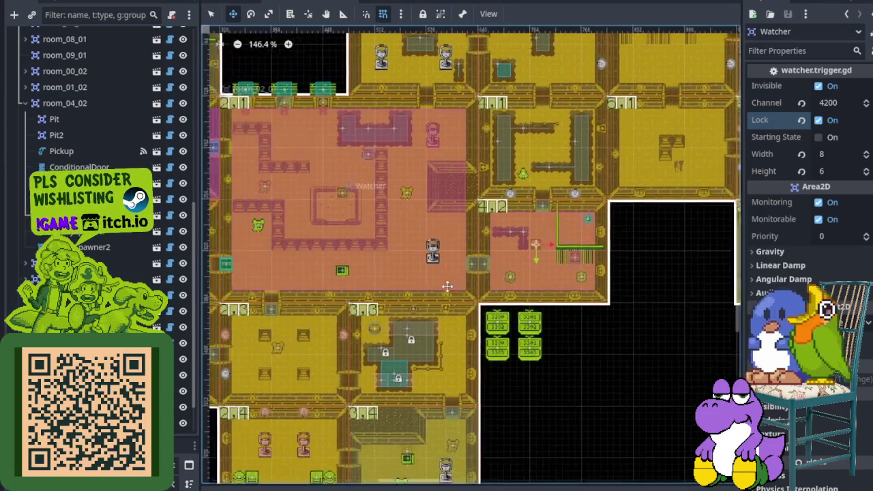
{"action": "scroll", "coordinate": [322, 290], "scroll_direction": "right", "scroll_amount": 1}
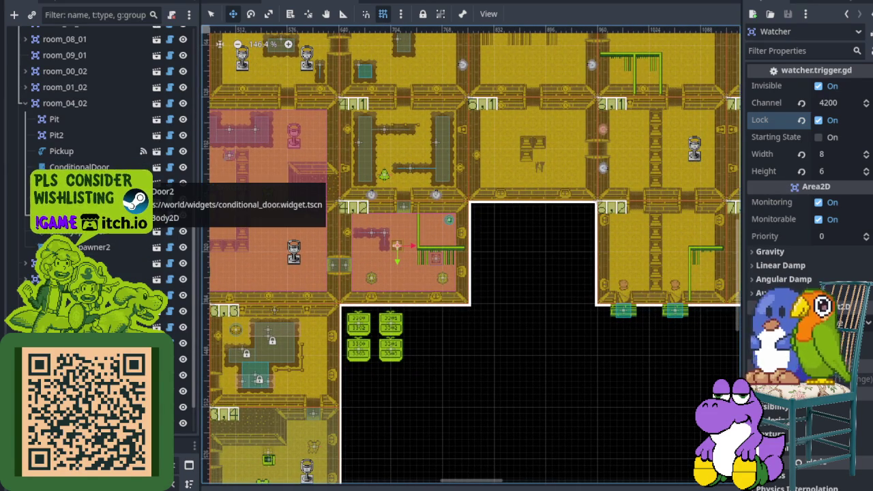
{"action": "left_click", "coordinate": [92, 168]}
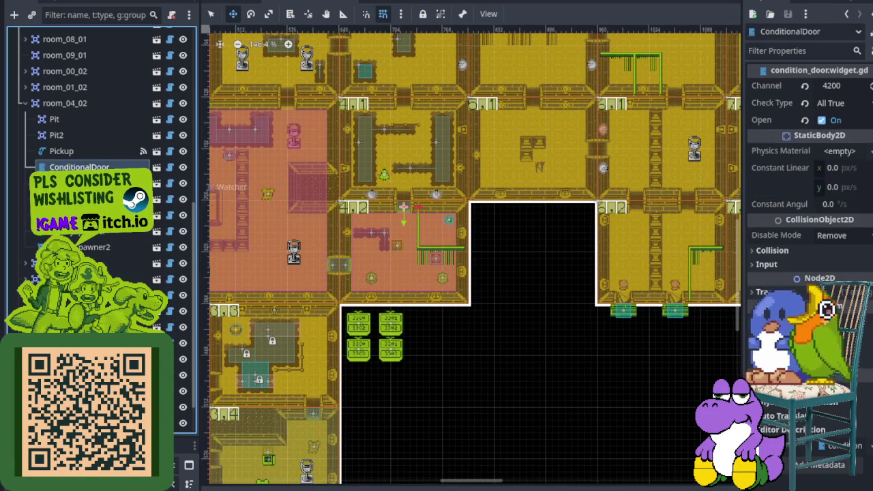
- Rename the ConditionalDoor node to EntryDoor and save the scene
{"action": "right_click", "coordinate": [92, 167]}
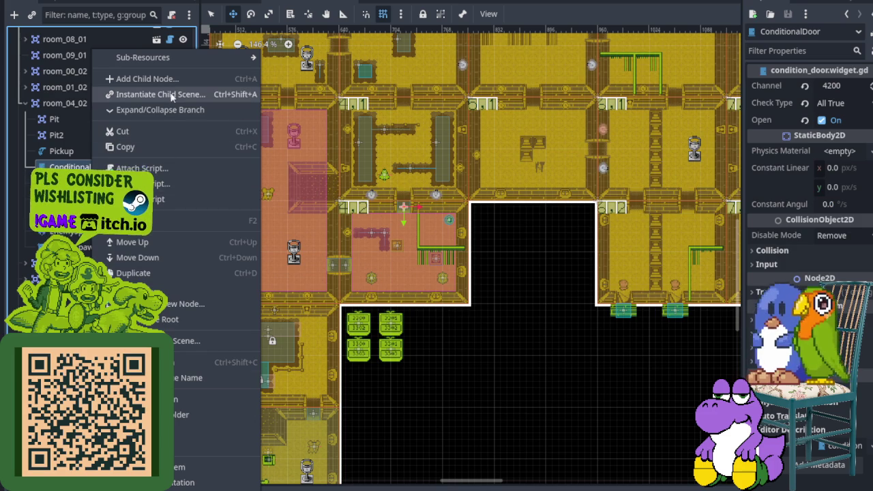
{"action": "left_click", "coordinate": [160, 223]}
{"action": "type", "text": "Entr"}
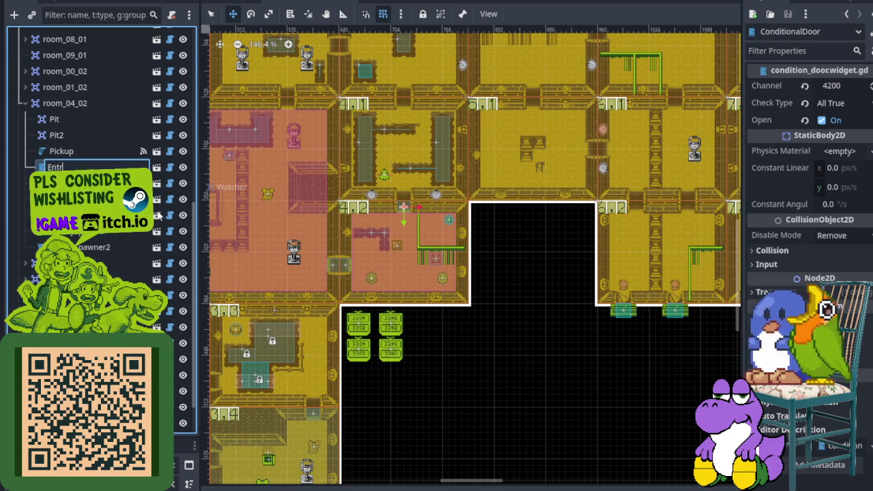
{"action": "type", "text": "yDoor"}
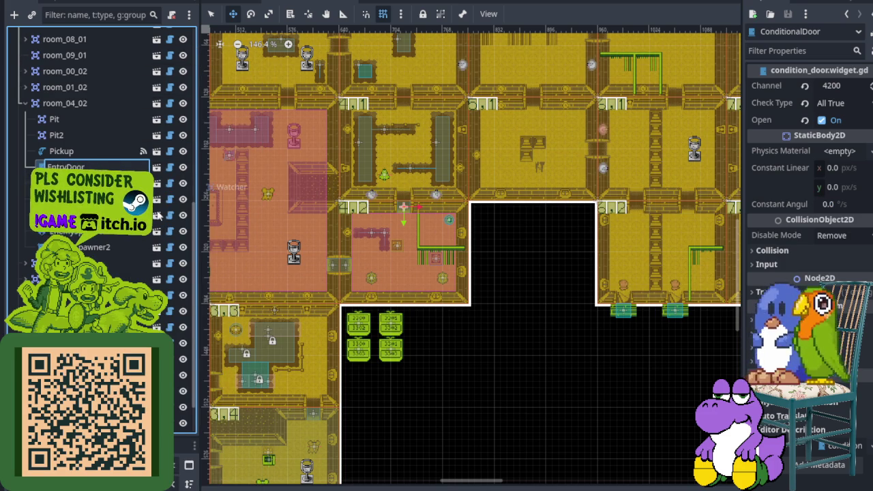
{"action": "left_click", "coordinate": [147, 184]}
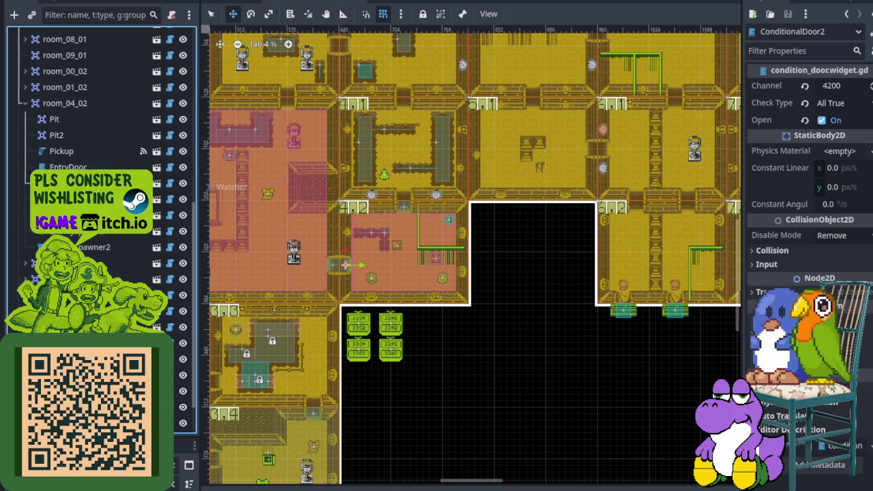
{"action": "right_click", "coordinate": [137, 182]}
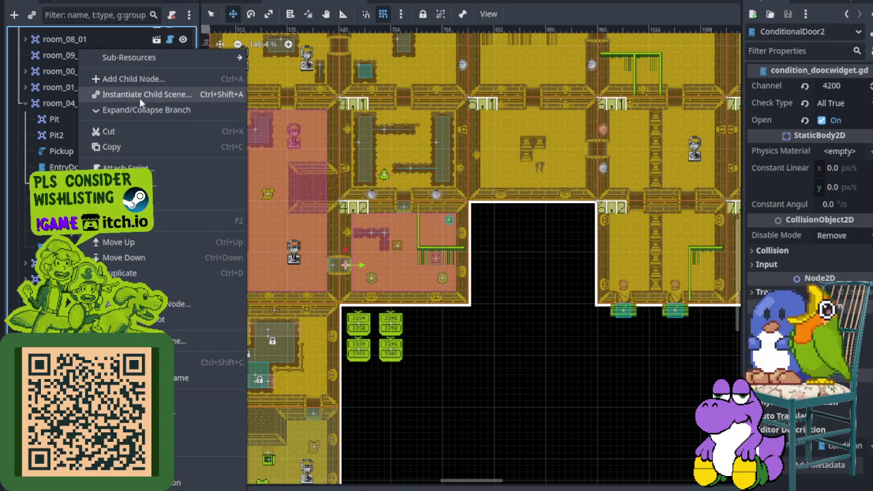
{"action": "key", "text": "Escape"}
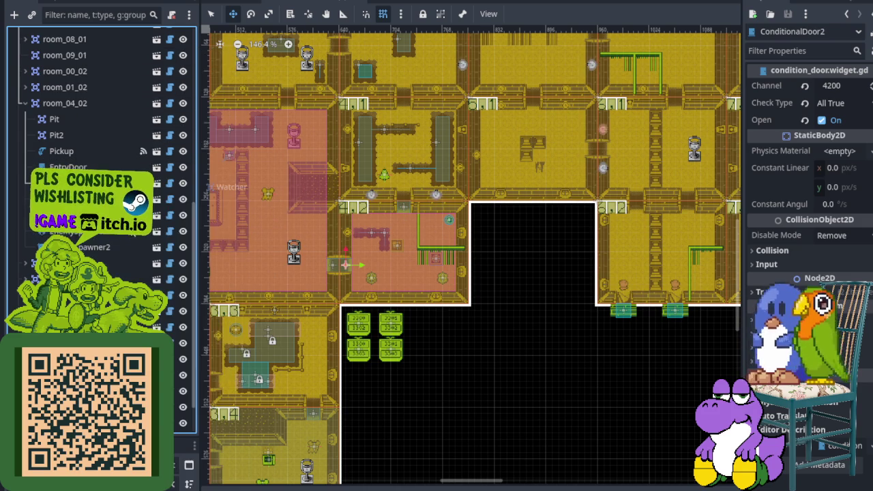
{"action": "key", "text": "ctrl+s"}
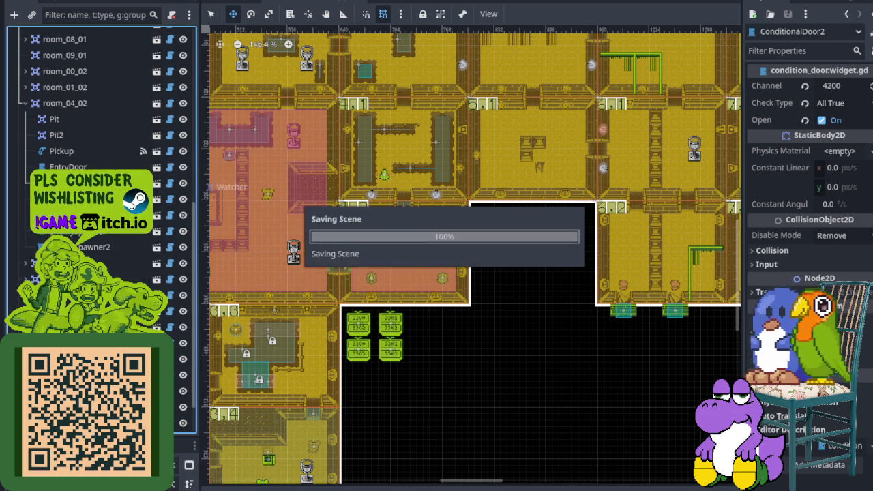
- Select ConditionalDoor3 and save the scene again
{"action": "right_click", "coordinate": [103, 215]}
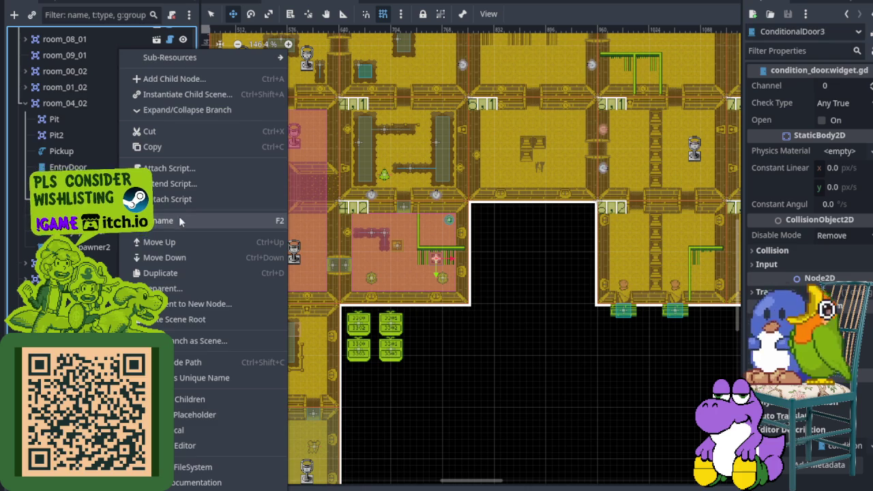
{"action": "key", "text": "Escape"}
{"action": "key", "text": "ctrl+s"}
- Select the CellDoor node, enter 4201 as its Channel in the Inspector, and save room_04_02
{"action": "scroll", "coordinate": [412, 272], "scroll_direction": "up", "scroll_amount": 4}
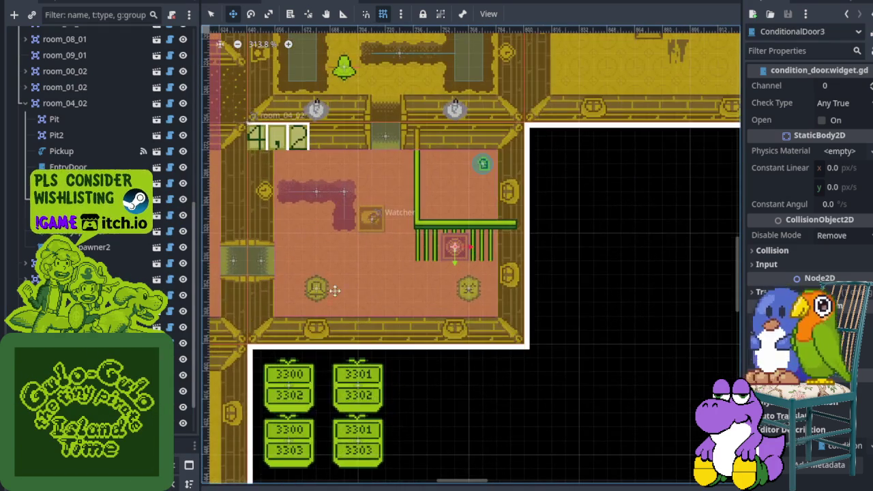
{"action": "left_click", "coordinate": [168, 408]}
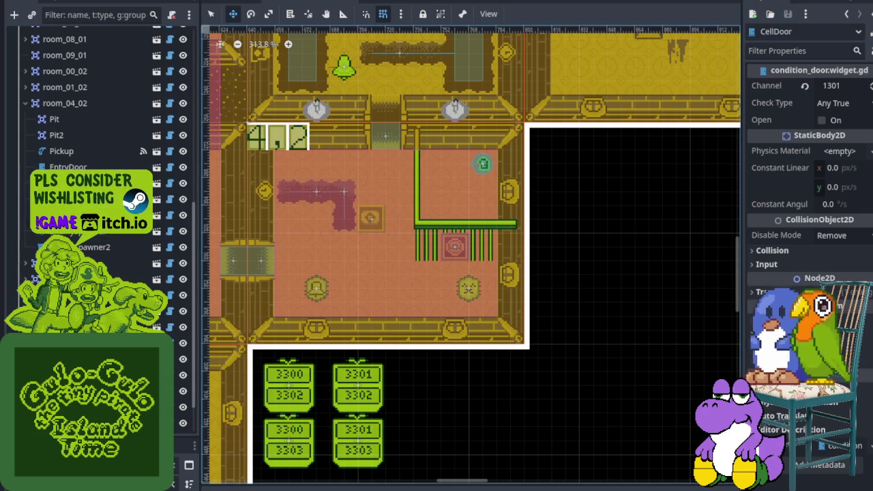
{"action": "left_click", "coordinate": [857, 86]}
{"action": "type", "text": "420"}
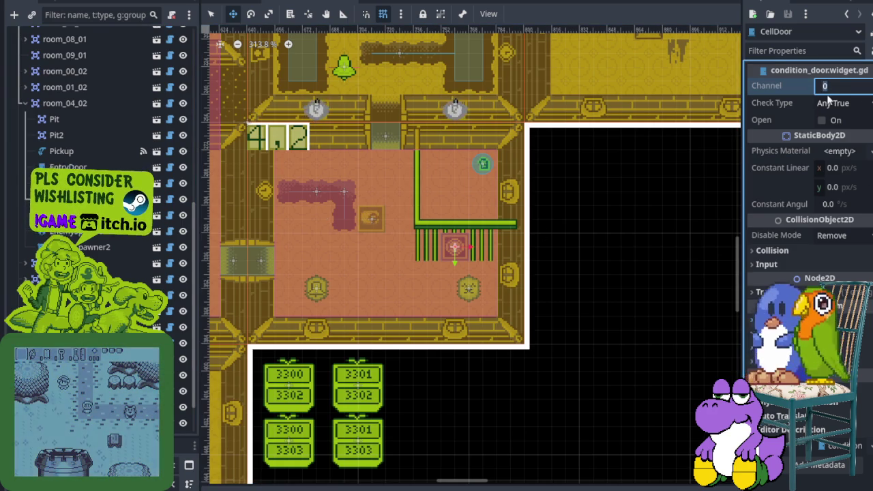
{"action": "type", "text": "1"}
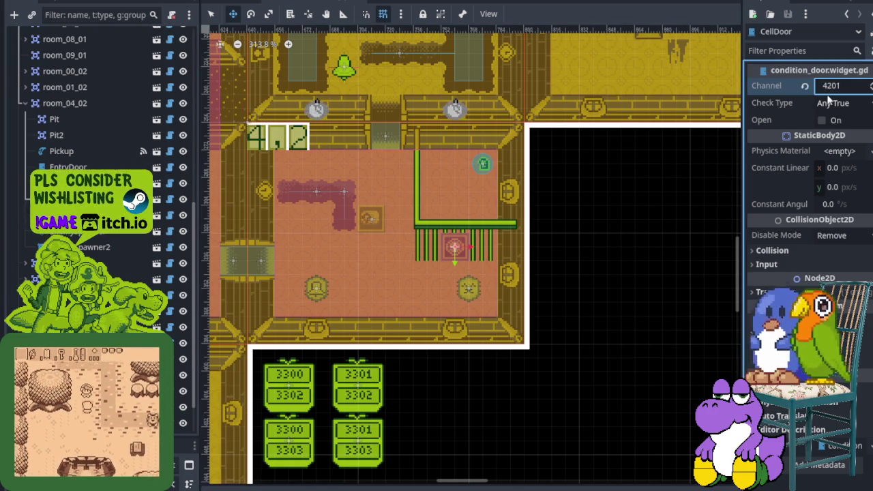
{"action": "key", "text": "ctrl+s"}
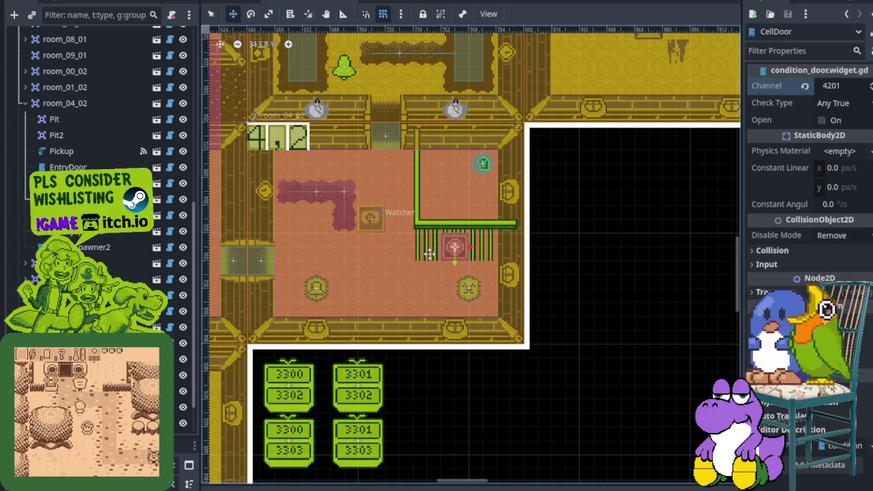
{"action": "key", "text": "ctrl+s"}
{"action": "scroll", "coordinate": [458, 197], "scroll_direction": "down", "scroll_amount": 3}
{"action": "scroll", "coordinate": [457, 197], "scroll_direction": "down", "scroll_amount": 3}
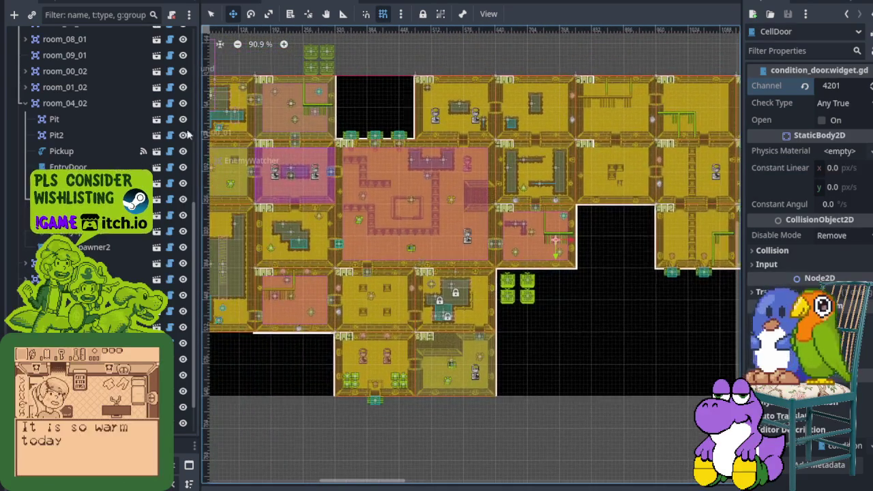
{"action": "scroll", "coordinate": [125, 161], "scroll_direction": "up", "scroll_amount": 10}
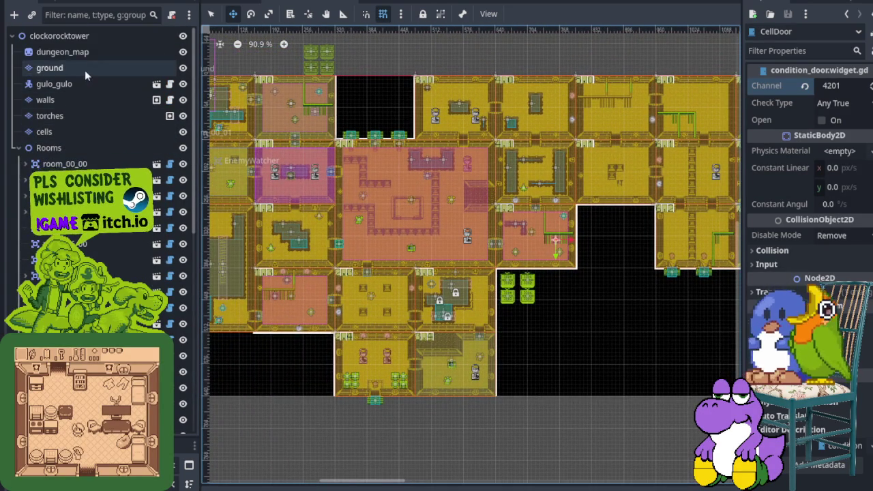
- Drag the player gulo_gulo into room_04_01, above room_04_02, then save and launch the game
{"action": "left_click", "coordinate": [75, 83]}
{"action": "scroll", "coordinate": [476, 251], "scroll_direction": "down", "scroll_amount": 1}
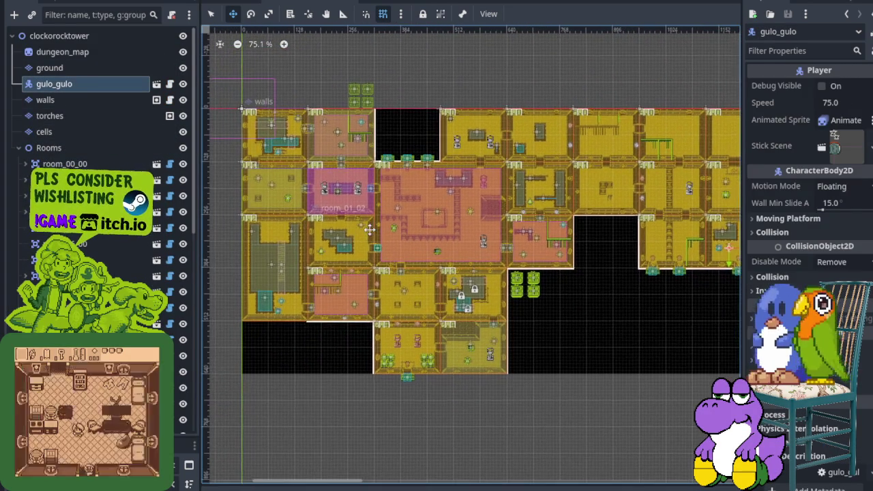
{"action": "scroll", "coordinate": [552, 242], "scroll_direction": "right", "scroll_amount": 5}
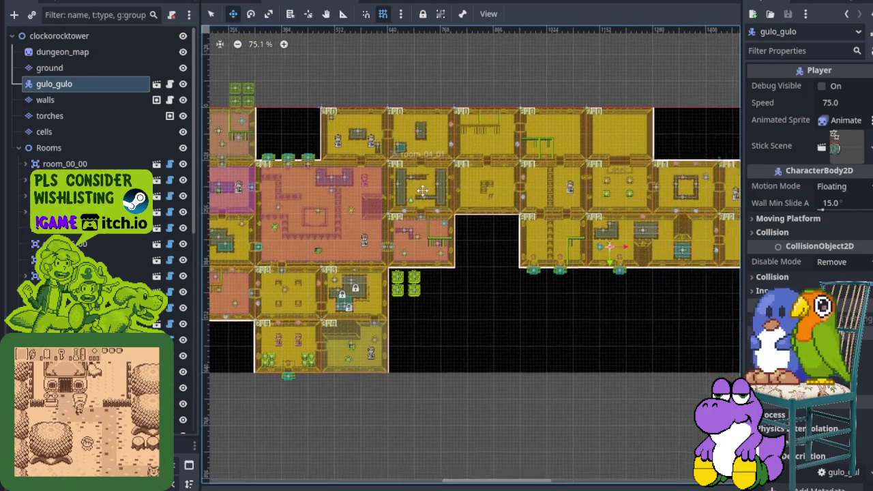
{"action": "scroll", "coordinate": [551, 242], "scroll_direction": "up", "scroll_amount": 3}
{"action": "scroll", "coordinate": [551, 242], "scroll_direction": "up", "scroll_amount": 1}
{"action": "mouse_move", "coordinate": [551, 242]}
{"action": "left_mouse_down"}
{"action": "mouse_move", "coordinate": [417, 221]}
{"action": "mouse_move", "coordinate": [249, 161]}
{"action": "mouse_move", "coordinate": [271, 144]}
{"action": "mouse_move", "coordinate": [566, 187]}
{"action": "mouse_move", "coordinate": [440, 176]}
{"action": "mouse_move", "coordinate": [392, 161]}
{"action": "mouse_move", "coordinate": [418, 163]}
{"action": "left_mouse_up"}
{"action": "scroll", "coordinate": [560, 185], "scroll_direction": "up", "scroll_amount": 3}
{"action": "scroll", "coordinate": [564, 187], "scroll_direction": "down", "scroll_amount": 2}
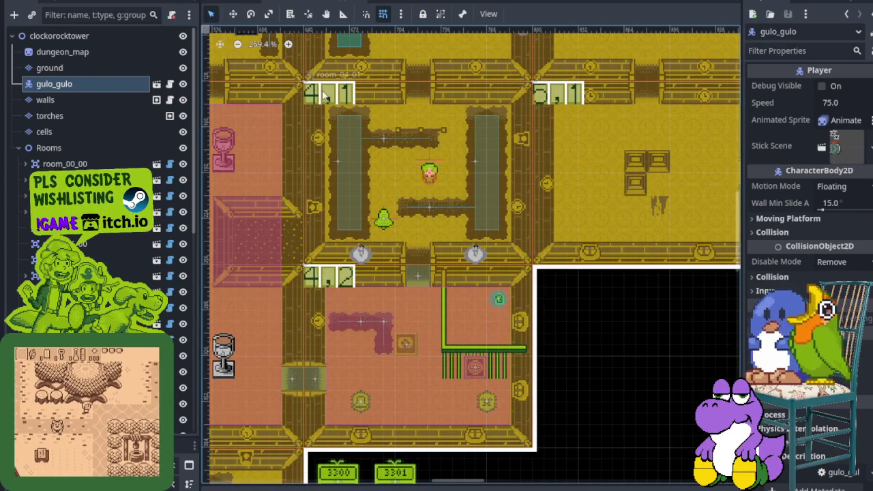
{"action": "left_click", "coordinate": [352, 137]}
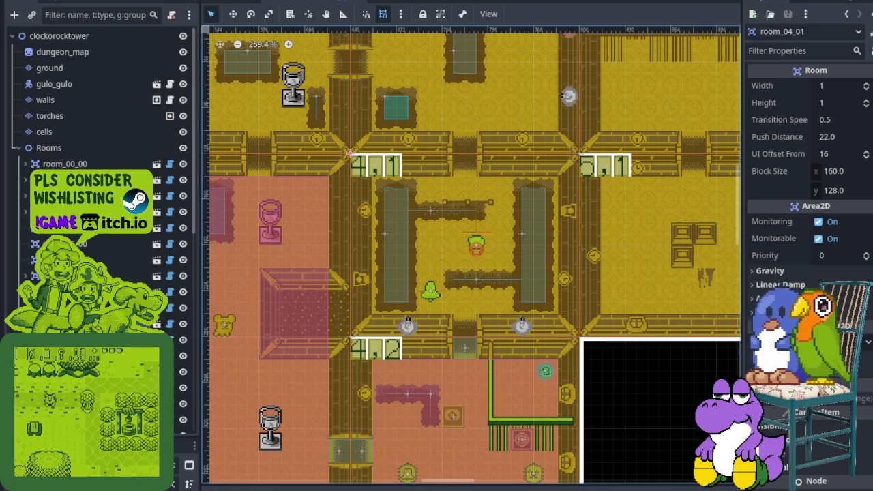
{"action": "key", "text": "ctrl+s"}
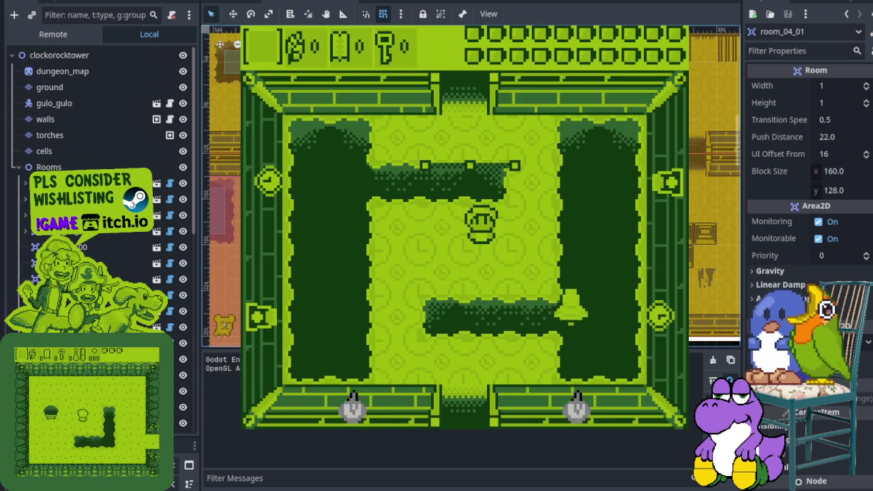
- Walk the player down through the bottom exit into room 4,2 and fight its enemies
{"action": "key", "text": "Left"}
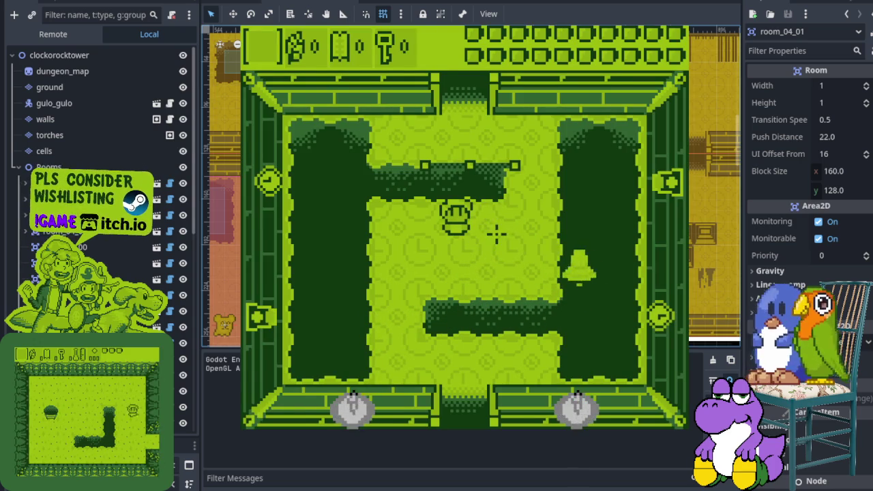
{"action": "key", "text": "Left"}
{"action": "key", "text": "Down"}
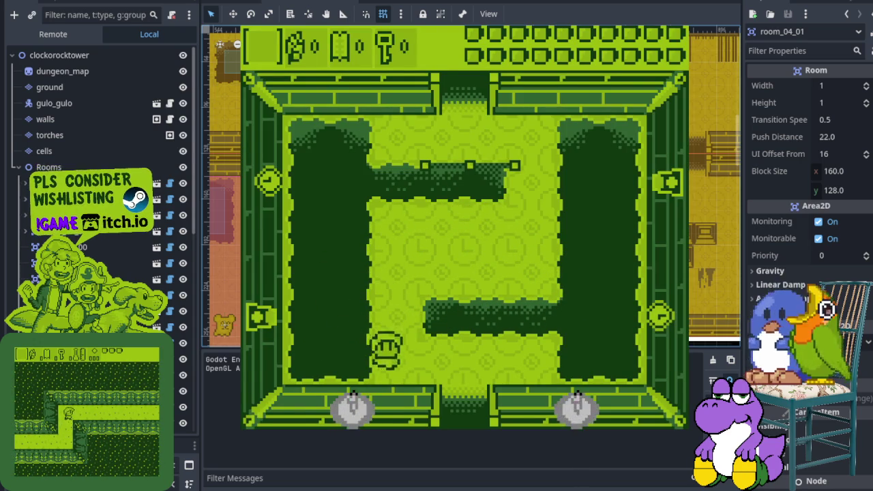
{"action": "key", "text": "Down"}
{"action": "key", "text": "Down"}
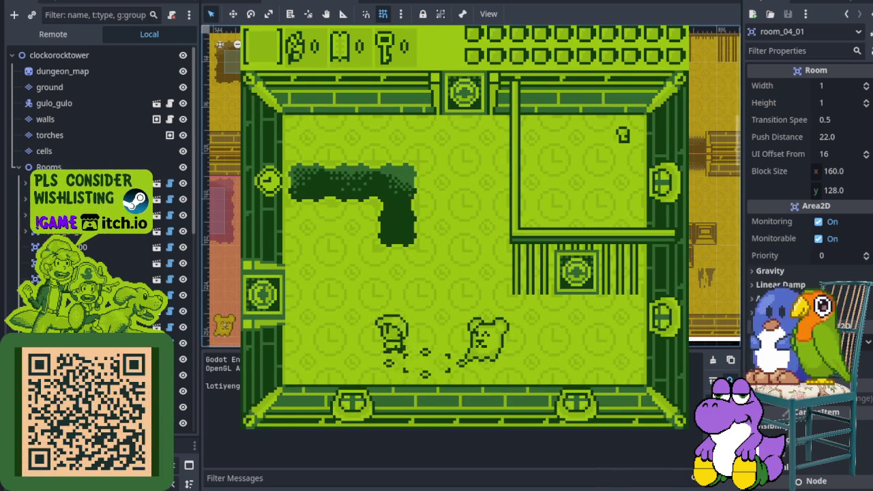
{"action": "key", "text": "Left"}
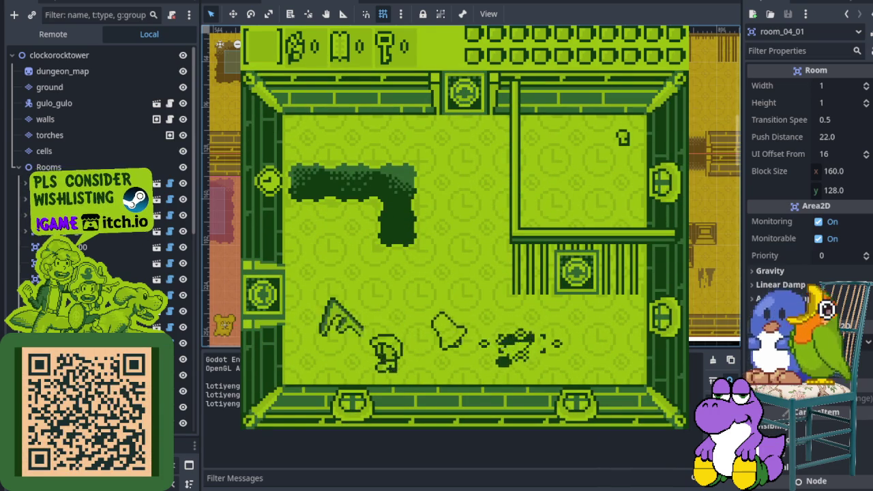
{"action": "key", "text": "Right"}
{"action": "key", "text": "Right"}
{"action": "key", "text": "Up"}
{"action": "key", "text": "Left"}
{"action": "key", "text": "Down"}
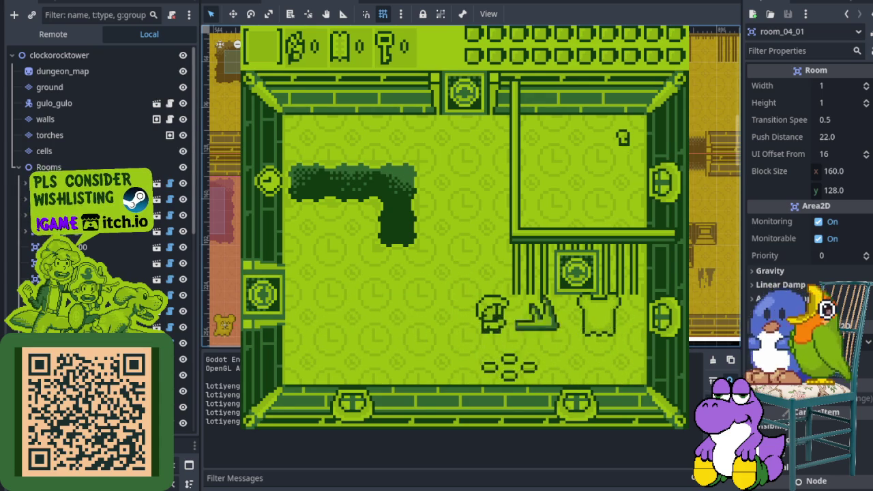
{"action": "key", "text": "Right"}
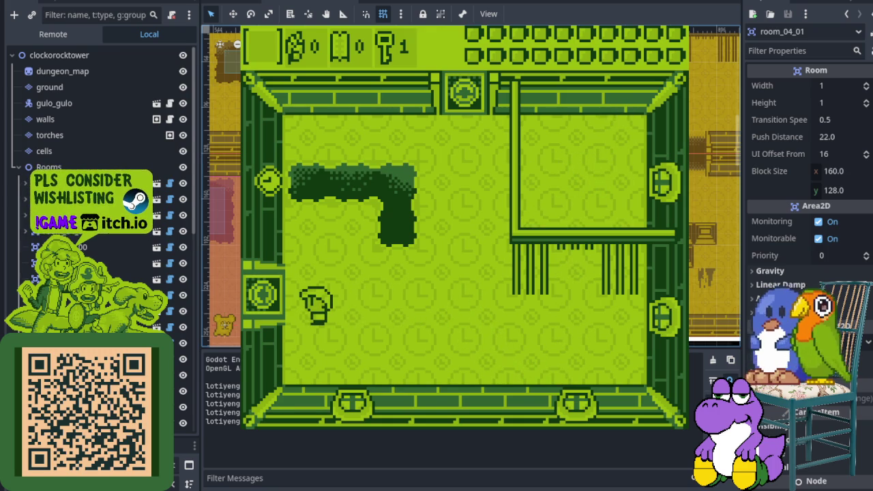
- Stop the game with F8, relaunch it, and start walking toward the bottom door
{"action": "key", "text": "F8"}
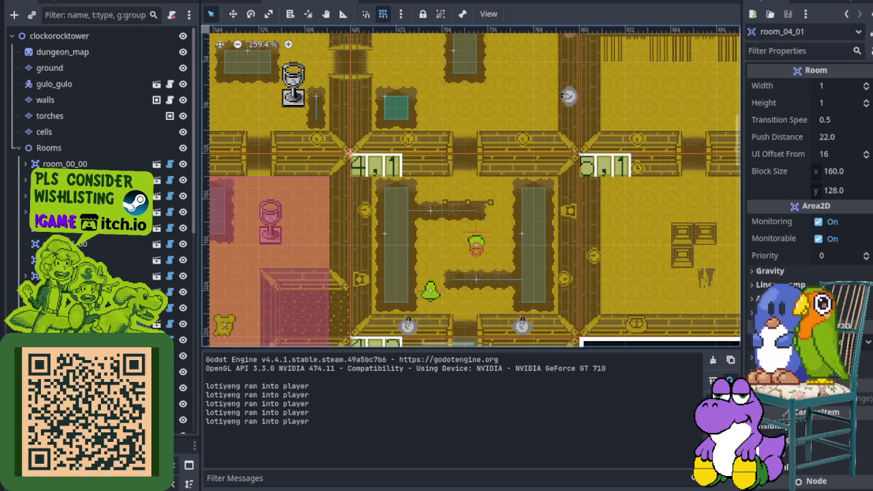
{"action": "key", "text": "F6"}
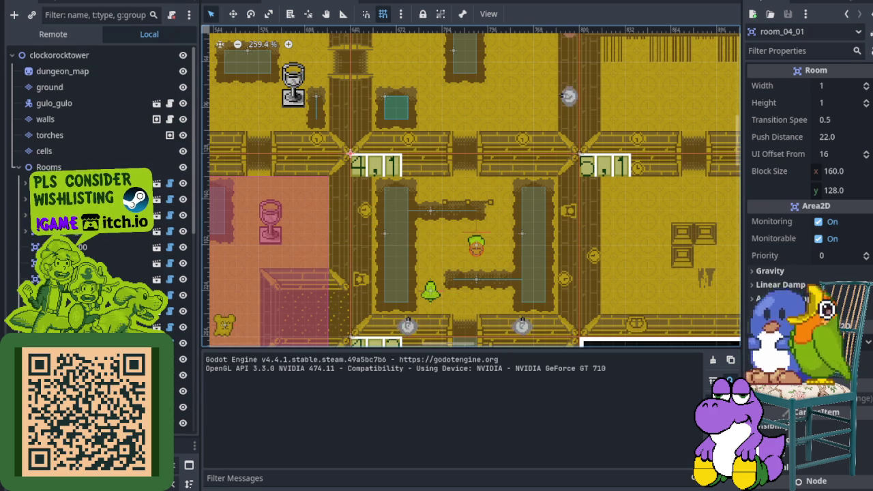
{"action": "key", "text": "Left"}
- Walk the player through the bottom door into room 4,2 and attack the nearby enemies
{"action": "key", "text": "Down"}
{"action": "key", "text": "Right"}
{"action": "key", "text": "Down"}
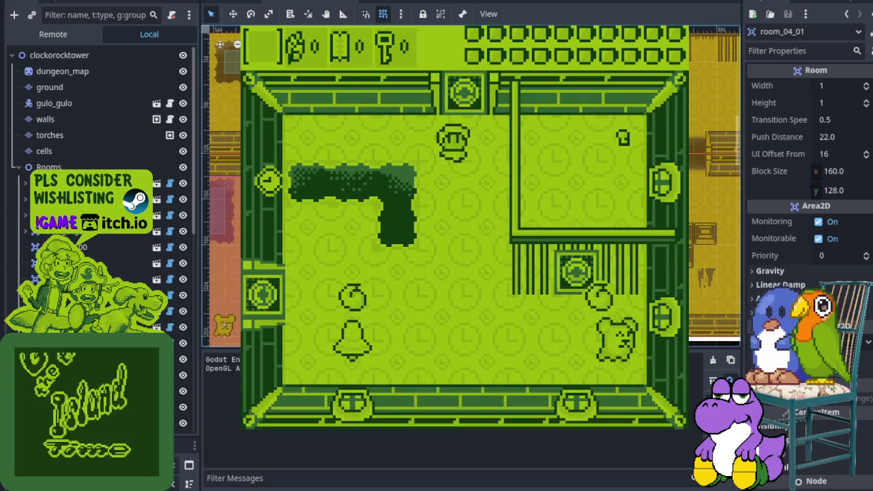
{"action": "key", "text": "Right"}
{"action": "key", "text": "Right"}
{"action": "key", "text": "Down"}
{"action": "key", "text": "Left"}
{"action": "key", "text": "Left"}
{"action": "key", "text": "Up"}
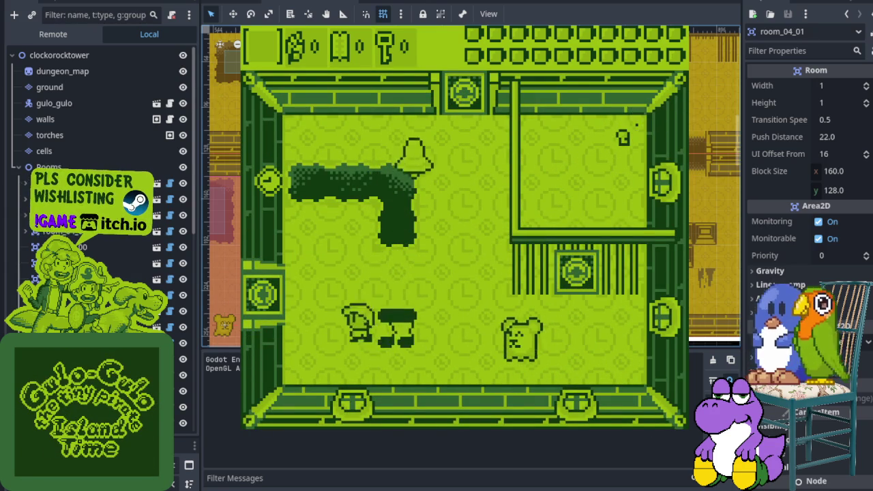
{"action": "key", "text": "Down"}
{"action": "key", "text": "Right"}
- Chase the enemies across the room and onto the dark wall block, then stop the game
{"action": "key", "text": "Left"}
{"action": "key", "text": "Up"}
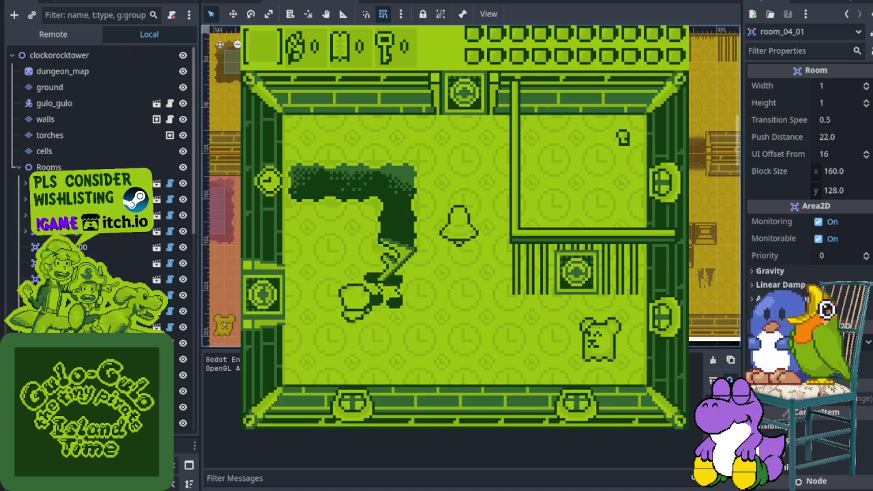
{"action": "key", "text": "Right"}
{"action": "key", "text": "Up"}
{"action": "key", "text": "Right"}
{"action": "key", "text": "Down"}
{"action": "key", "text": "Down"}
{"action": "key", "text": "Left"}
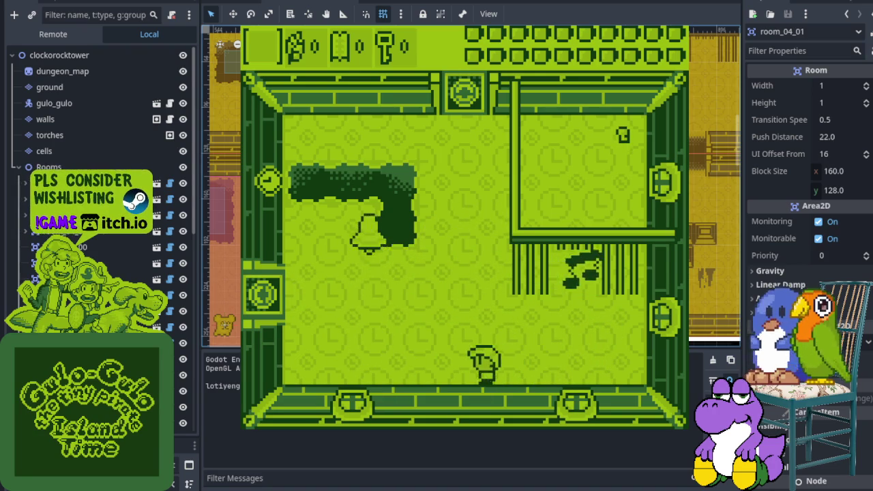
{"action": "key", "text": "Up"}
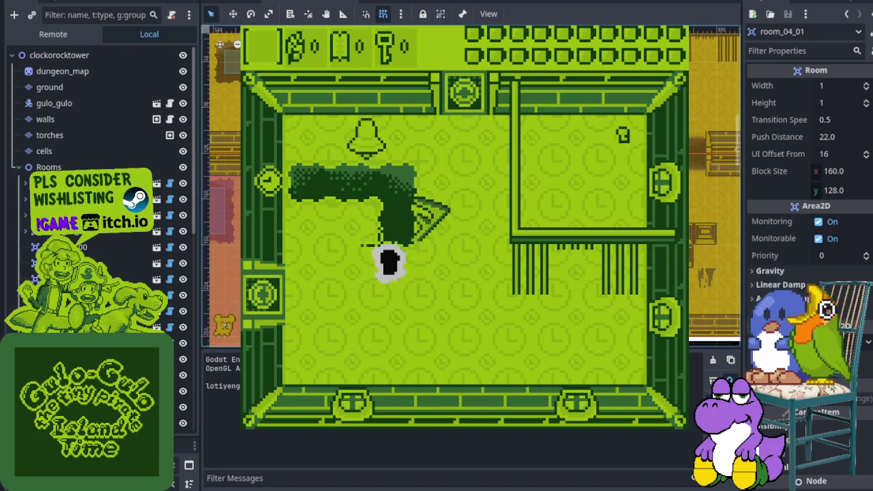
{"action": "key", "text": "Down"}
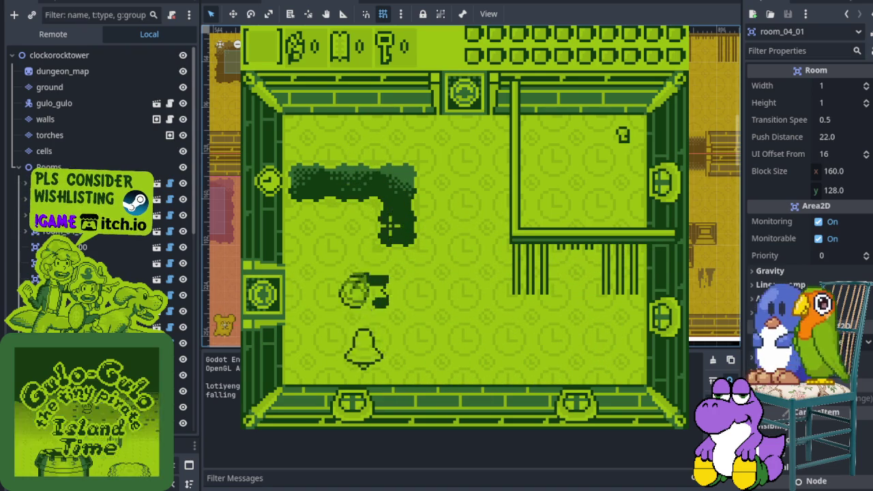
{"action": "key", "text": "Up"}
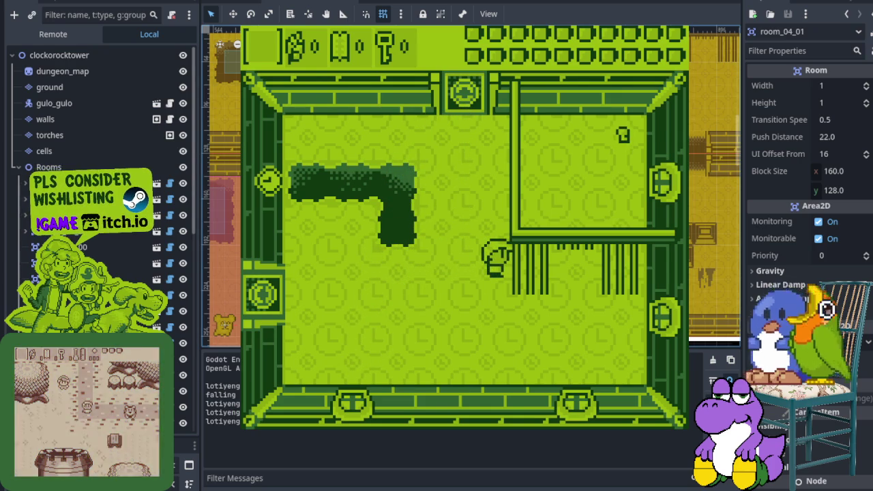
{"action": "key", "text": "F8"}
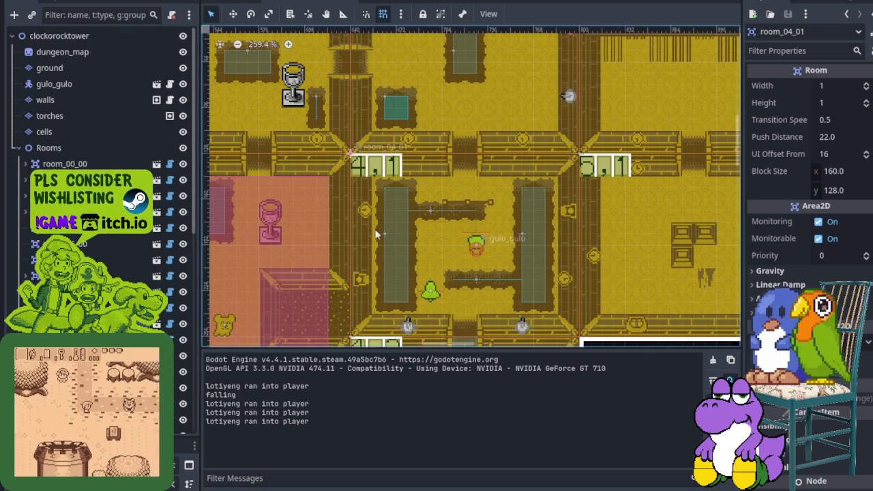
- Switch the cell door's Check Type to Exactly 1 True, then save and launch a test run
{"action": "scroll", "coordinate": [376, 234], "scroll_direction": "down", "scroll_amount": 5}
{"action": "scroll", "coordinate": [419, 150], "scroll_direction": "up", "scroll_amount": 4}
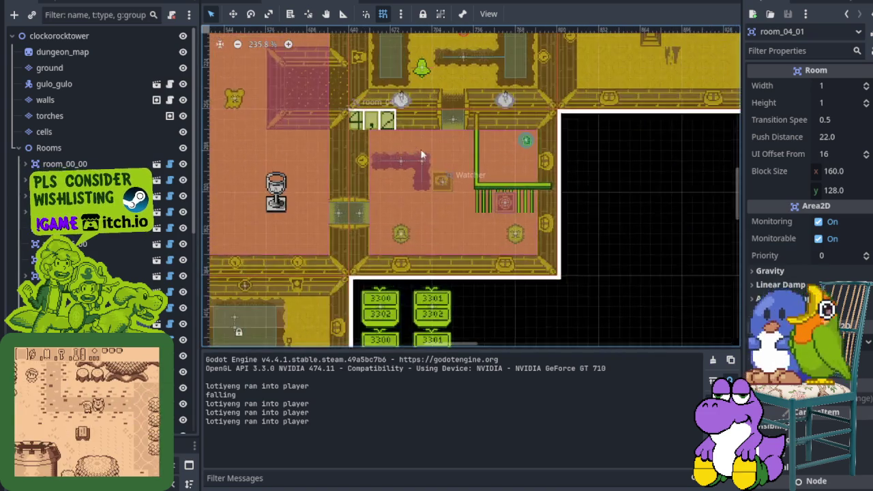
{"action": "scroll", "coordinate": [419, 150], "scroll_direction": "up", "scroll_amount": 4}
{"action": "scroll", "coordinate": [96, 205], "scroll_direction": "down", "scroll_amount": 5}
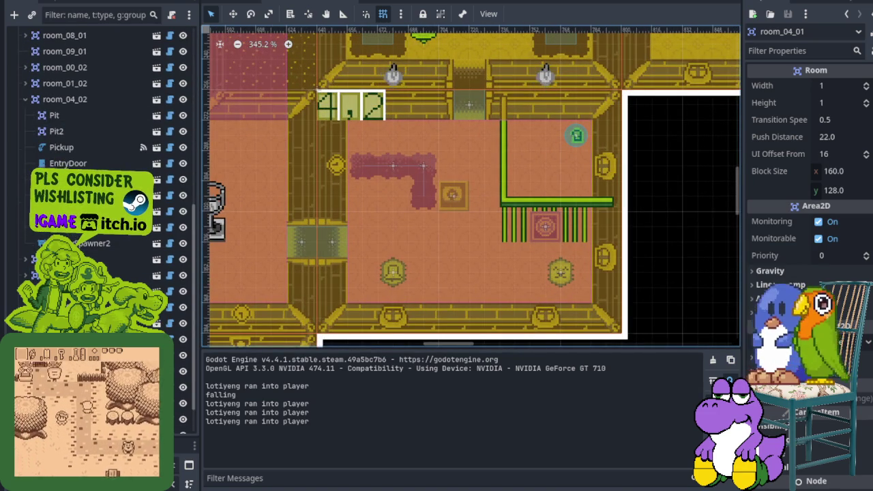
{"action": "left_click", "coordinate": [594, 157]}
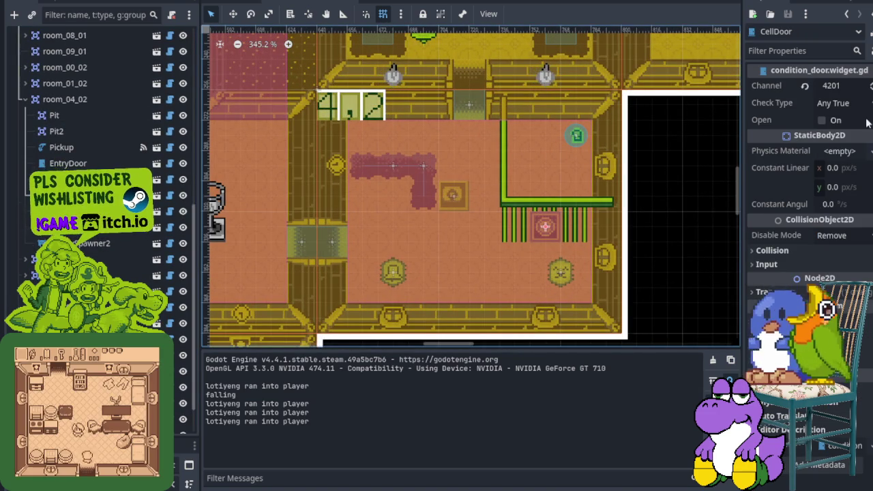
{"action": "left_click", "coordinate": [861, 103]}
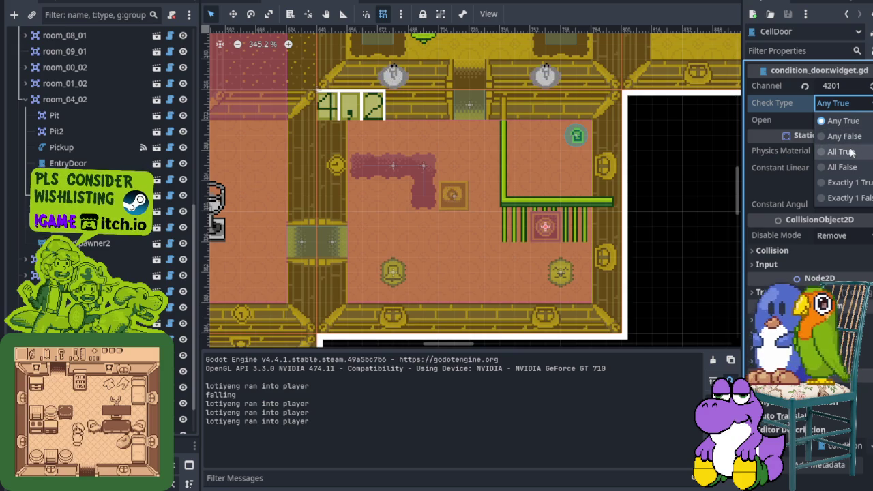
{"action": "left_click", "coordinate": [858, 183]}
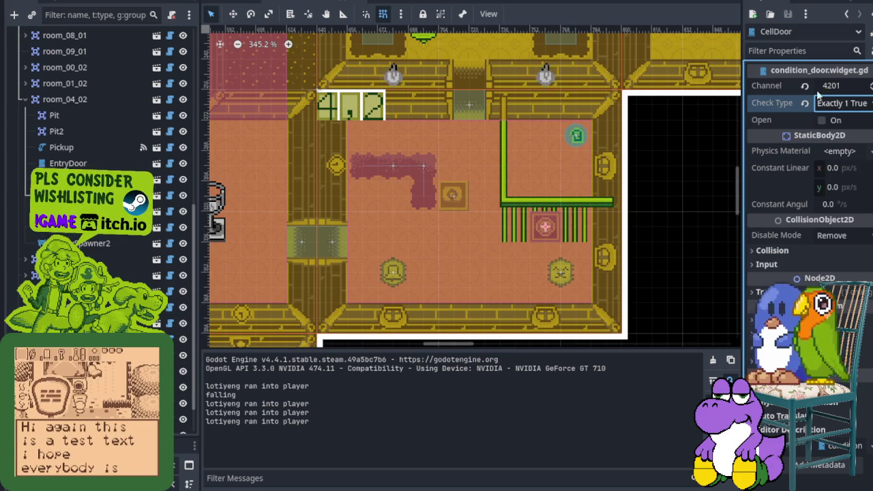
{"action": "key", "text": "ctrl+s"}
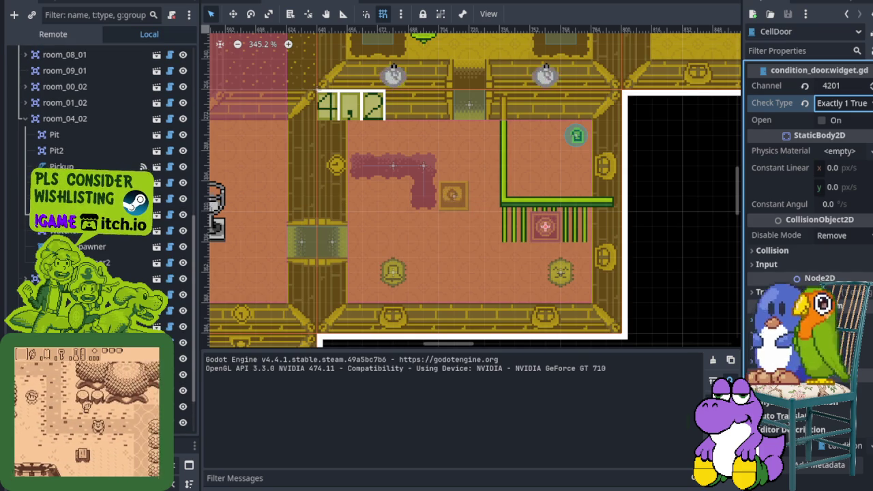
- Walk the hero down into room 4,2 and move around the room avoiding enemies
{"action": "key", "text": "Down"}
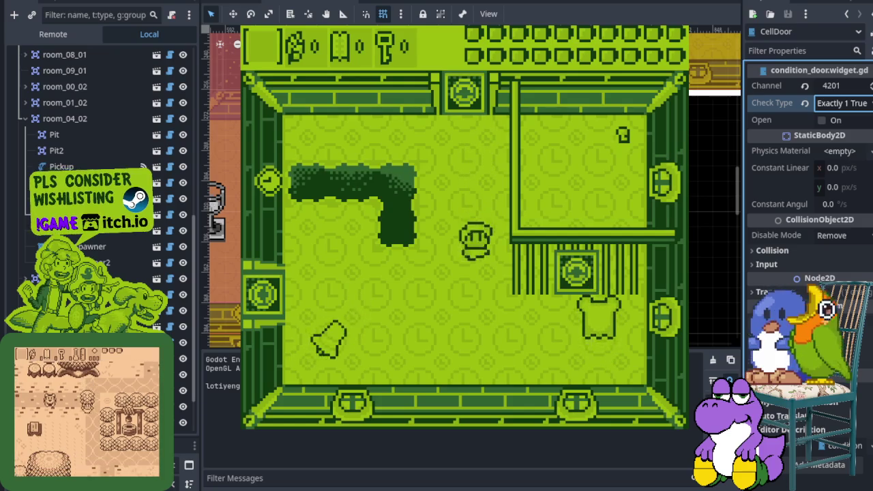
{"action": "key", "text": "Down"}
{"action": "key", "text": "Right"}
{"action": "key", "text": "Down"}
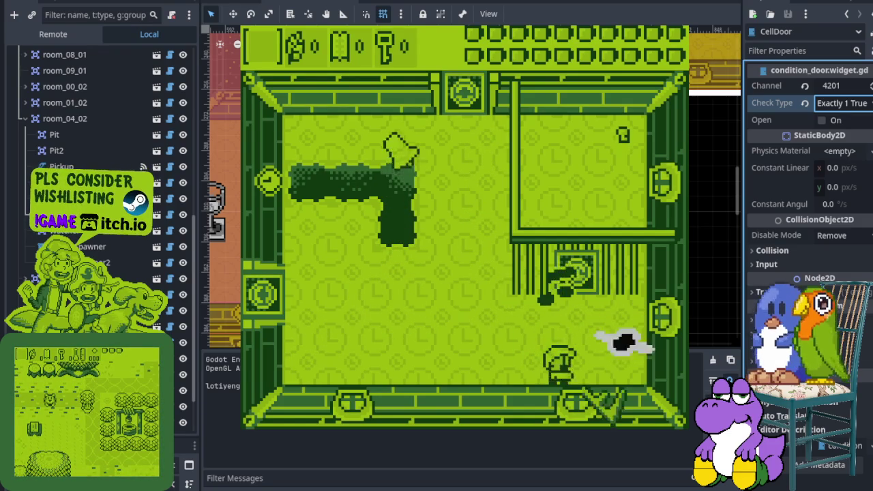
{"action": "key", "text": "Left"}
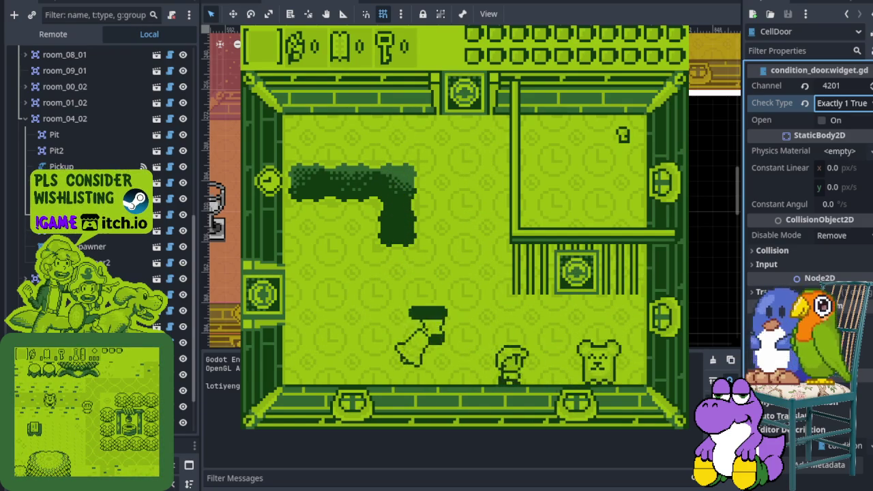
{"action": "key", "text": "Right"}
{"action": "key", "text": "Up"}
{"action": "key", "text": "Left"}
{"action": "key", "text": "Down"}
{"action": "key", "text": "Up"}
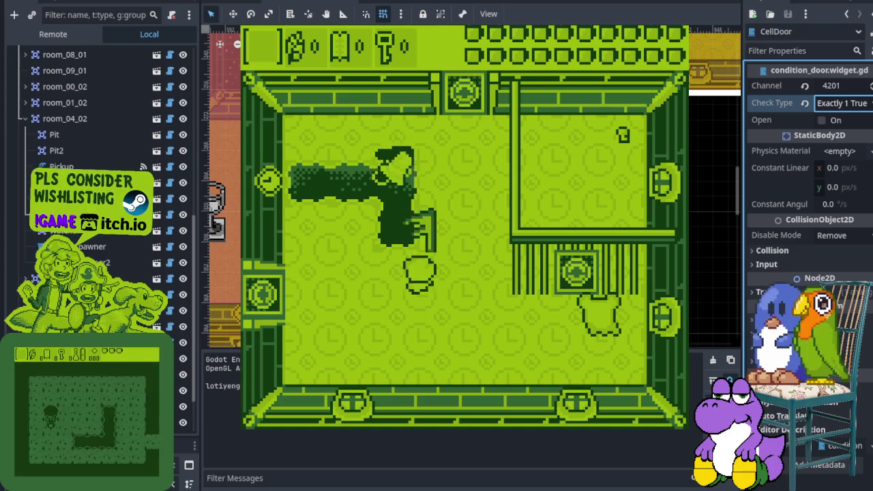
{"action": "key", "text": "Down"}
{"action": "key", "text": "Right"}
{"action": "key", "text": "Up"}
{"action": "key", "text": "Down"}
- Swing the sword (x) at the enemies near the barred cell, then close the game with F8
{"action": "key", "text": "Left"}
{"action": "key", "text": "Down"}
{"action": "key", "text": "Left"}
{"action": "key", "text": "x"}
{"action": "key", "text": "Right"}
{"action": "key", "text": "x"}
{"action": "key", "text": "Down"}
{"action": "key", "text": "Left"}
{"action": "key", "text": "Up"}
{"action": "key", "text": "x"}
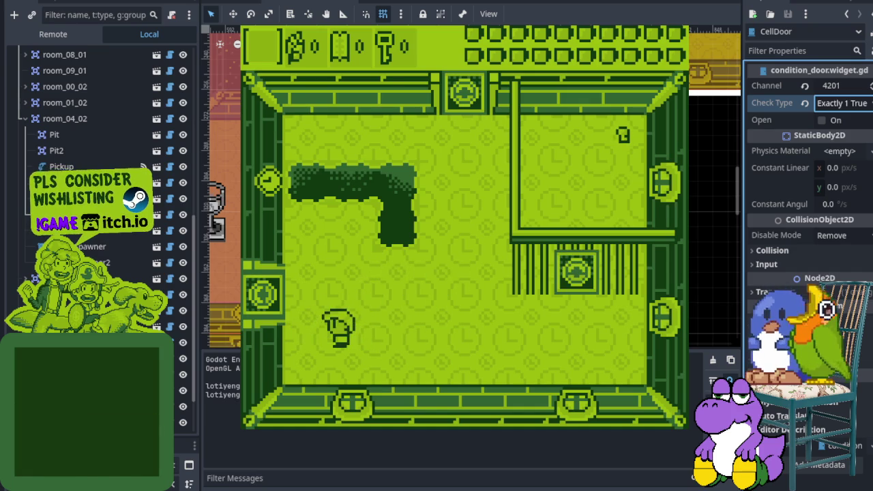
{"action": "key", "text": "Right"}
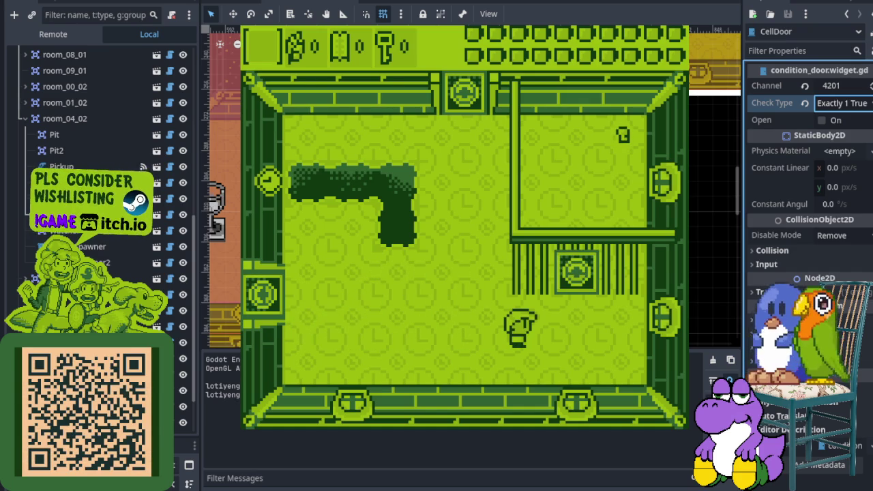
{"action": "key", "text": "F8"}
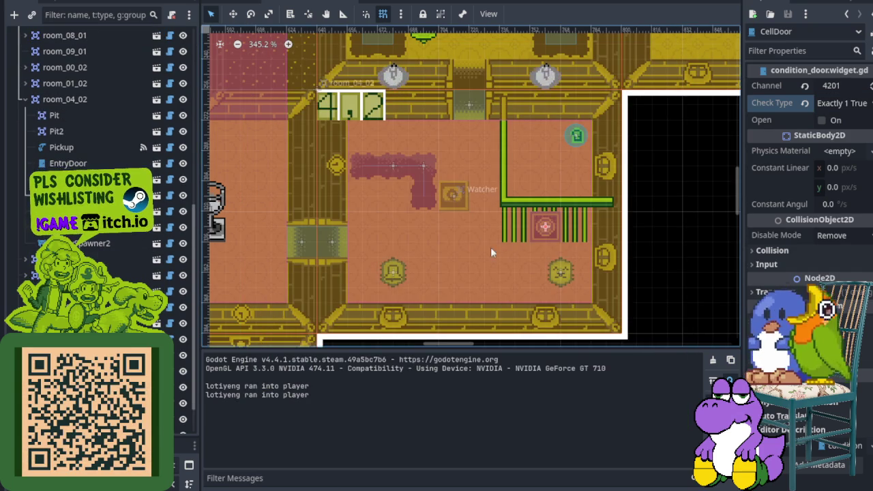
- Change the CellDoor's Check Type to All True, save, and launch the game with F5
{"action": "left_click", "coordinate": [846, 104]}
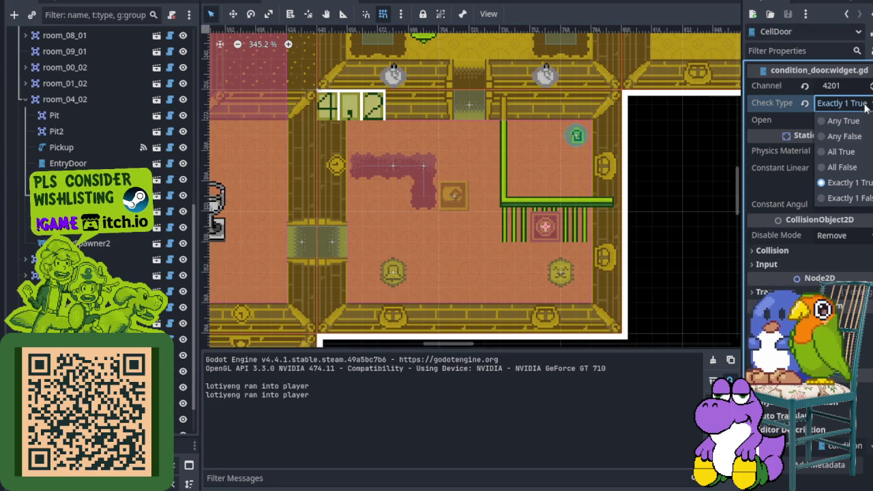
{"action": "left_click", "coordinate": [852, 155]}
{"action": "key", "text": "ctrl+s"}
{"action": "key", "text": "F5"}
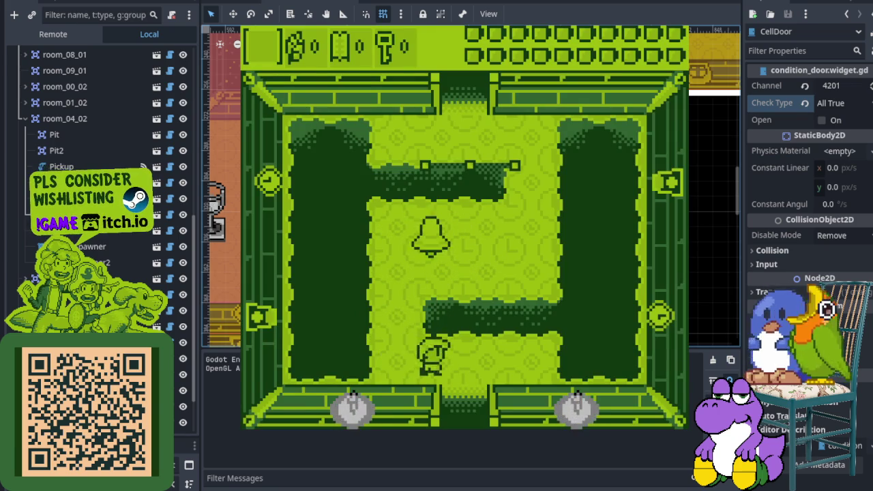
- Walk the hero down into room 4,2 and move back and forth across it
{"action": "key", "text": "Down"}
{"action": "key", "text": "Left"}
{"action": "key", "text": "Down"}
{"action": "key", "text": "Up"}
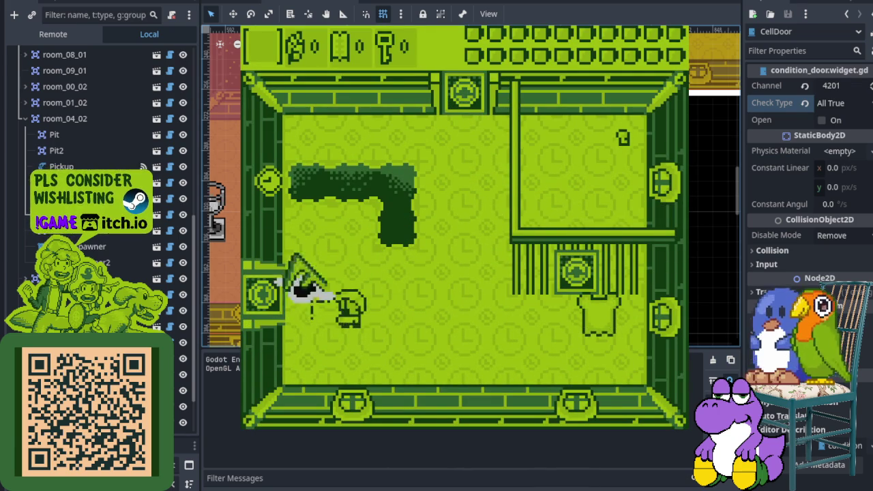
{"action": "key", "text": "Right"}
{"action": "key", "text": "Left"}
{"action": "key", "text": "Down"}
{"action": "key", "text": "Up"}
{"action": "key", "text": "Right"}
{"action": "key", "text": "Down"}
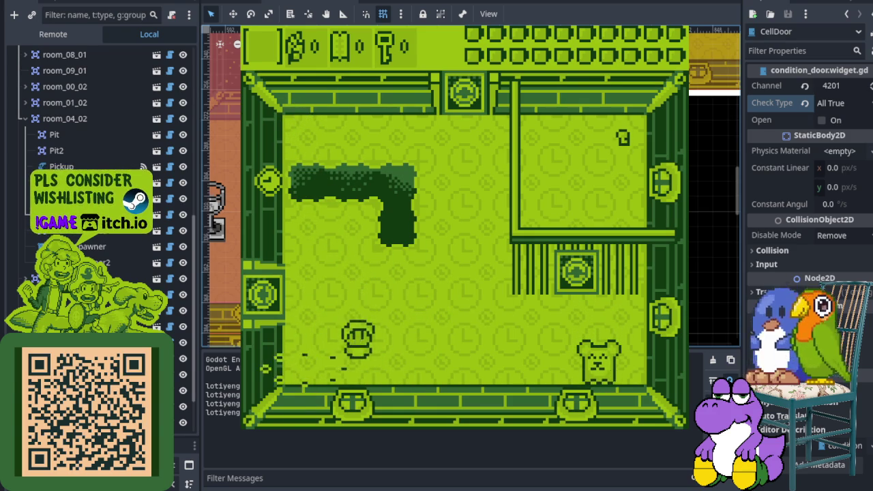
- Strike the enemy on the right with the sword until the cell opens, then close the game
{"action": "key", "text": "Right"}
{"action": "key", "text": "Up"}
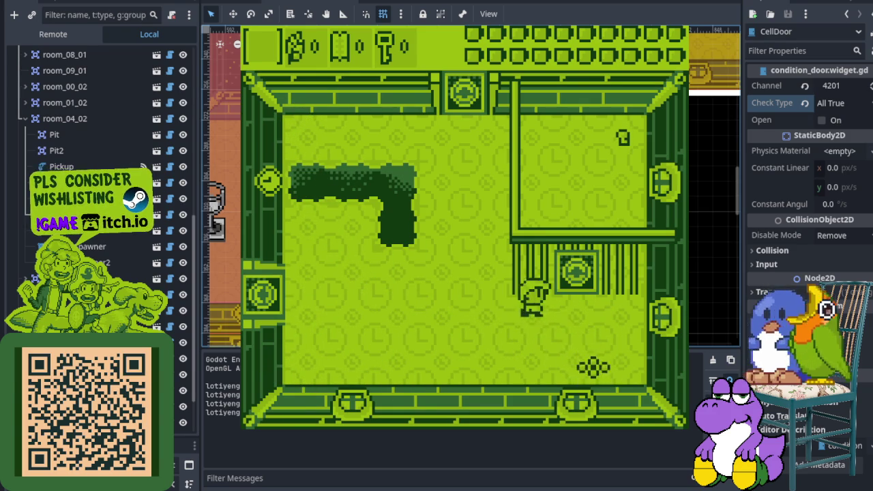
{"action": "key", "text": "Right"}
{"action": "key", "text": "x"}
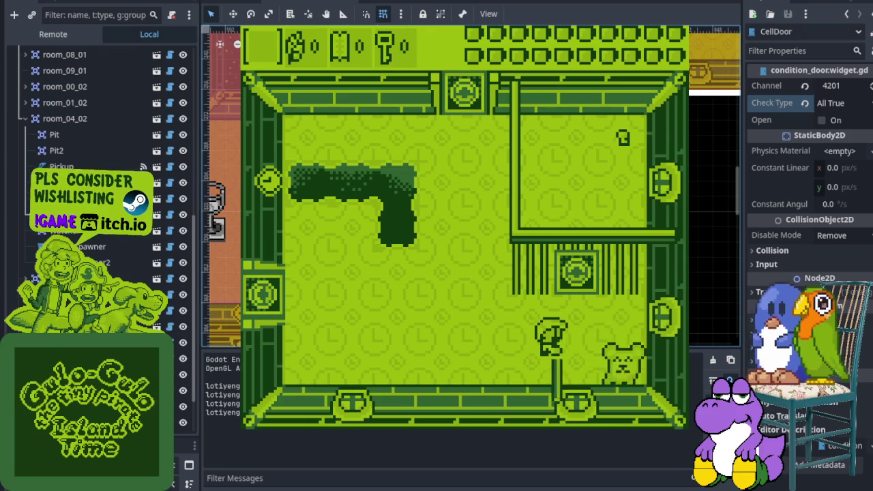
{"action": "key", "text": "Left"}
{"action": "key", "text": "Right"}
{"action": "key", "text": "x"}
{"action": "key", "text": "Left"}
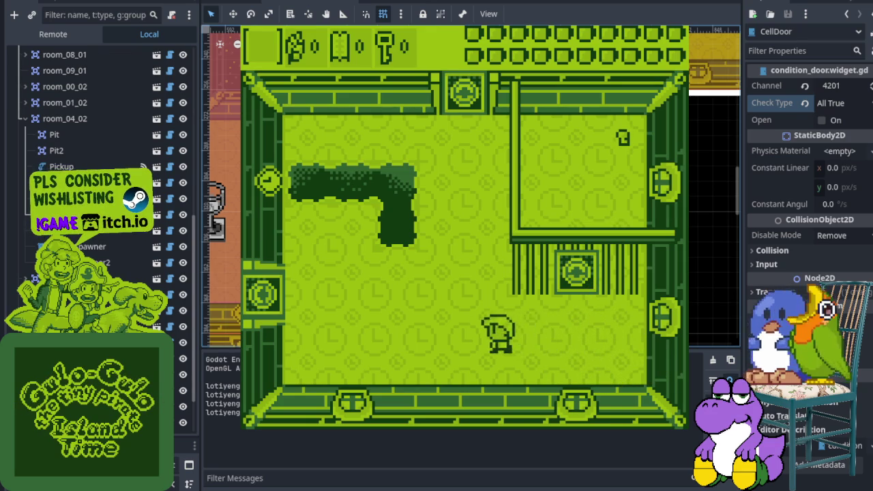
{"action": "key", "text": "Right"}
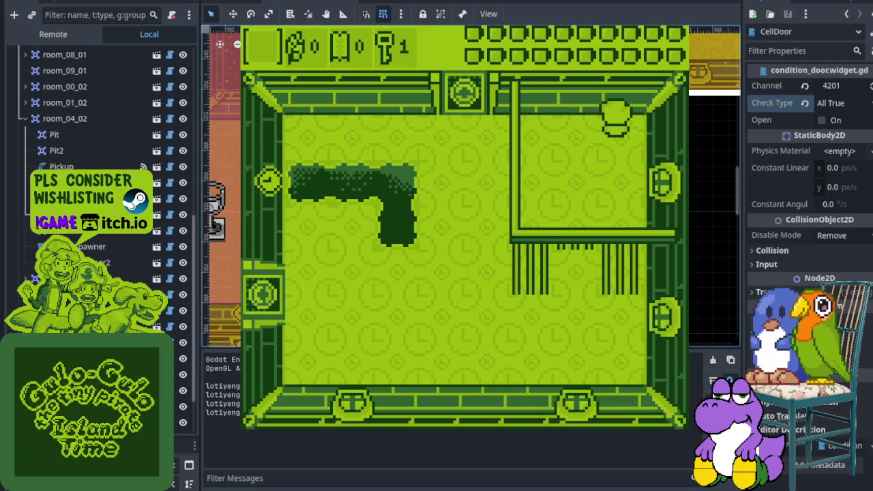
{"action": "key", "text": "F8"}
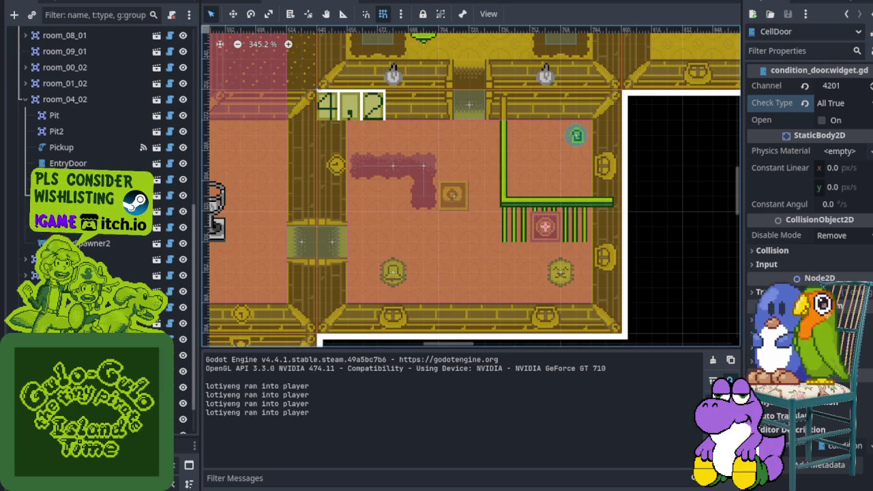
- Inspect EntryDoor's settings (channel 4200, All True, starts open), then another door node's properties
{"action": "left_click", "coordinate": [67, 163]}
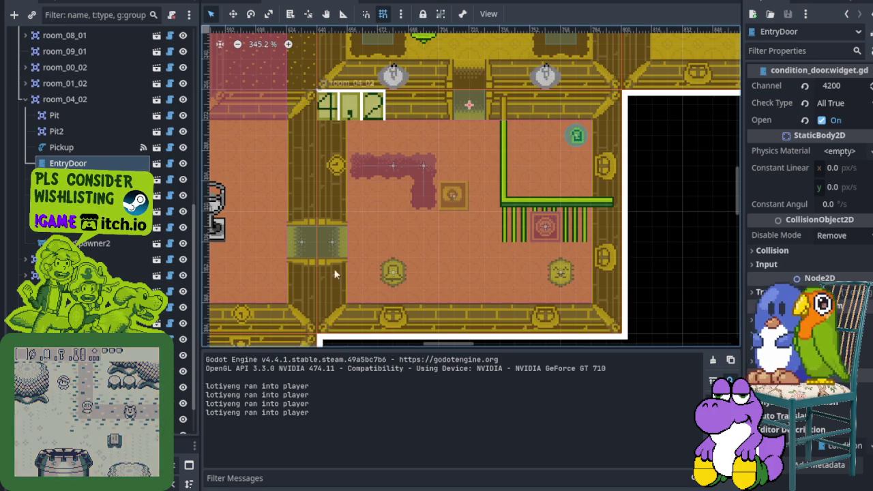
{"action": "scroll", "coordinate": [96, 205], "scroll_direction": "down", "scroll_amount": 3}
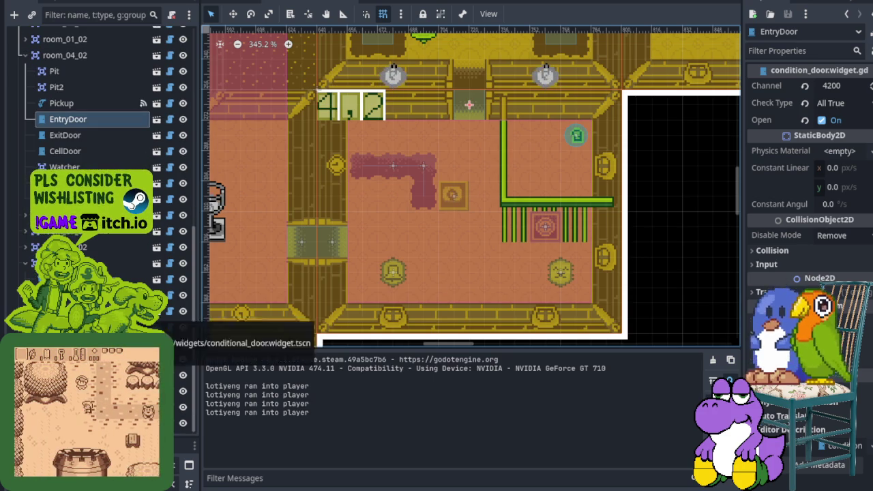
{"action": "left_click", "coordinate": [102, 326]}
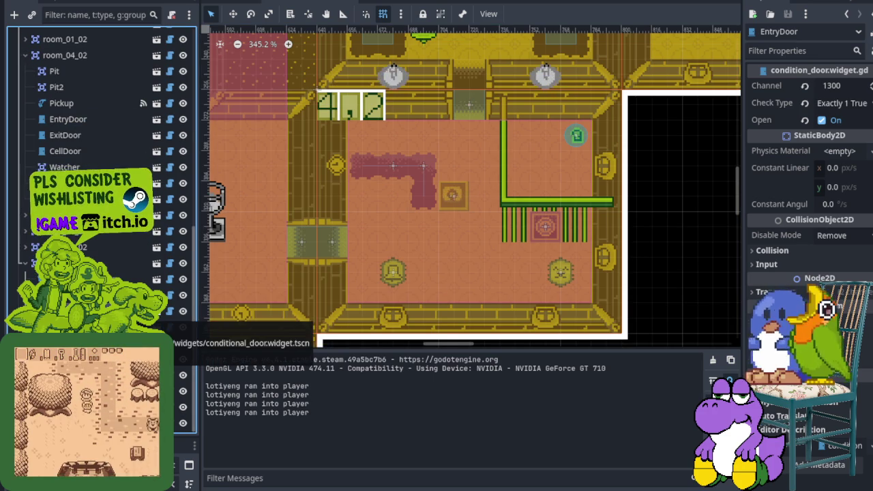
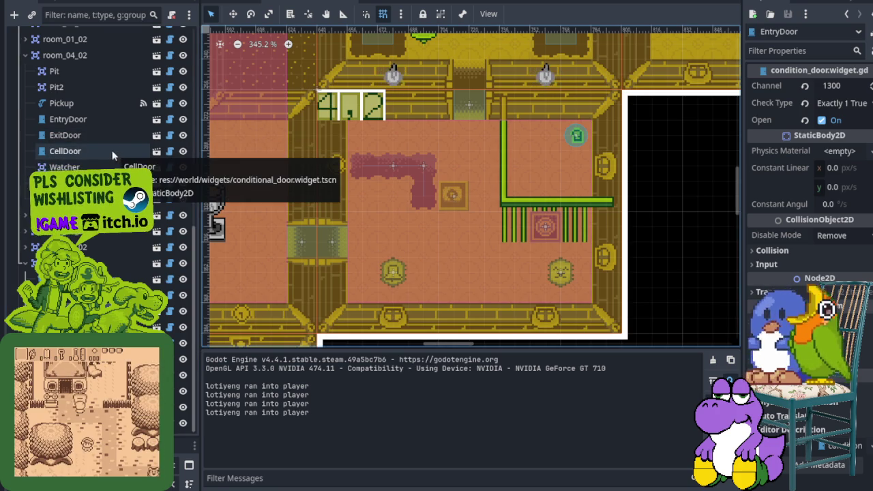
- Inspect the EntryDoor, enemy spawner and CellDoor settings in the current room
{"action": "left_click", "coordinate": [101, 121]}
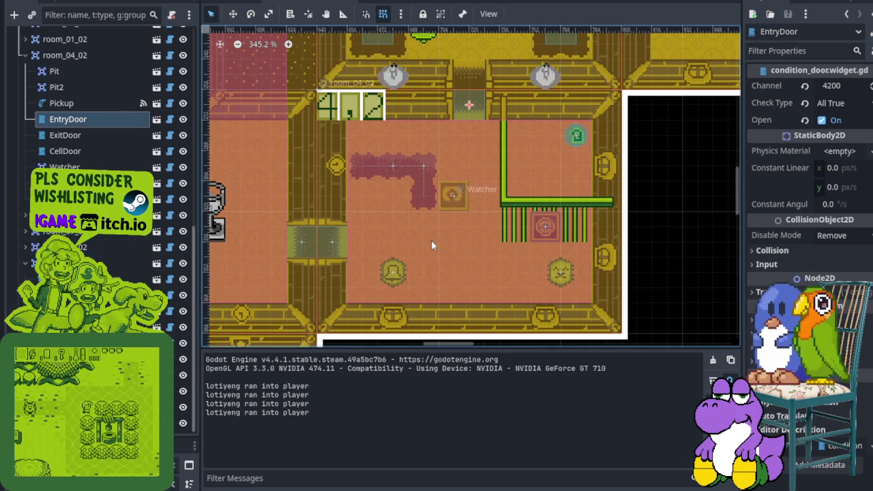
{"action": "scroll", "coordinate": [432, 241], "scroll_direction": "down", "scroll_amount": 6}
{"action": "scroll", "coordinate": [380, 226], "scroll_direction": "up", "scroll_amount": 2}
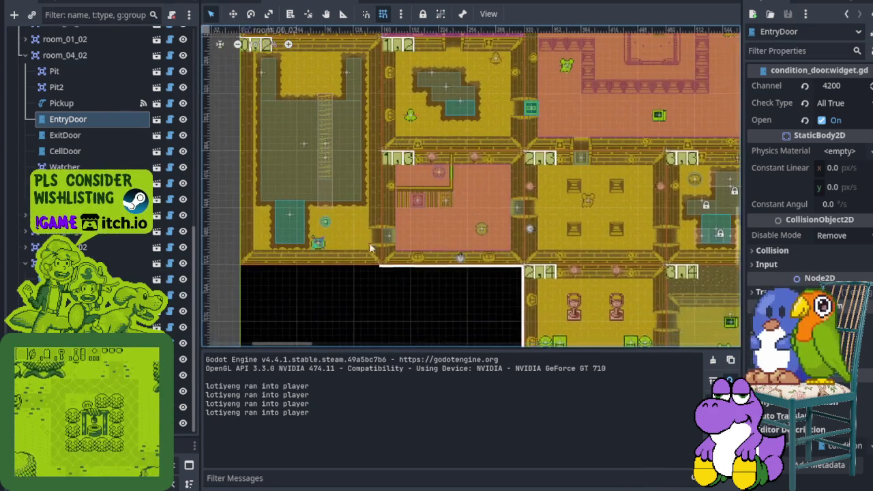
{"action": "scroll", "coordinate": [359, 247], "scroll_direction": "up", "scroll_amount": 5}
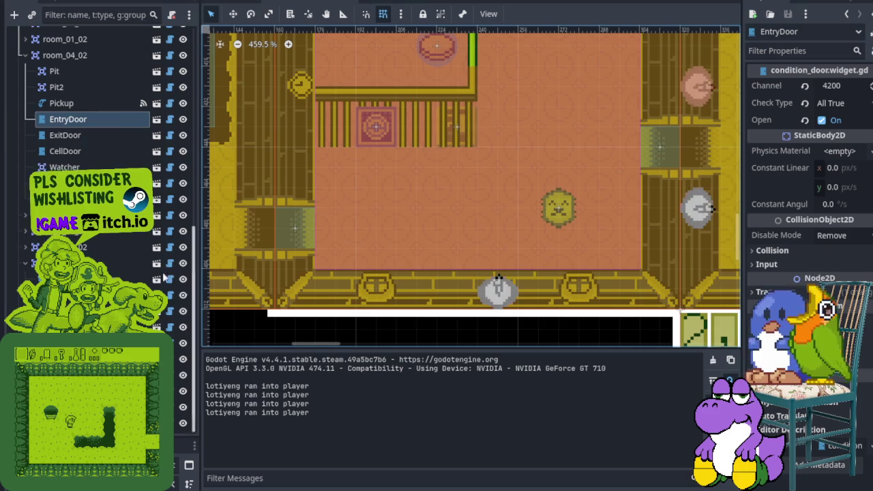
{"action": "left_click", "coordinate": [558, 209]}
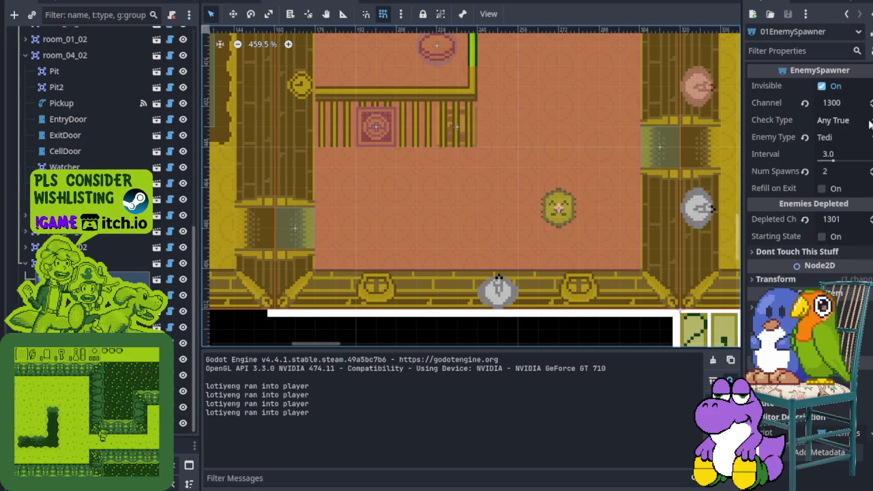
{"action": "scroll", "coordinate": [535, 212], "scroll_direction": "right", "scroll_amount": 1}
{"action": "left_click_drag", "start_coordinate": [535, 212], "coordinate": [463, 233]}
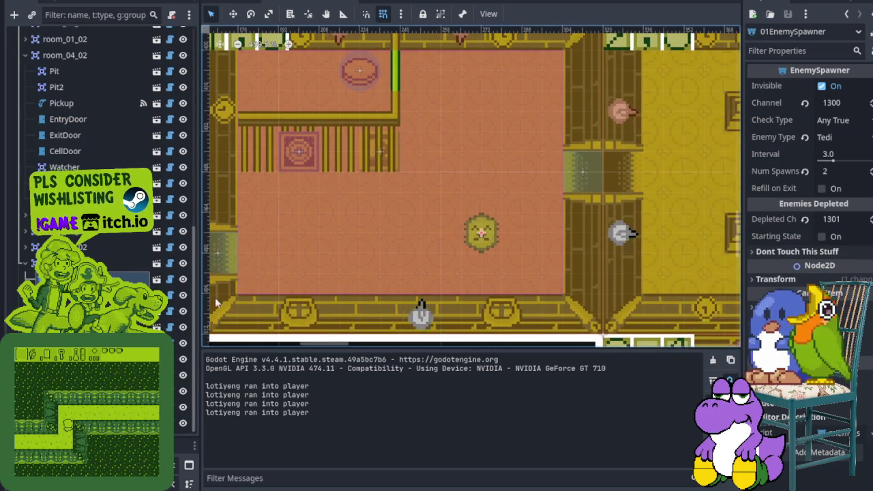
{"action": "left_click", "coordinate": [136, 321]}
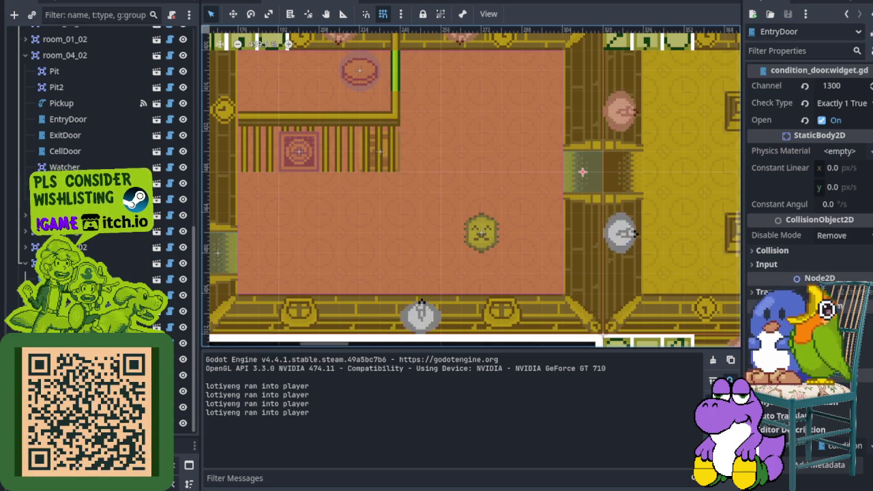
{"action": "key", "text": "Down"}
{"action": "key", "text": "Down"}
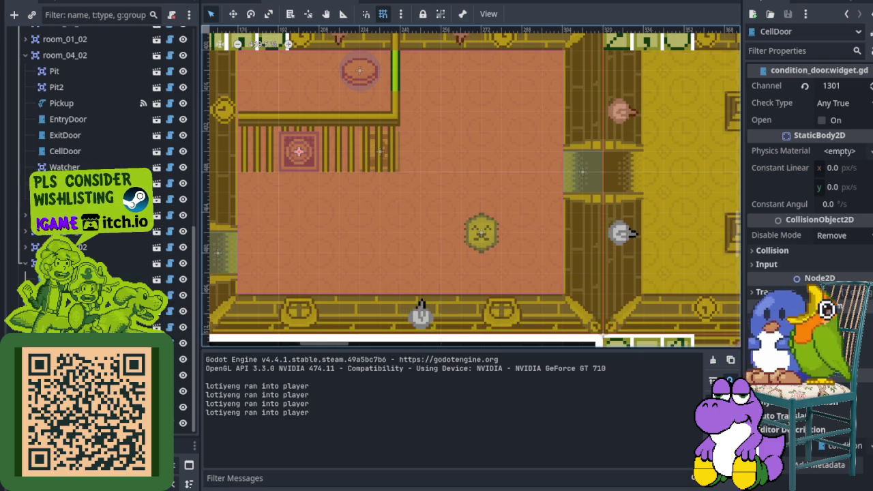
{"action": "key", "text": "Up"}
{"action": "key", "text": "Up"}
{"action": "left_click_drag", "start_coordinate": [402, 133], "coordinate": [425, 219]}
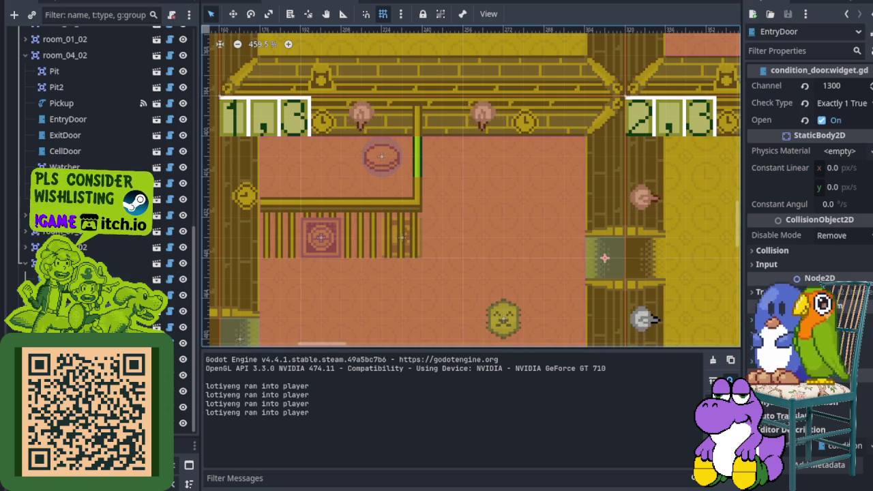
- Review the 00PressurePlate's settings and pan the map to see neighbouring rooms
{"action": "left_click", "coordinate": [68, 198]}
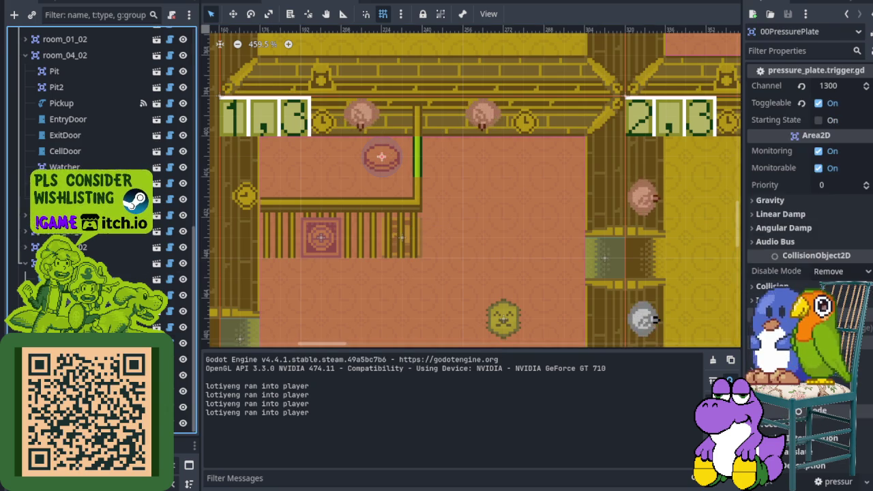
{"action": "scroll", "coordinate": [429, 162], "scroll_direction": "down", "scroll_amount": 6}
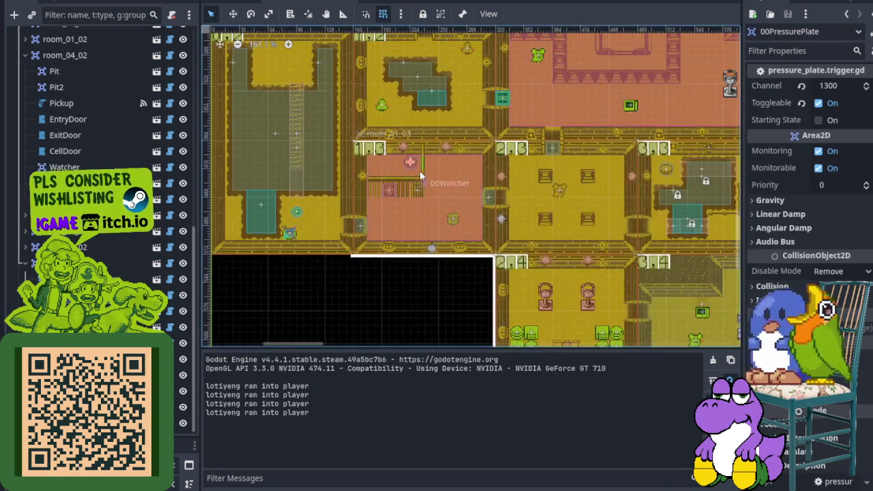
{"action": "mouse_move", "coordinate": [495, 179]}
{"action": "left_mouse_down"}
{"action": "mouse_move", "coordinate": [438, 213]}
{"action": "mouse_move", "coordinate": [484, 213]}
{"action": "left_mouse_up"}
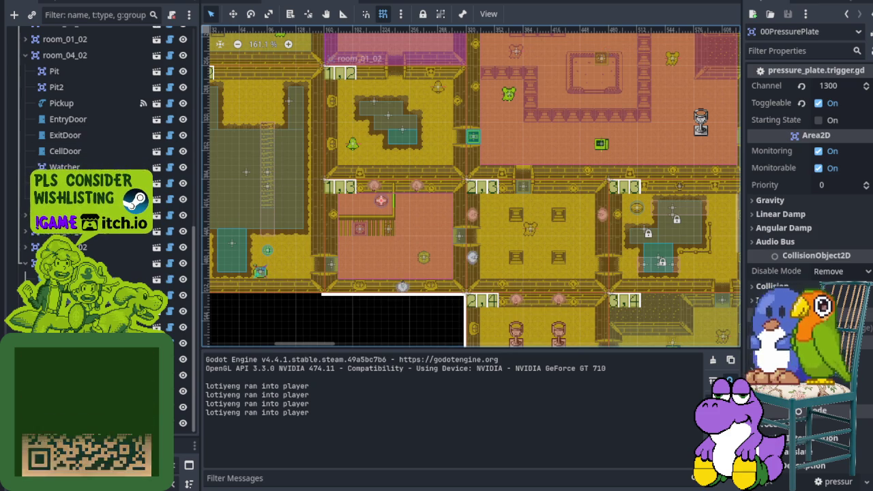
{"action": "scroll", "coordinate": [579, 196], "scroll_direction": "down", "scroll_amount": 1}
{"action": "scroll", "coordinate": [579, 195], "scroll_direction": "down", "scroll_amount": 2}
{"action": "scroll", "coordinate": [439, 158], "scroll_direction": "up", "scroll_amount": 6}
{"action": "scroll", "coordinate": [423, 142], "scroll_direction": "up", "scroll_amount": 4}
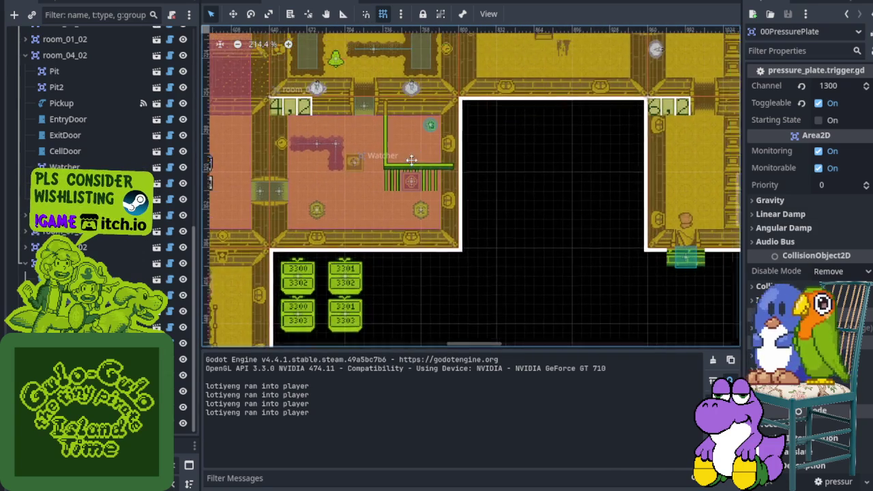
{"action": "scroll", "coordinate": [409, 186], "scroll_direction": "up", "scroll_amount": 2}
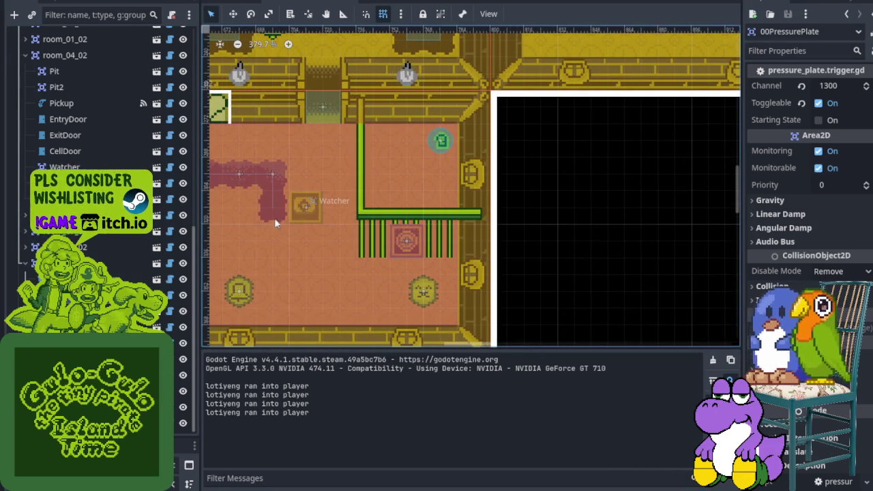
- Instantiate pressure_plate.trigger.tscn as a child of room_04_02
{"action": "right_click", "coordinate": [76, 51]}
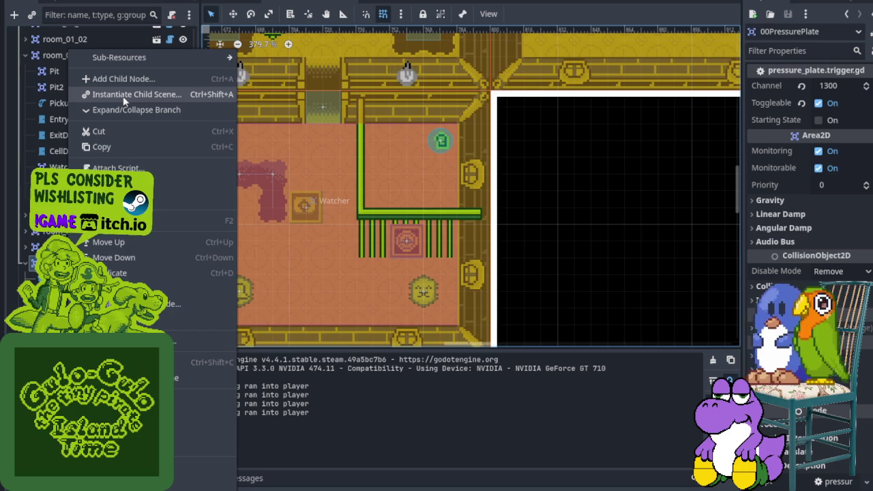
{"action": "left_click", "coordinate": [354, 110]}
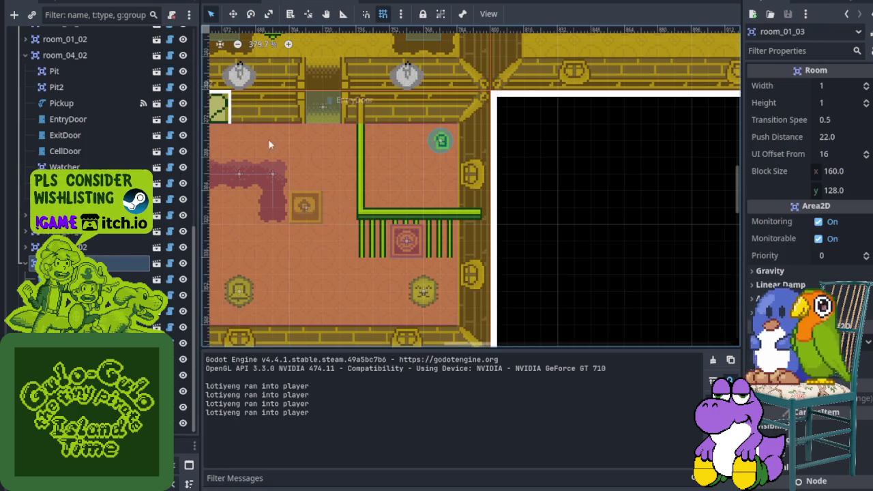
{"action": "scroll", "coordinate": [102, 136], "scroll_direction": "up", "scroll_amount": 3}
{"action": "right_click", "coordinate": [61, 156]}
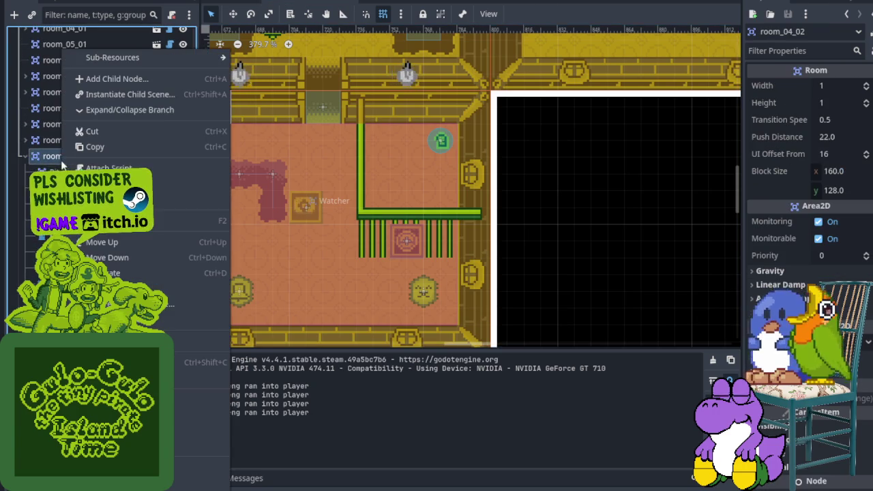
{"action": "left_click", "coordinate": [126, 96]}
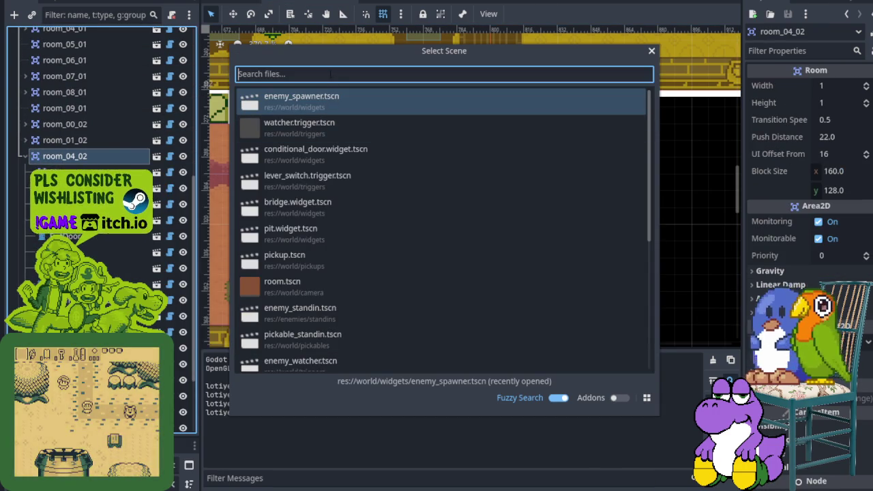
{"action": "type", "text": "prey"}
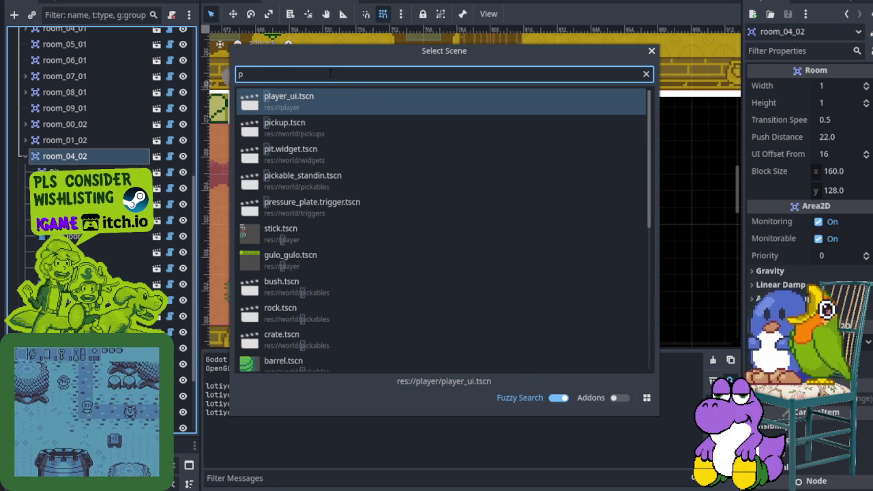
{"action": "key", "text": "BackSpace"}
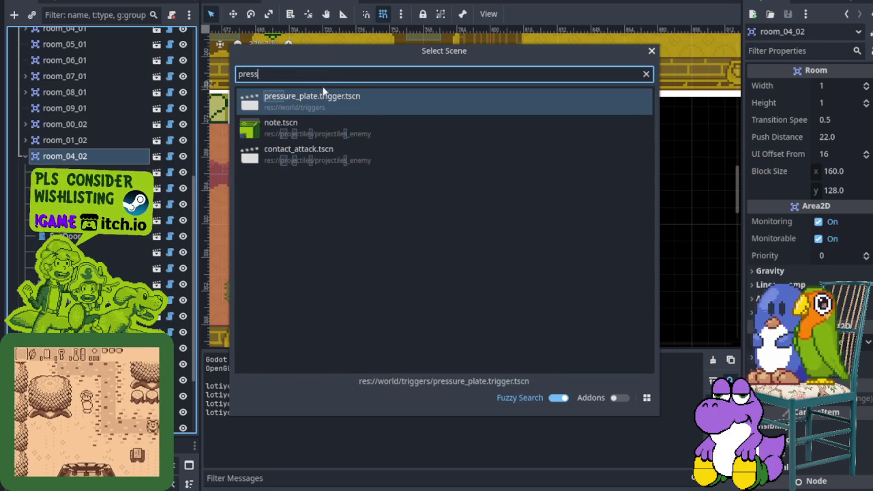
{"action": "type", "text": "ss"}
{"action": "key", "text": "Return"}
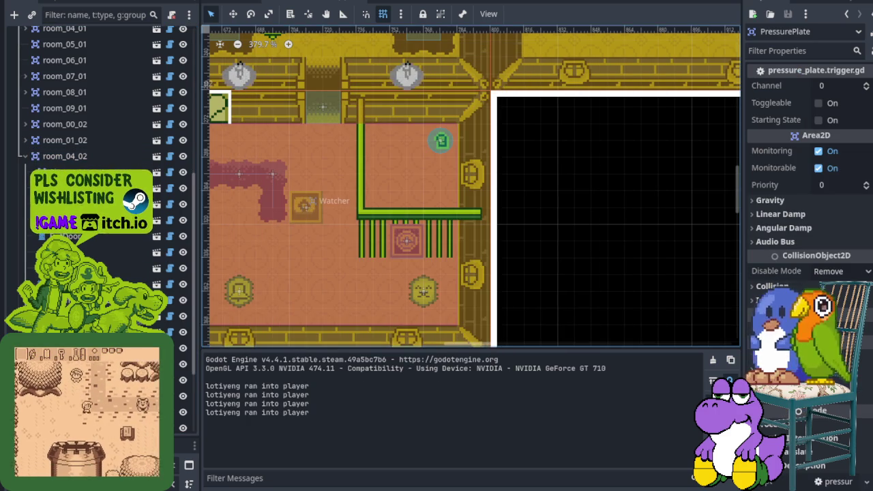
- Place the plate in the walled upper-right corner, make it toggleable, save, and run the game
{"action": "scroll", "coordinate": [307, 102], "scroll_direction": "left", "scroll_amount": 5}
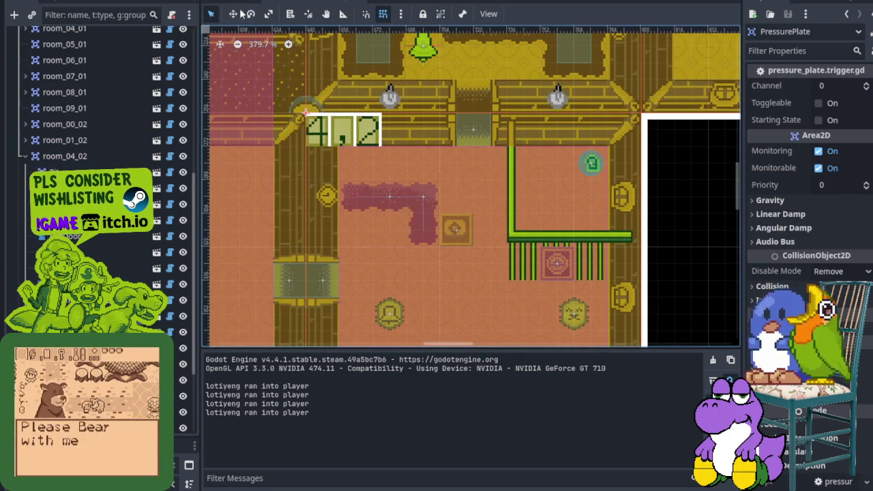
{"action": "key", "text": "w"}
{"action": "mouse_move", "coordinate": [307, 102]}
{"action": "left_mouse_down"}
{"action": "mouse_move", "coordinate": [525, 146]}
{"action": "mouse_move", "coordinate": [540, 164]}
{"action": "left_mouse_up"}
{"action": "type", "text": "1300"}
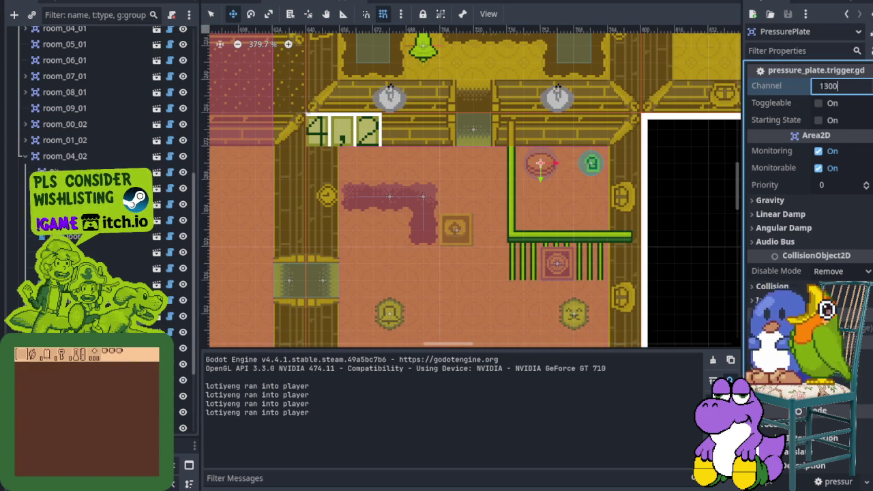
{"action": "left_click", "coordinate": [818, 103]}
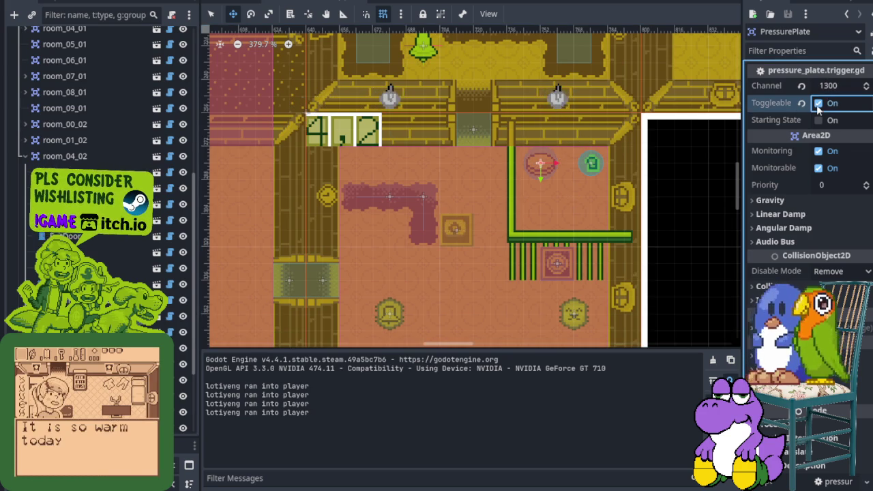
{"action": "key", "text": "ctrl+s"}
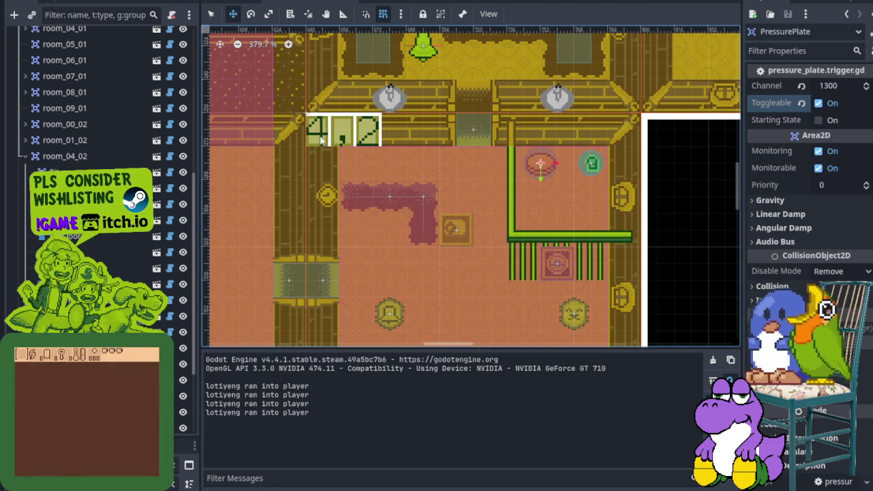
{"action": "key", "text": "F5"}
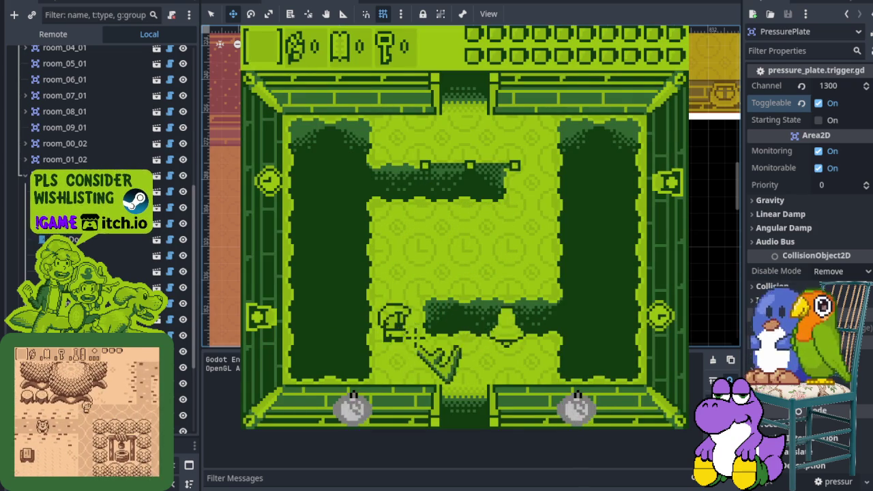
- Walk down into the next room and sword-attack the bell and bear until the bear falls
{"action": "key", "text": "Right"}
{"action": "key", "text": "Down"}
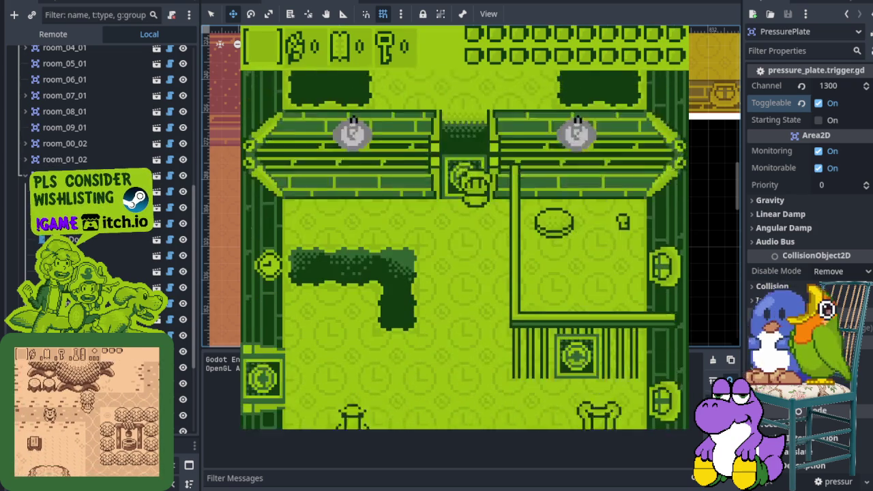
{"action": "key", "text": "x"}
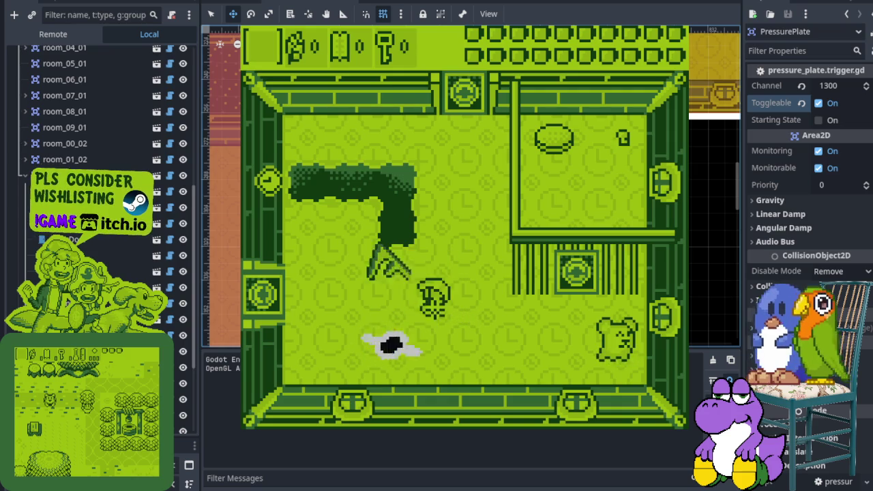
{"action": "key", "text": "x"}
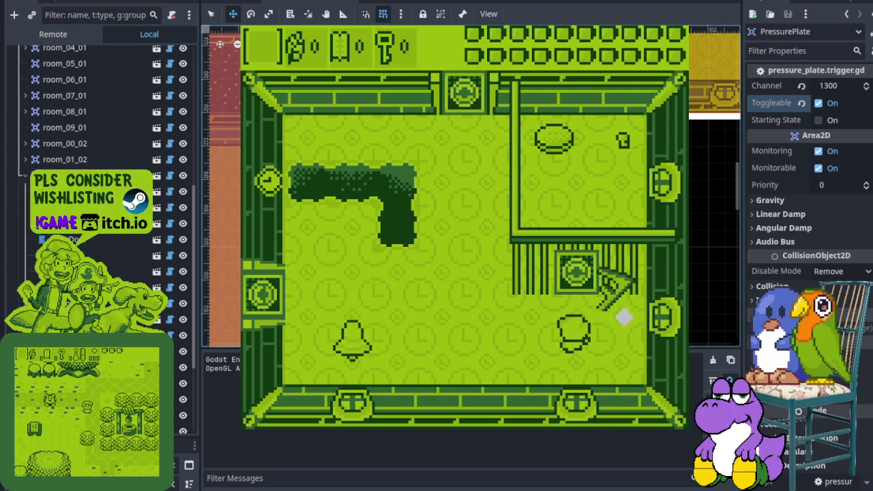
{"action": "key", "text": "Left"}
{"action": "key", "text": "Left"}
{"action": "key", "text": "x"}
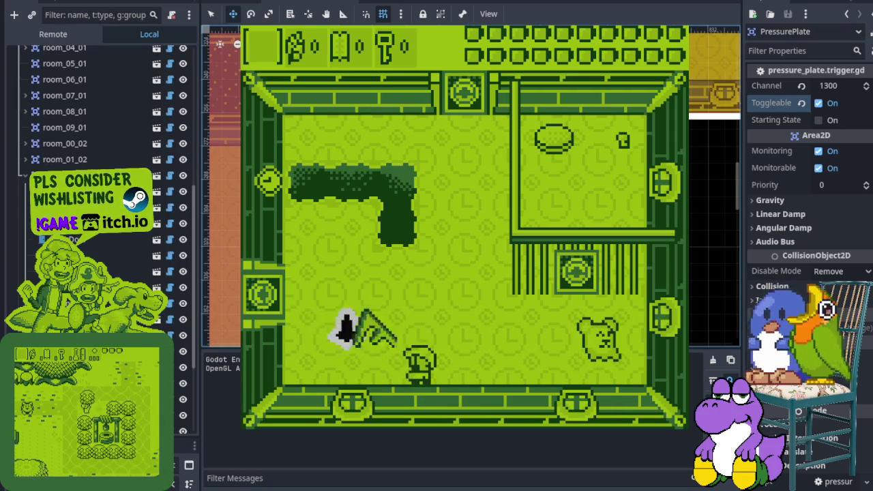
{"action": "key", "text": "Right"}
{"action": "key", "text": "Right"}
{"action": "key", "text": "Up"}
{"action": "key", "text": "Left"}
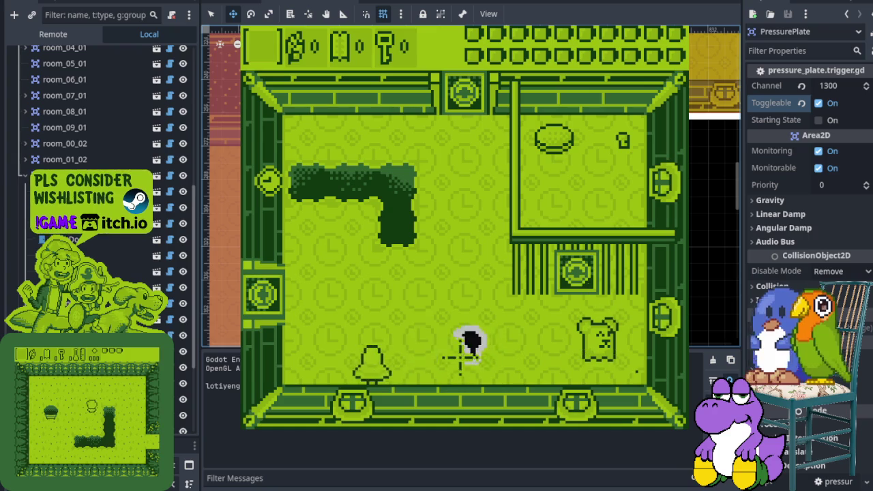
{"action": "key", "text": "x"}
{"action": "key", "text": "Right"}
{"action": "key", "text": "Up"}
{"action": "key", "text": "x"}
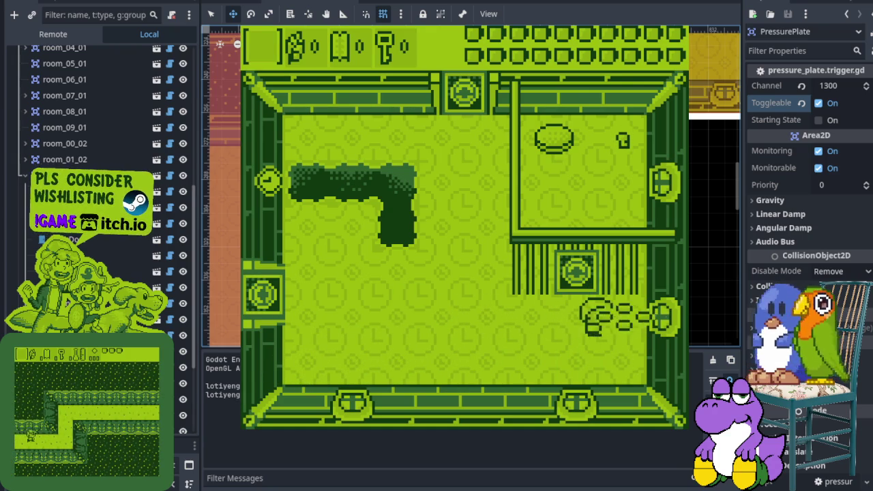
{"action": "key", "text": "Left"}
{"action": "key", "text": "Up"}
{"action": "key", "text": "Up"}
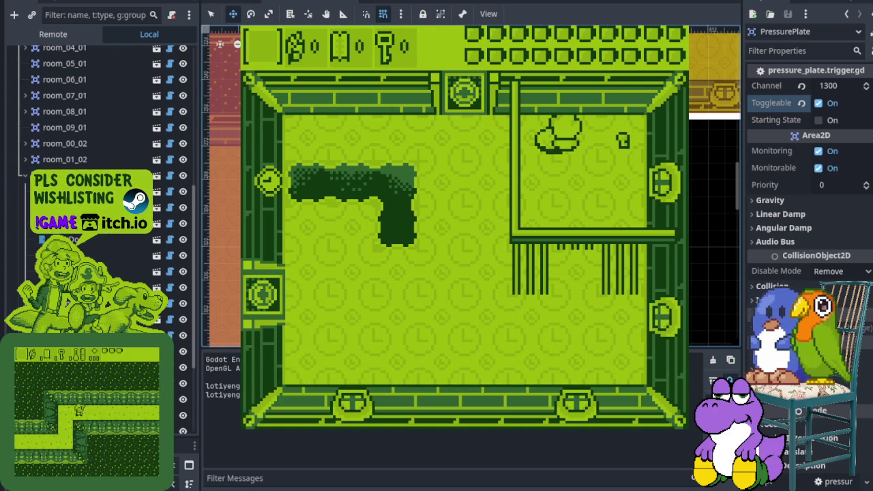
- Collect the key, walk through the opened gate, and stop the game
{"action": "key", "text": "Right"}
{"action": "key", "text": "Down"}
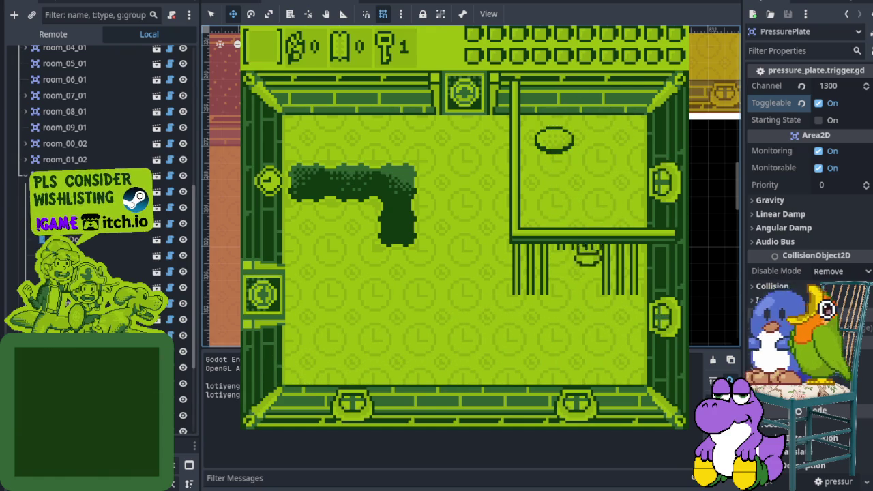
{"action": "key", "text": "Left"}
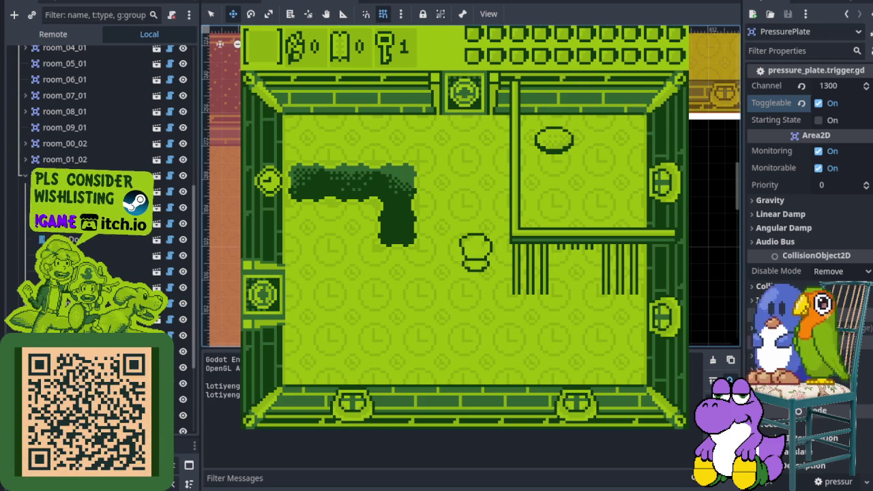
{"action": "key", "text": "F8"}
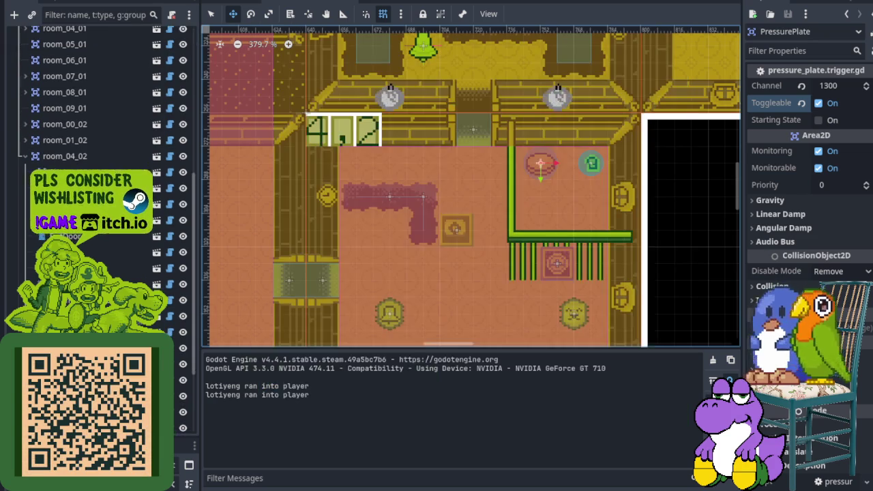
- Set the pressure plate's Channel to 4200, save, and run the game
{"action": "left_click", "coordinate": [841, 87]}
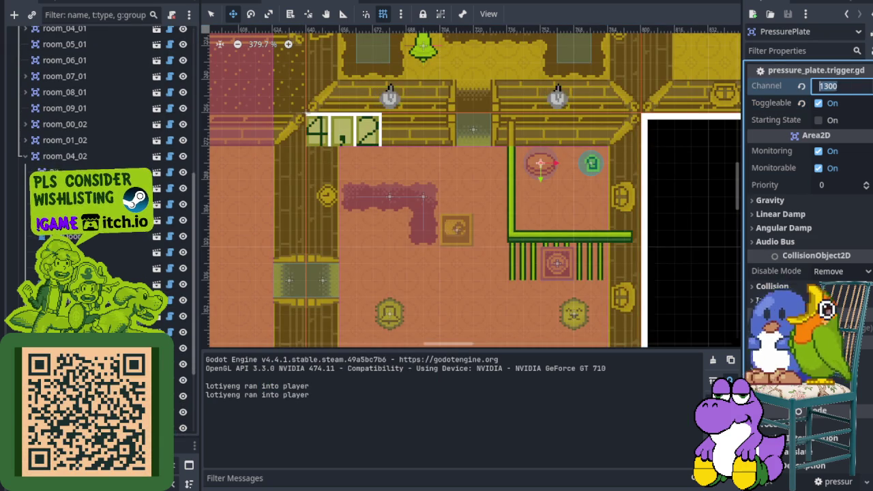
{"action": "type", "text": "4200"}
{"action": "key", "text": "ctrl+s"}
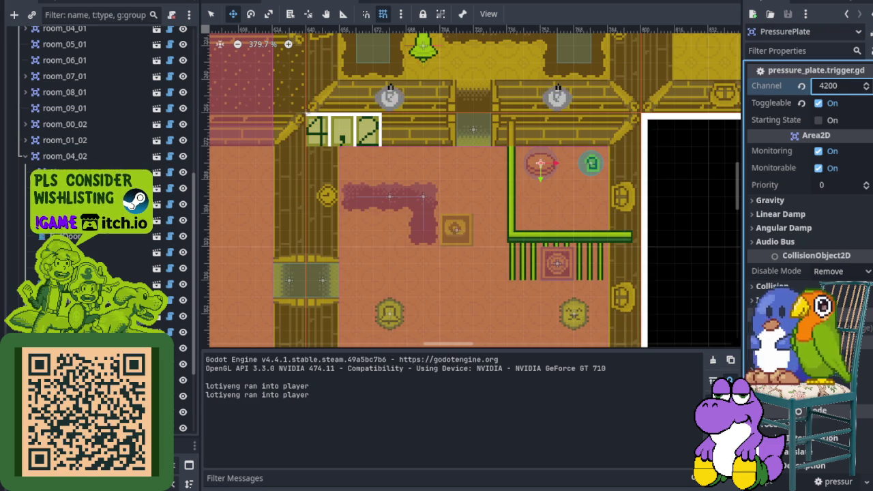
{"action": "key", "text": "F5"}
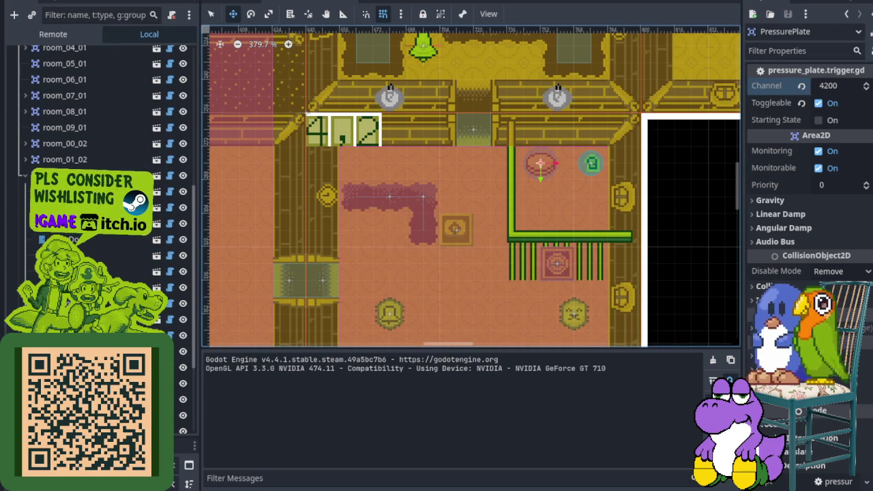
- Walk the player down out of the room and through the next one, then stop the game
{"action": "key", "text": "Left"}
{"action": "key", "text": "Down"}
{"action": "key", "text": "Right"}
{"action": "key", "text": "Down"}
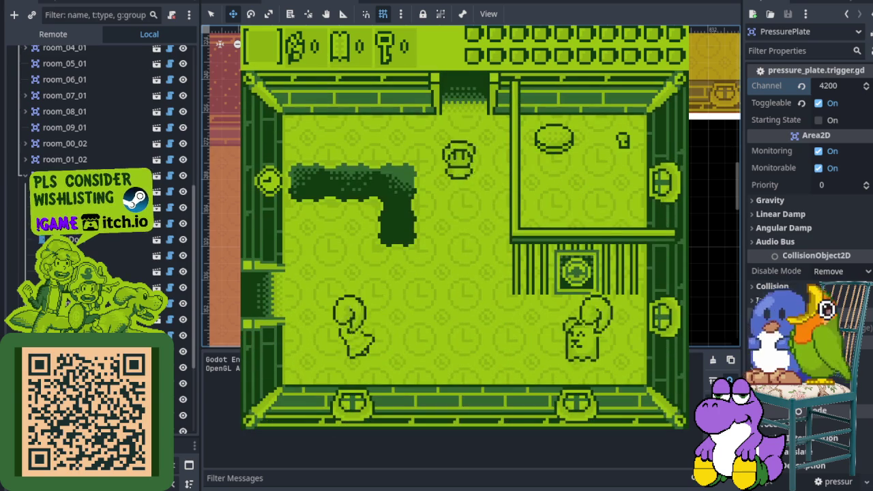
{"action": "key", "text": "Left"}
{"action": "key", "text": "Left"}
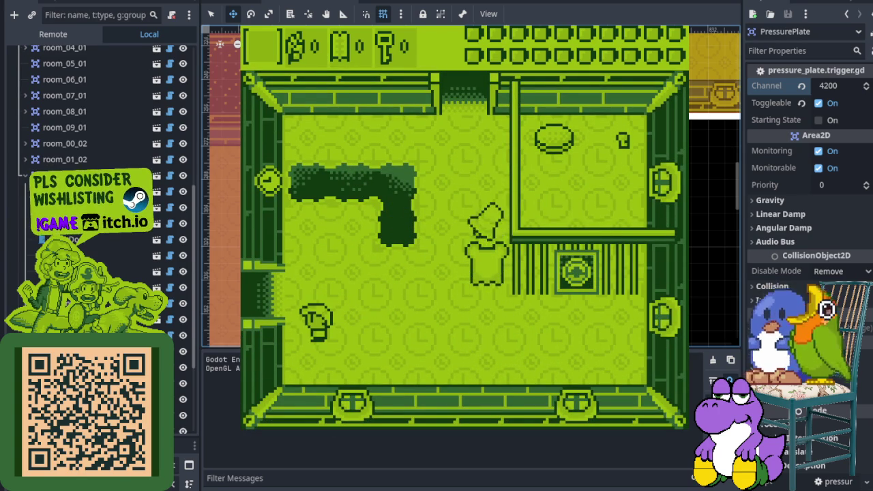
{"action": "key", "text": "F8"}
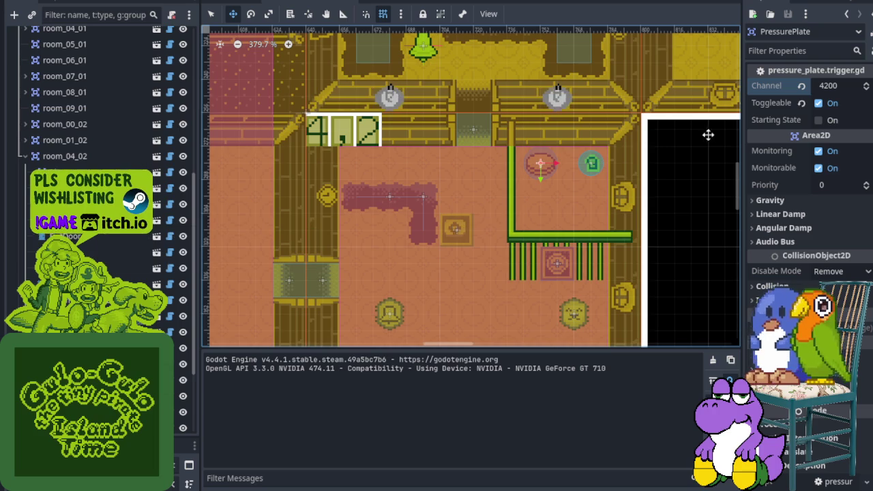
- Enable the plate's Starting State, save, and playtest walking to the bottom door and back up
{"action": "left_click", "coordinate": [818, 103]}
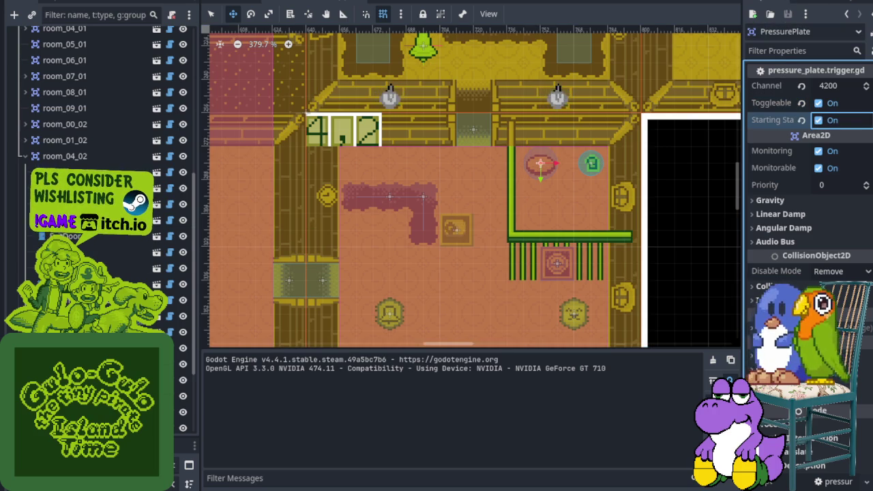
{"action": "key", "text": "ctrl+s"}
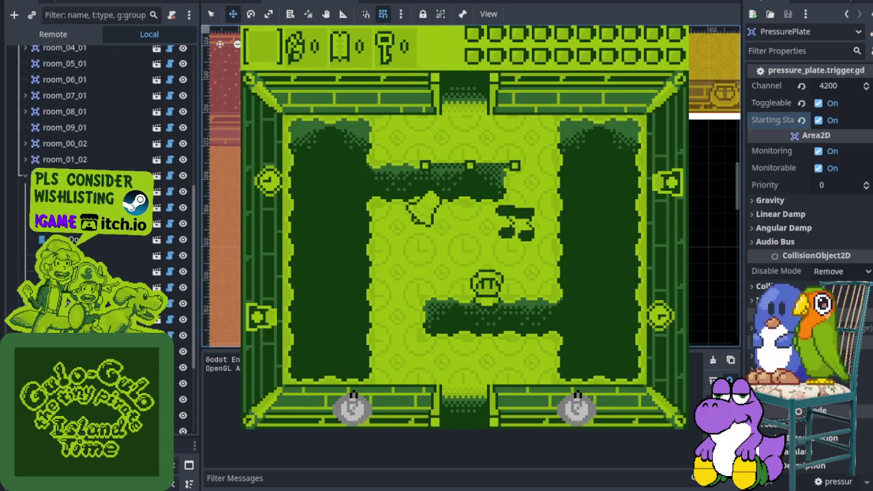
{"action": "key", "text": "Down"}
{"action": "key", "text": "Right"}
{"action": "key", "text": "Left"}
{"action": "key", "text": "Up"}
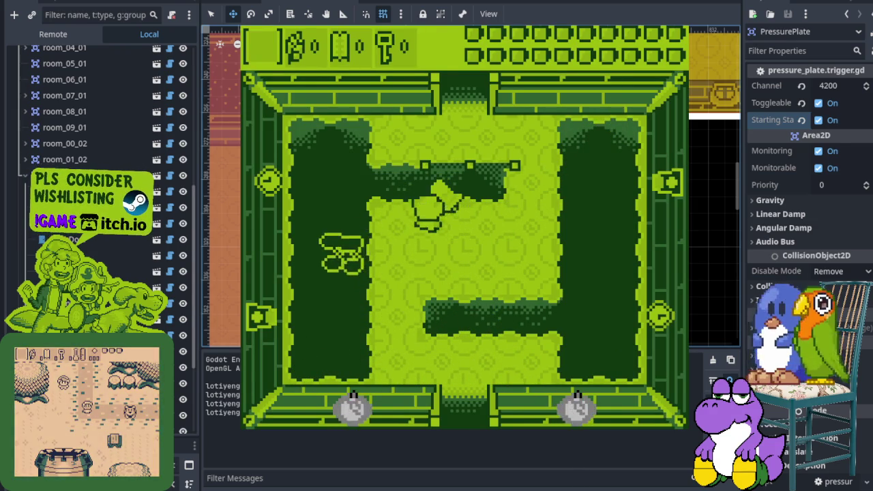
- Walk along the top ledge to the lower area, stop the game, and open the Kanban task board
{"action": "key", "text": "Right"}
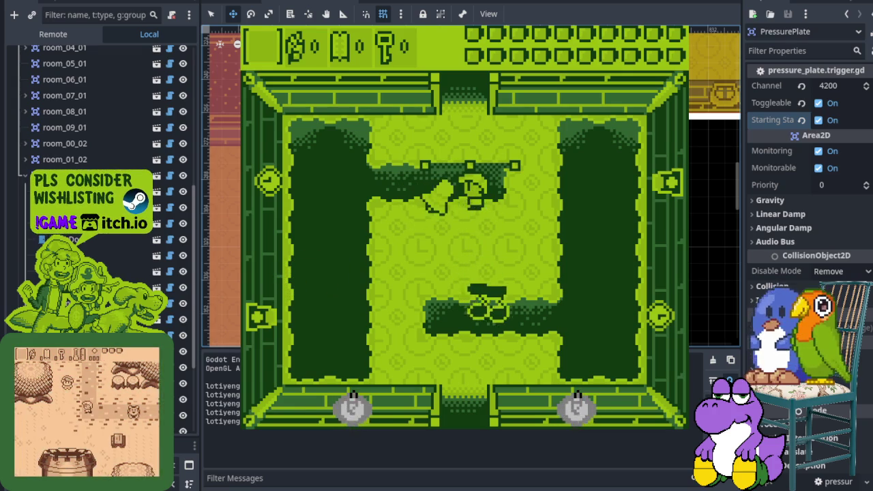
{"action": "key", "text": "Left"}
{"action": "key", "text": "Down"}
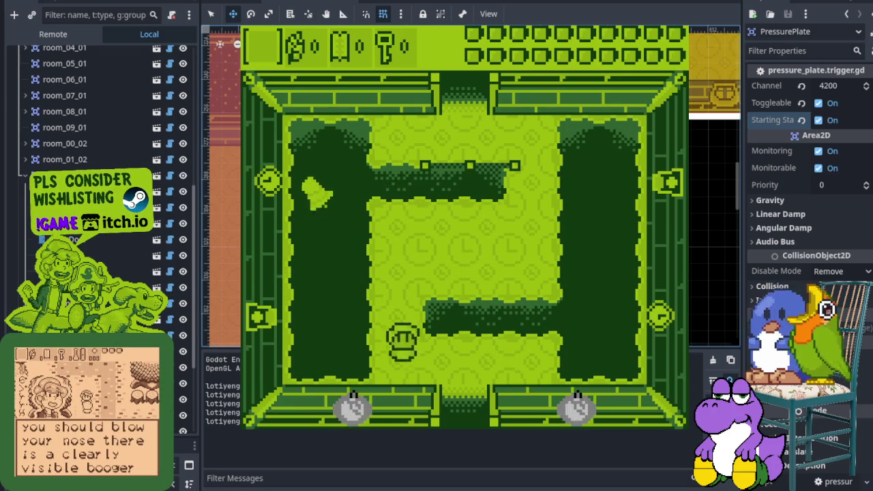
{"action": "key", "text": "F8"}
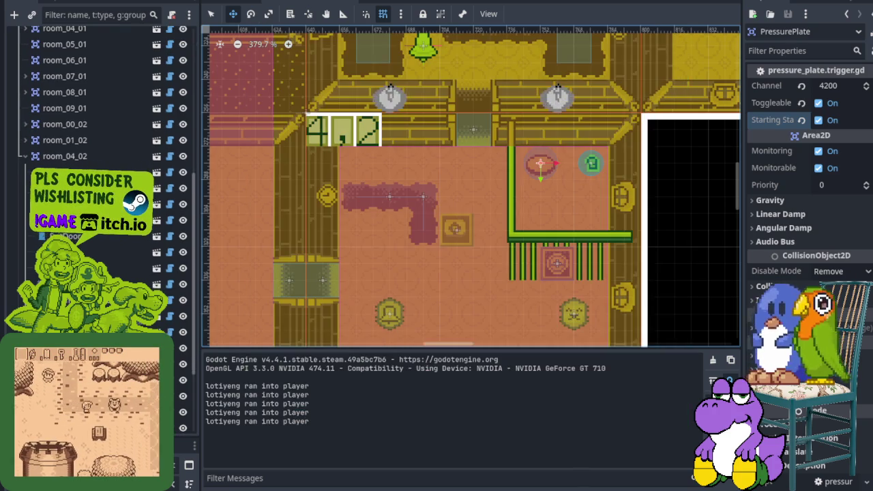
{"action": "key", "text": "ctrl+F5"}
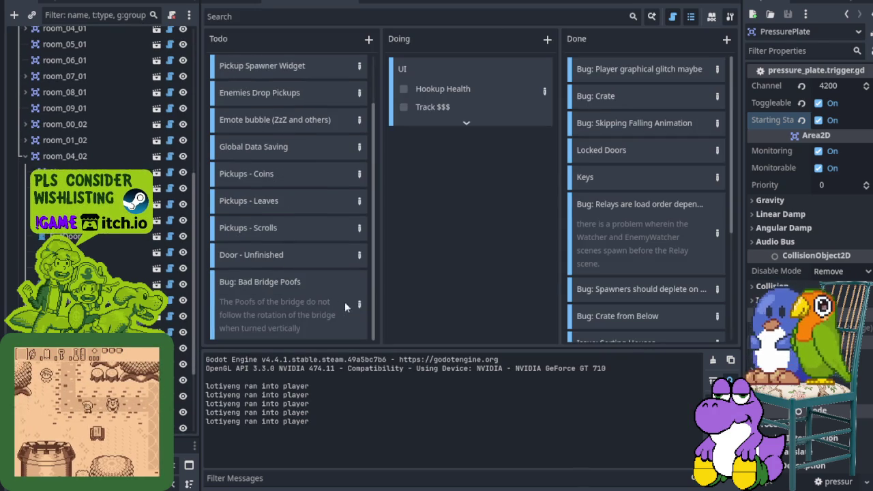
- Create Todo card 'Bug: Bell 0 Damage' with a description noting the bell deals 0 damage to Gulo-Gulo
{"action": "left_click", "coordinate": [368, 40]}
{"action": "type", "text": "Bug: Bell 0 Damage"}
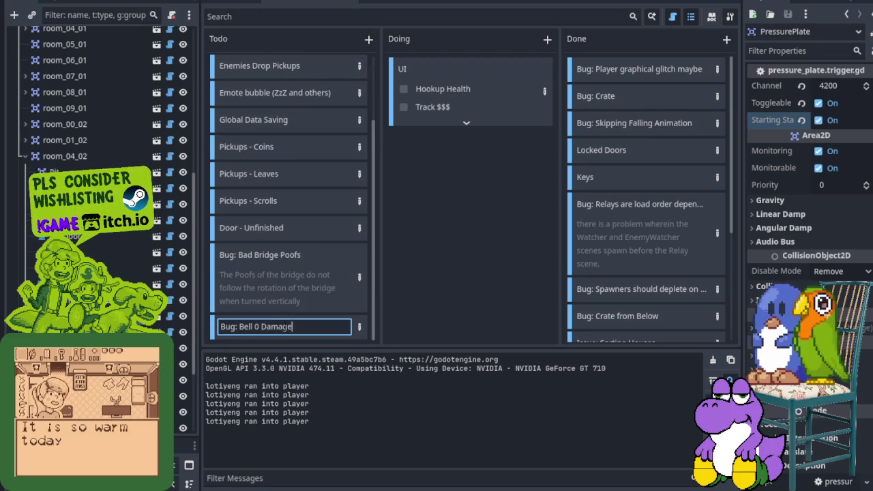
{"action": "key", "text": "Return"}
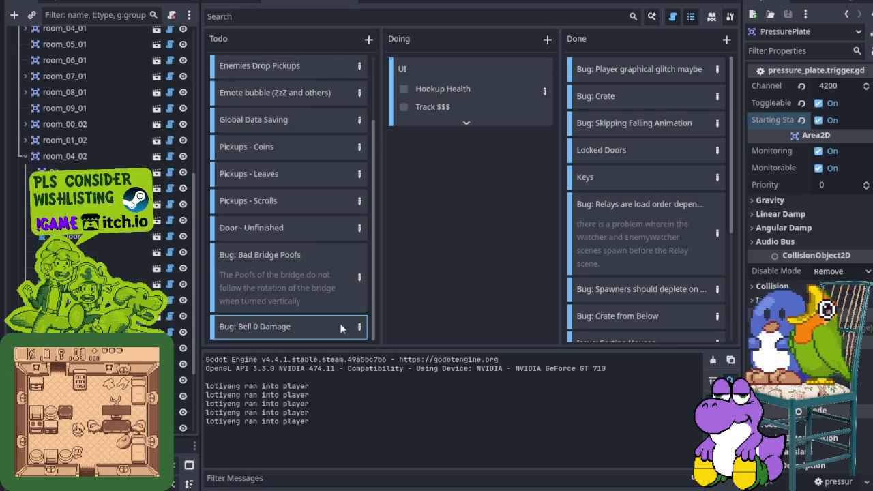
{"action": "left_click", "coordinate": [359, 328]}
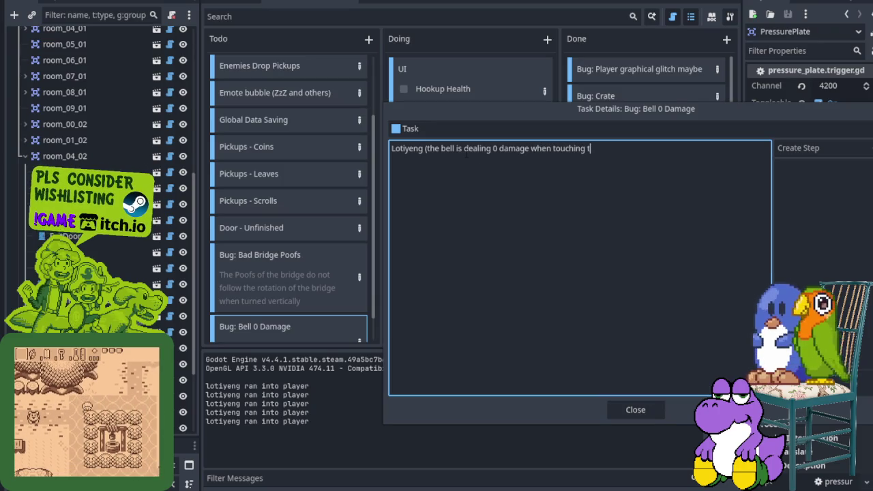
{"action": "type", "text": "lo-Gulo"}
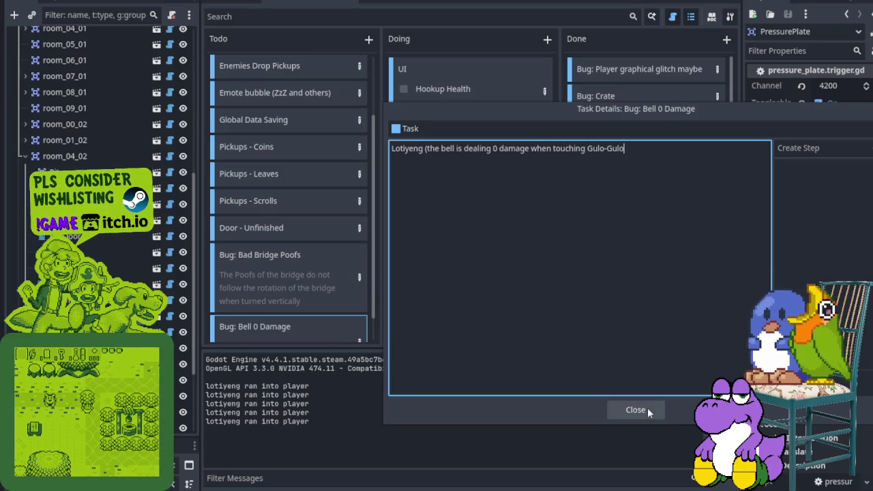
{"action": "left_click", "coordinate": [456, 149]}
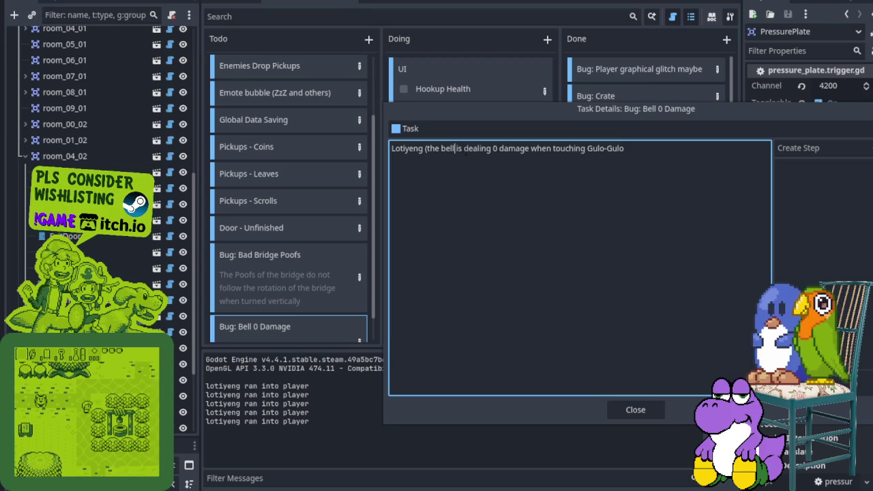
{"action": "left_click", "coordinate": [651, 411]}
{"action": "key", "text": "Escape"}
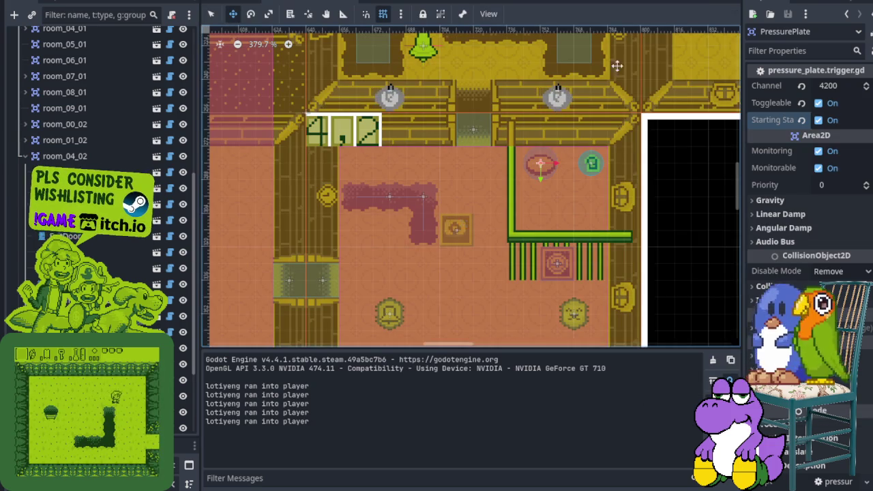
- Run the game and walk the player down into the plate room and around the bell
{"action": "key", "text": "F5"}
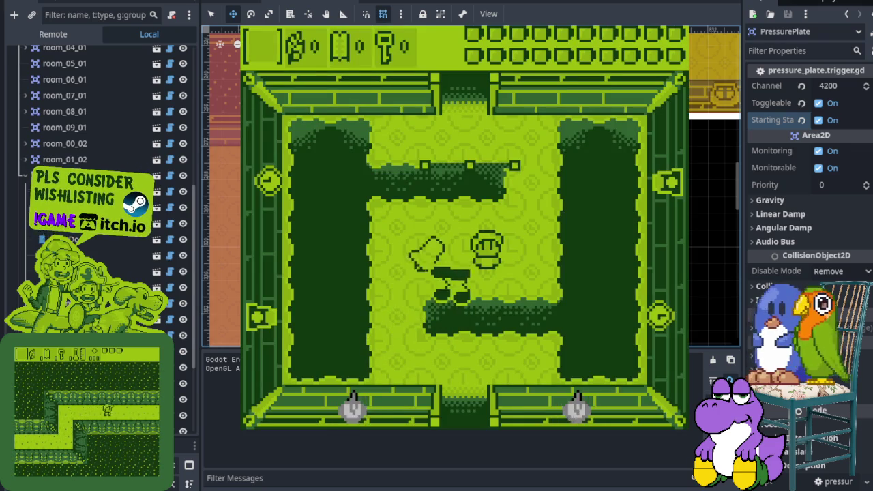
{"action": "key", "text": "Right"}
{"action": "key", "text": "Down"}
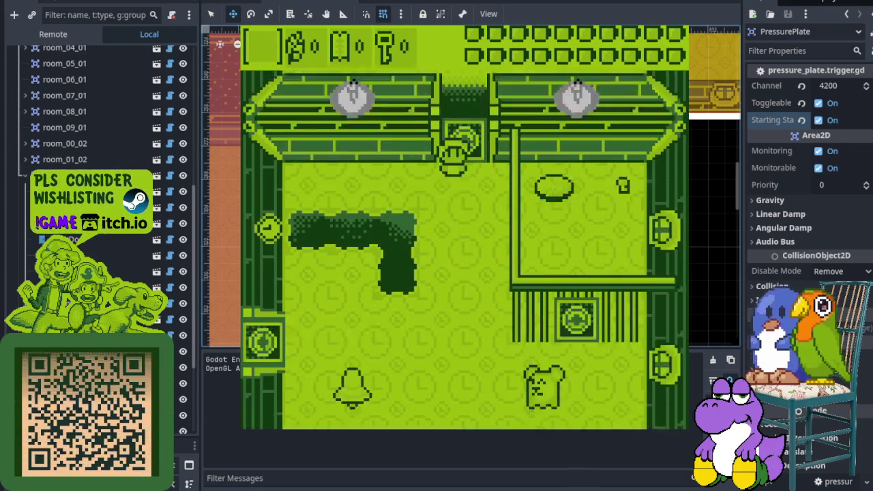
{"action": "key", "text": "Up"}
{"action": "key", "text": "Left"}
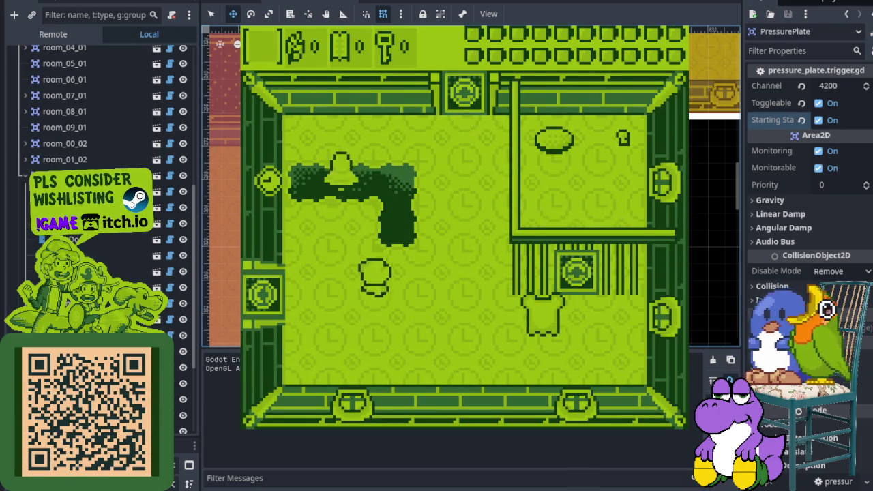
{"action": "key", "text": "Down"}
{"action": "key", "text": "Right"}
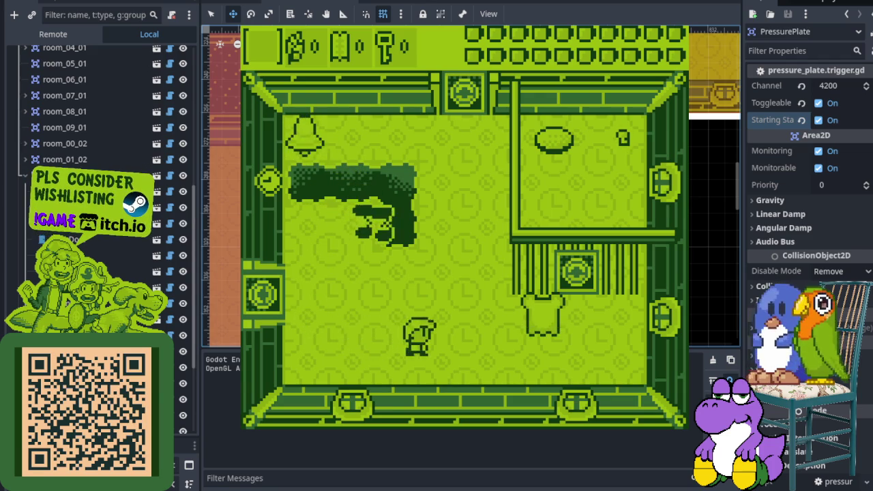
{"action": "key", "text": "Right"}
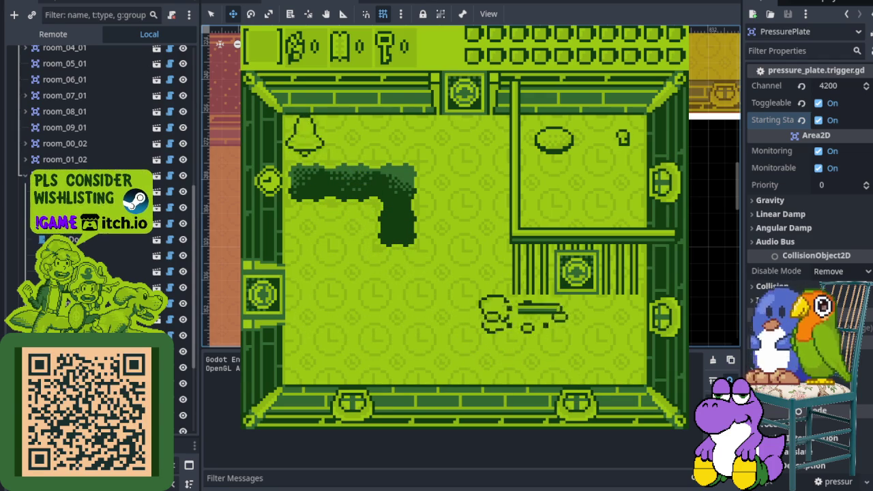
{"action": "key", "text": "Left"}
{"action": "key", "text": "Right"}
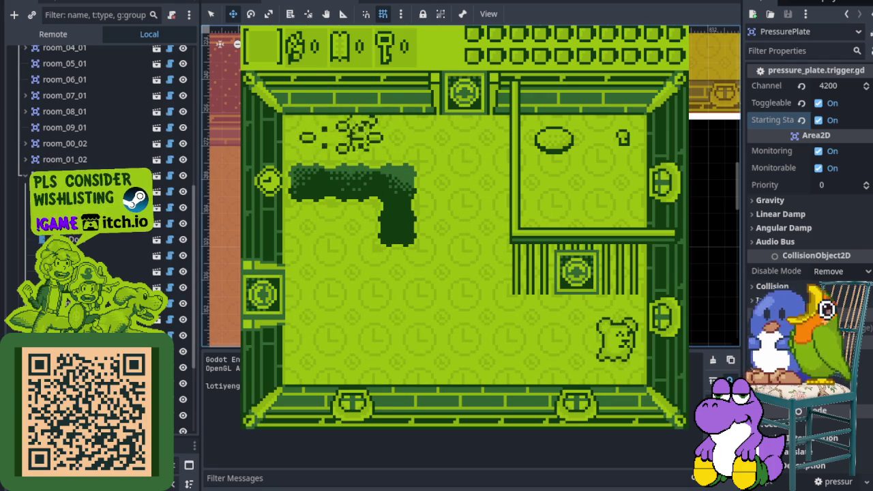
{"action": "key", "text": "Down"}
{"action": "key", "text": "Down"}
- Walk the player past the bell and across the lower room toward the lower right
{"action": "key", "text": "Left"}
{"action": "key", "text": "Right"}
{"action": "key", "text": "Right"}
{"action": "key", "text": "Up"}
{"action": "key", "text": "Left"}
{"action": "key", "text": "Left"}
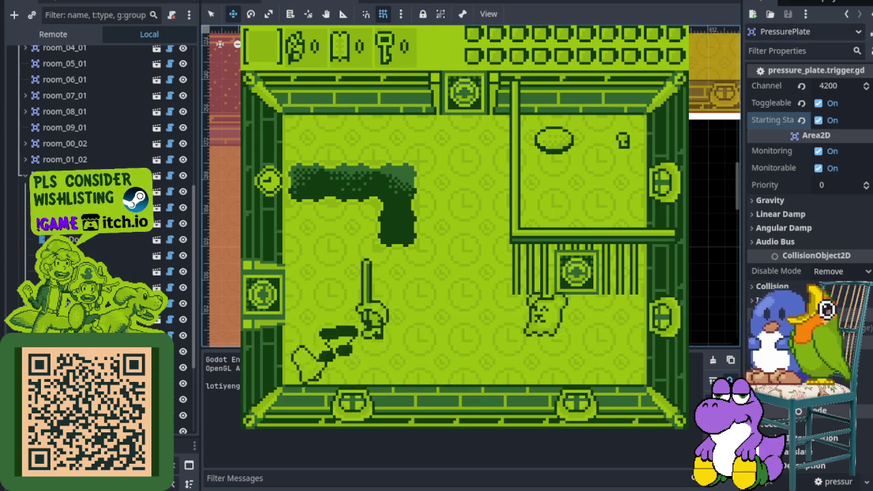
{"action": "key", "text": "Right"}
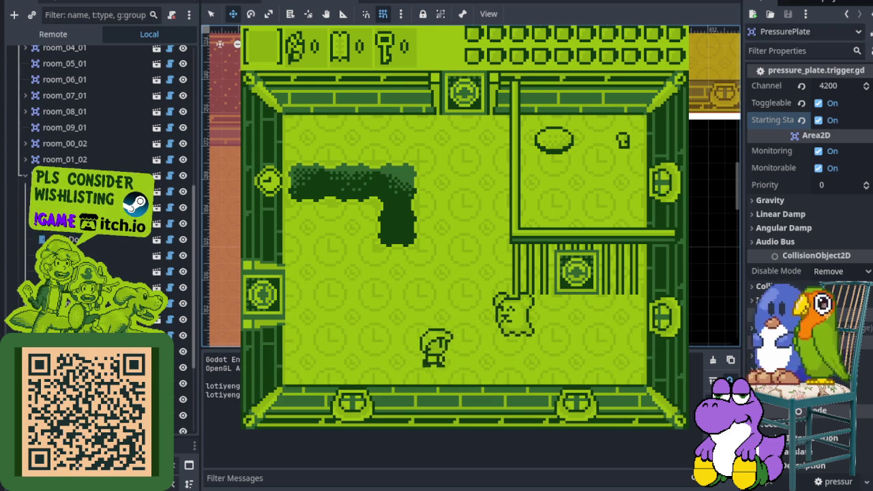
{"action": "key", "text": "Up"}
{"action": "key", "text": "Down"}
{"action": "key", "text": "Right"}
- Weight the pressure plate, then collect the key so the doors open
{"action": "key", "text": "Up"}
{"action": "key", "text": "Left"}
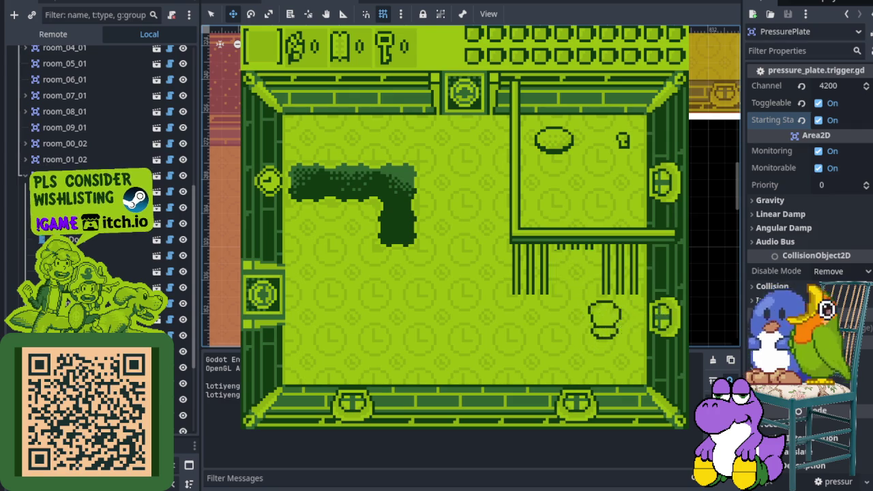
{"action": "key", "text": "Up"}
{"action": "key", "text": "Right"}
{"action": "key", "text": "Down"}
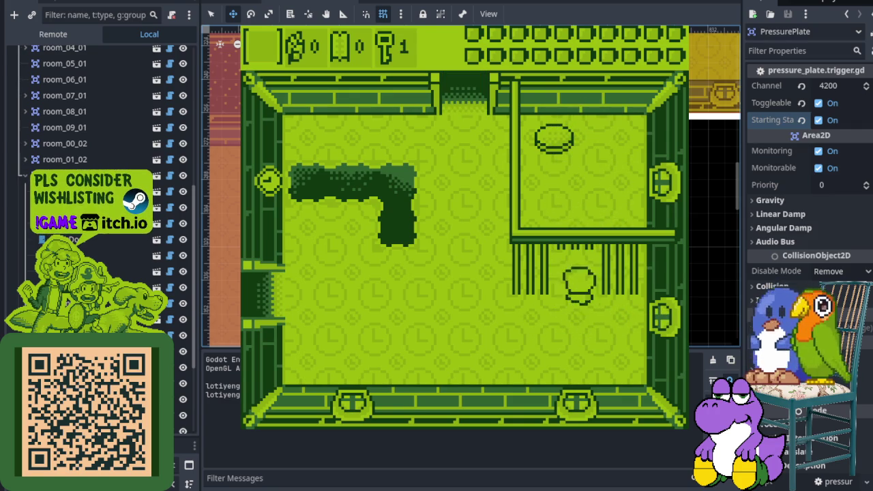
- Check the plate closes and reopens the doors, then exit left into the trophy room
{"action": "key", "text": "Up"}
{"action": "key", "text": "Up"}
{"action": "key", "text": "Down"}
{"action": "key", "text": "Down"}
{"action": "key", "text": "Left"}
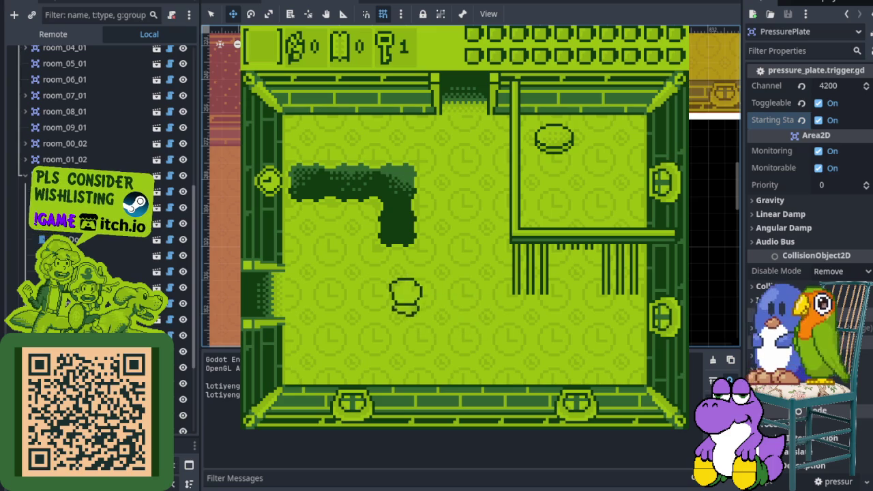
{"action": "key", "text": "Left"}
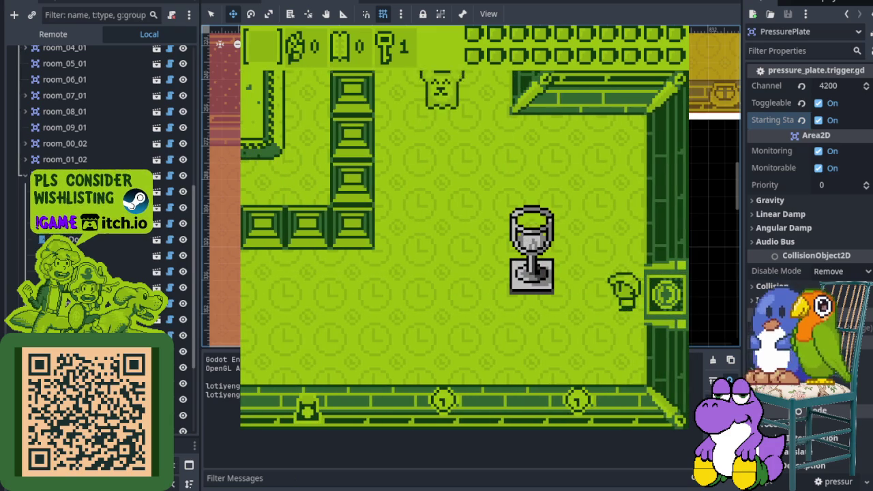
- Walk up through two rooms, out the bottom door, and into a pit to test falling and respawn
{"action": "key", "text": "Up"}
{"action": "key", "text": "Left"}
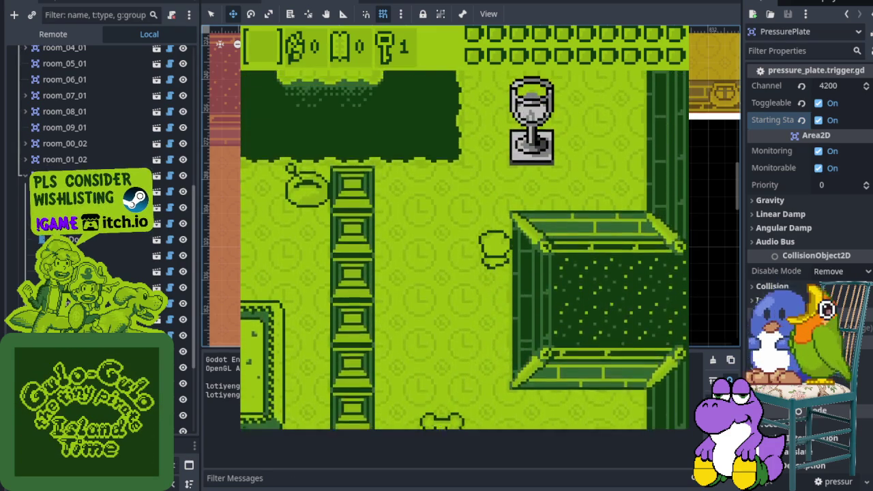
{"action": "key", "text": "Up"}
{"action": "key", "text": "Up"}
{"action": "key", "text": "Right"}
{"action": "key", "text": "Right"}
{"action": "key", "text": "Down"}
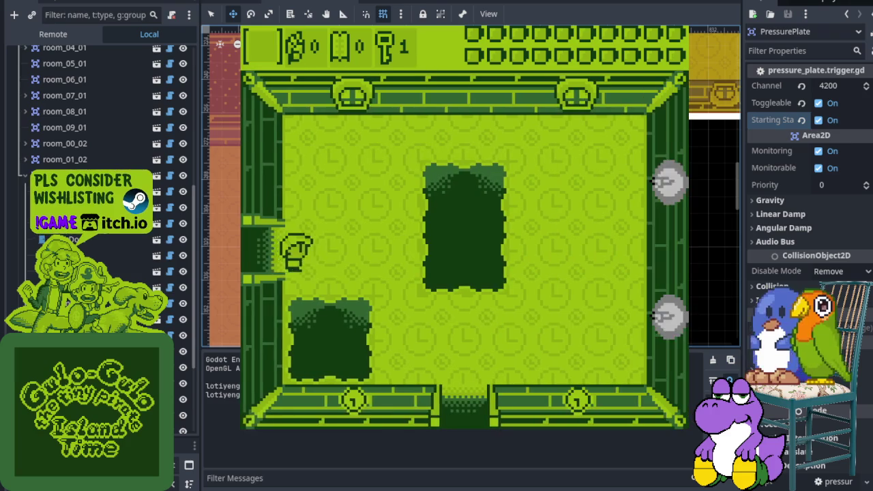
{"action": "key", "text": "Down"}
{"action": "key", "text": "Left"}
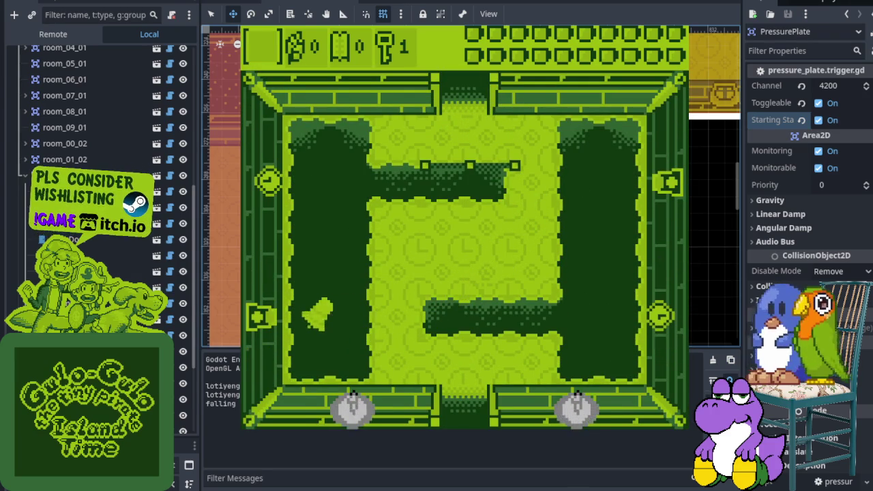
{"action": "key", "text": "Right"}
{"action": "key", "text": "Down"}
{"action": "key", "text": "Left"}
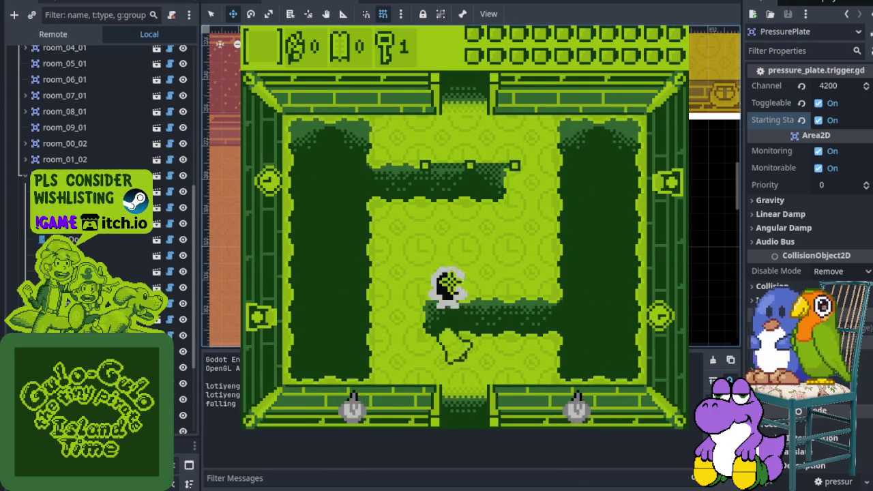
- Walk around the pits, down through the bottom door, and left into the trophy room
{"action": "key", "text": "Down"}
{"action": "key", "text": "Right"}
{"action": "key", "text": "Down"}
{"action": "key", "text": "Left"}
{"action": "key", "text": "Left"}
{"action": "key", "text": "Down"}
{"action": "key", "text": "Right"}
{"action": "key", "text": "Down"}
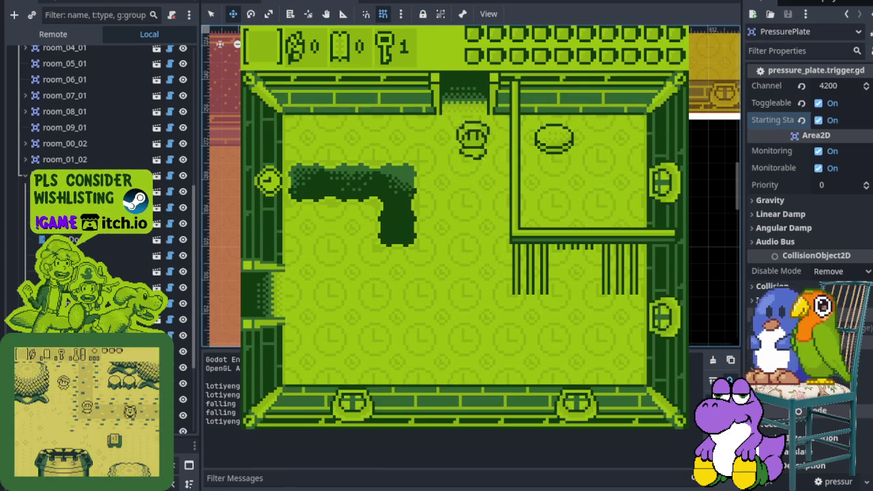
{"action": "key", "text": "Left"}
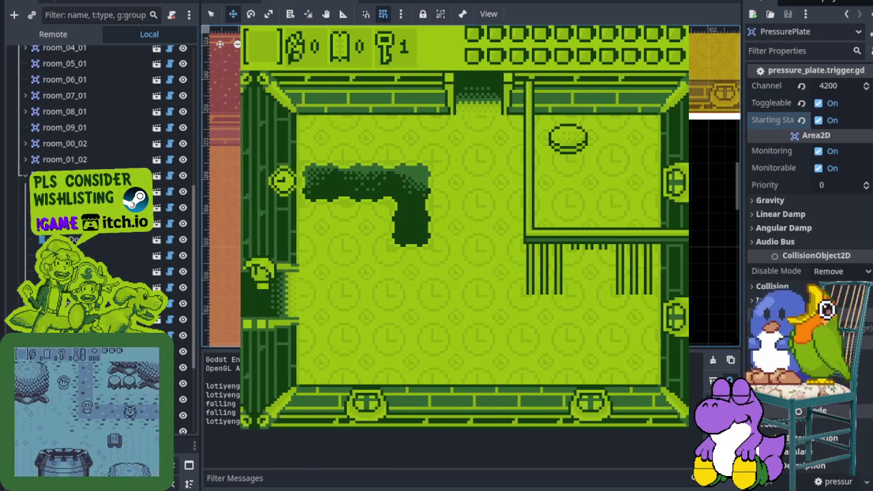
- Walk to the top-left wall corner, stop the game, and hide the Output panel
{"action": "key", "text": "Up"}
{"action": "key", "text": "Left"}
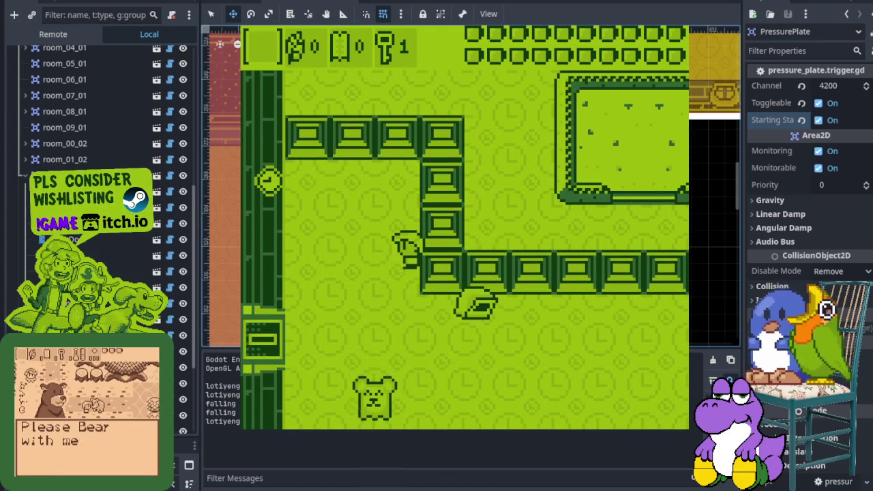
{"action": "key", "text": "F8"}
{"action": "key", "text": "ctrl+j"}
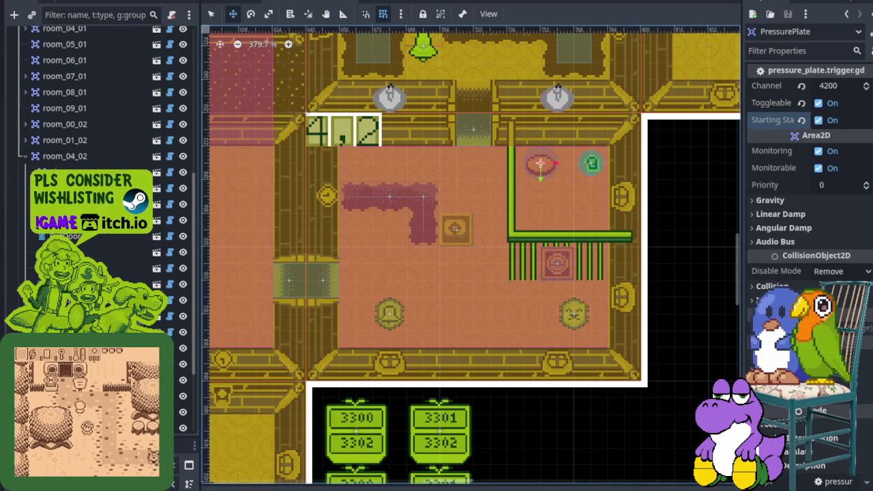
{"action": "scroll", "coordinate": [264, 288], "scroll_direction": "down", "scroll_amount": 3}
{"action": "scroll", "coordinate": [538, 371], "scroll_direction": "up", "scroll_amount": 2}
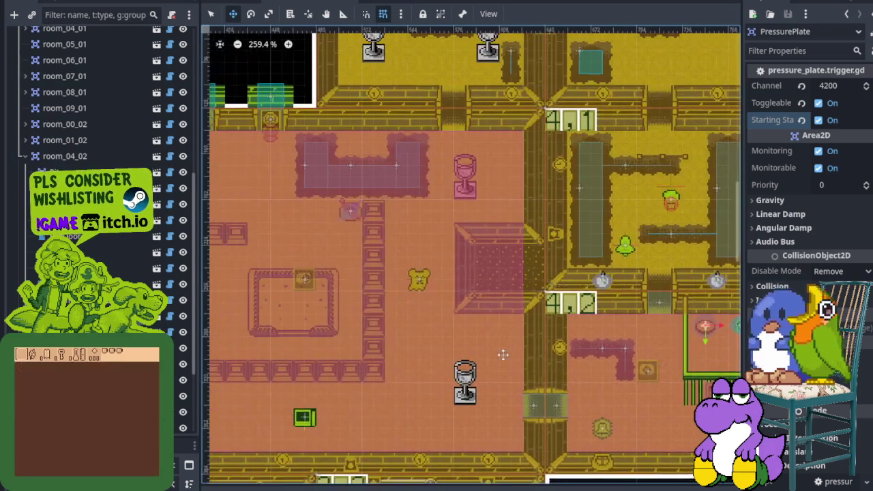
{"action": "scroll", "coordinate": [362, 352], "scroll_direction": "down", "scroll_amount": 1}
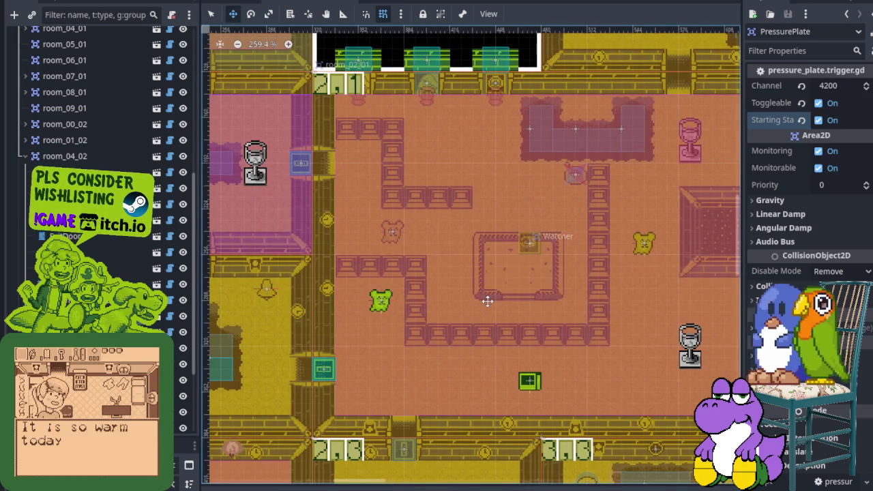
{"action": "scroll", "coordinate": [487, 301], "scroll_direction": "down", "scroll_amount": 5}
{"action": "scroll", "coordinate": [455, 258], "scroll_direction": "up", "scroll_amount": 1}
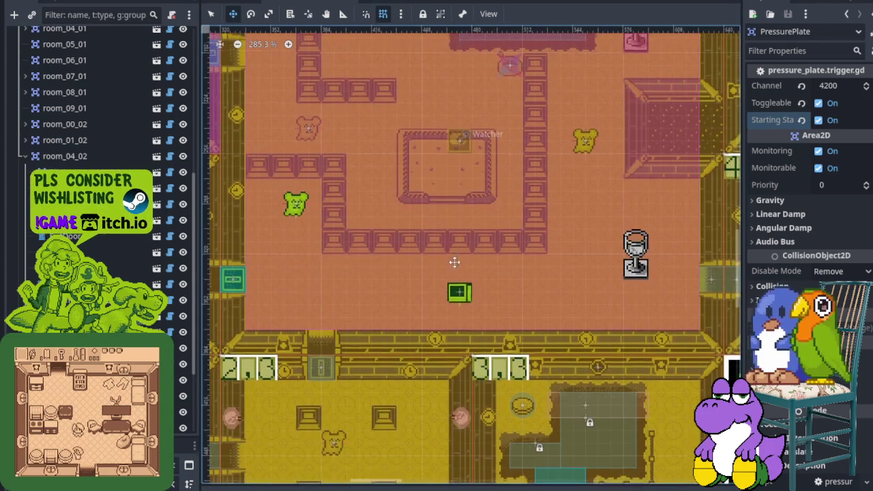
{"action": "scroll", "coordinate": [471, 219], "scroll_direction": "down", "scroll_amount": 8}
{"action": "scroll", "coordinate": [457, 122], "scroll_direction": "up", "scroll_amount": 2}
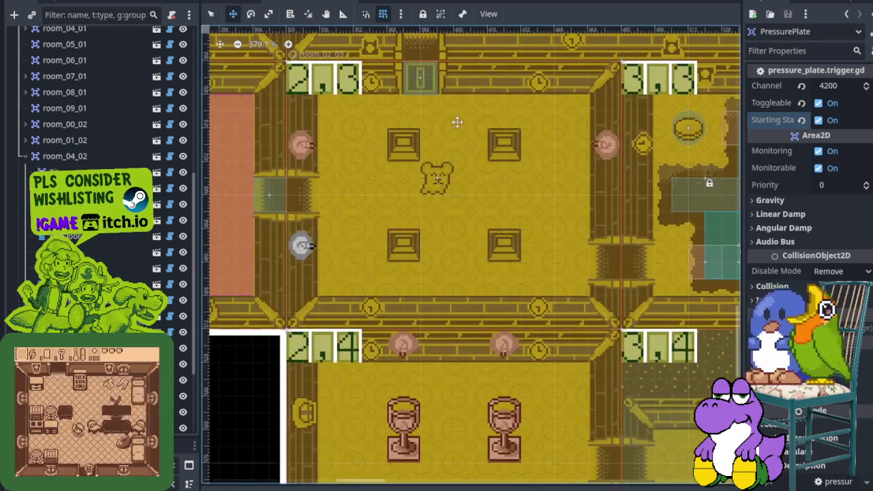
{"action": "scroll", "coordinate": [457, 122], "scroll_direction": "up", "scroll_amount": 10}
{"action": "scroll", "coordinate": [455, 106], "scroll_direction": "right", "scroll_amount": 2}
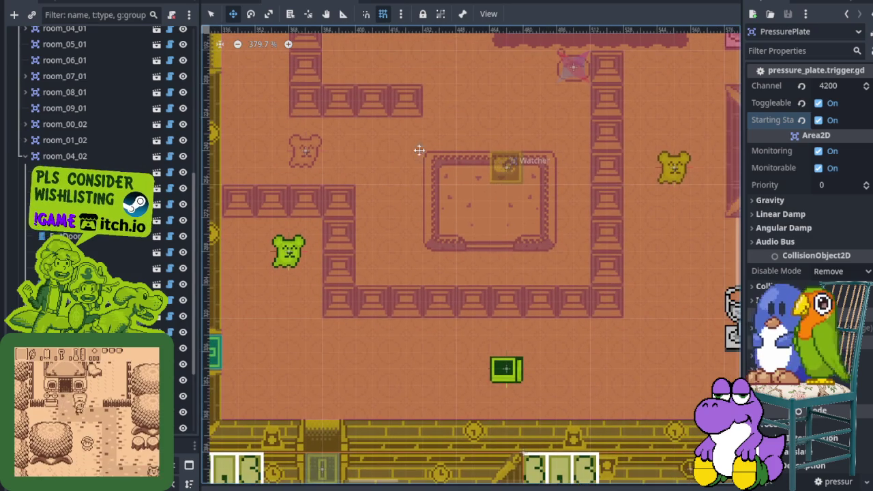
{"action": "scroll", "coordinate": [517, 211], "scroll_direction": "up", "scroll_amount": 4}
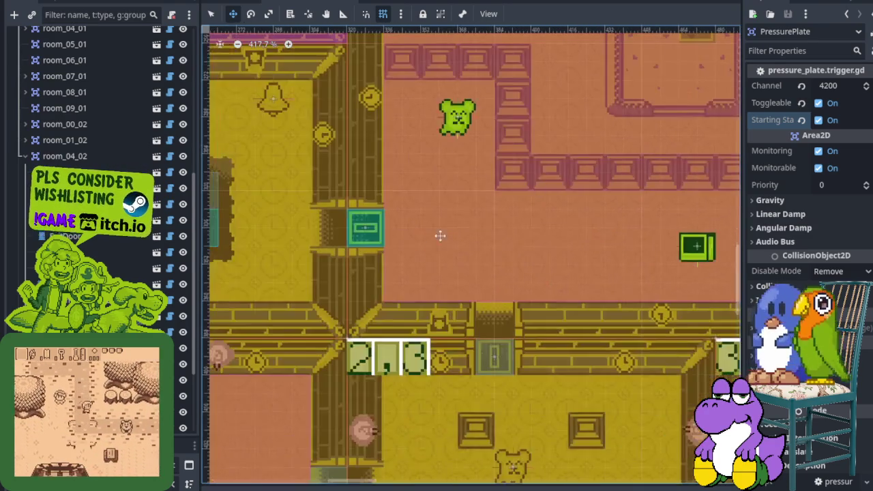
{"action": "scroll", "coordinate": [312, 289], "scroll_direction": "down", "scroll_amount": 6}
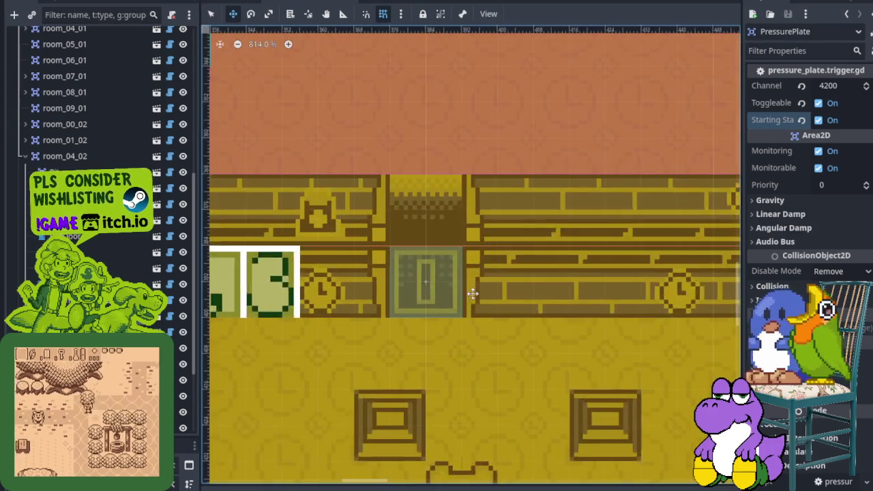
{"action": "scroll", "coordinate": [469, 294], "scroll_direction": "up", "scroll_amount": 2}
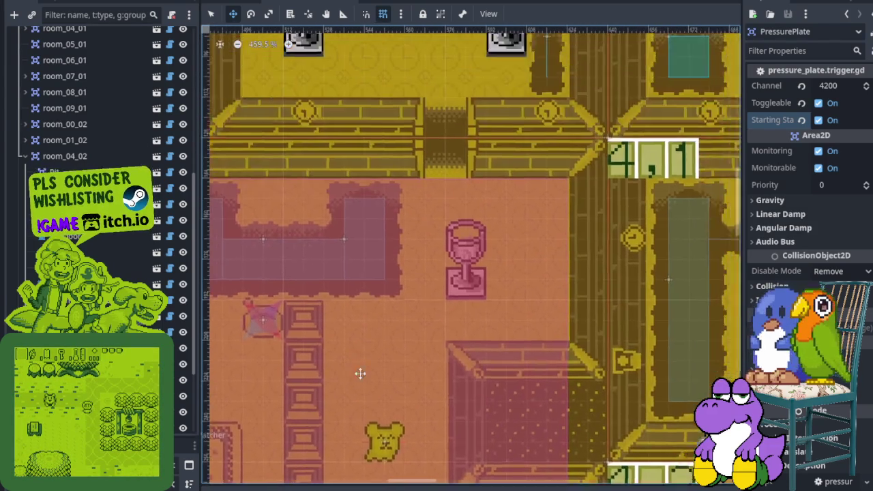
{"action": "scroll", "coordinate": [360, 374], "scroll_direction": "up", "scroll_amount": 3}
{"action": "left_click_drag", "start_coordinate": [396, 376], "coordinate": [250, 444]}
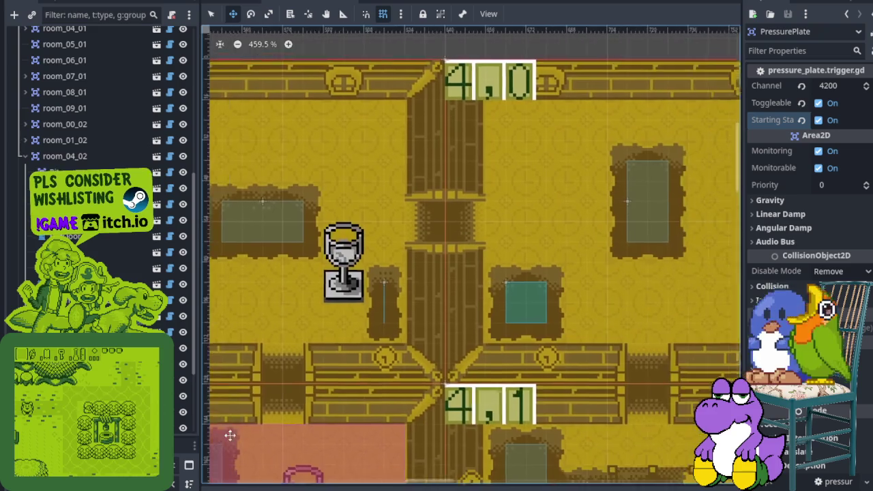
{"action": "scroll", "coordinate": [537, 164], "scroll_direction": "down", "scroll_amount": 5}
{"action": "scroll", "coordinate": [581, 259], "scroll_direction": "right", "scroll_amount": 2}
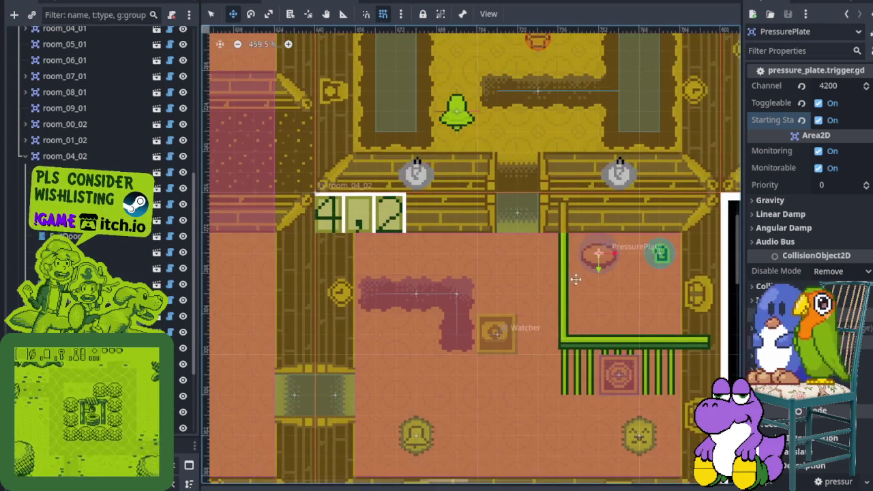
{"action": "scroll", "coordinate": [462, 234], "scroll_direction": "left", "scroll_amount": 5}
{"action": "scroll", "coordinate": [477, 232], "scroll_direction": "down", "scroll_amount": 1}
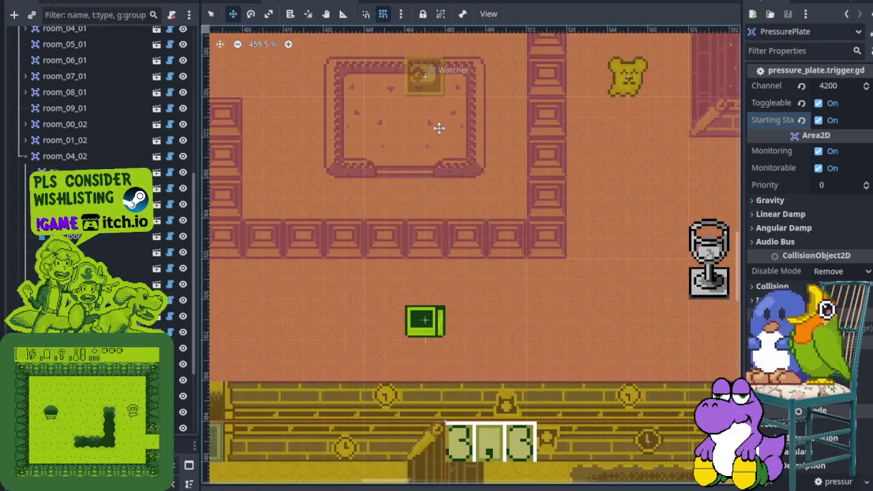
{"action": "scroll", "coordinate": [434, 241], "scroll_direction": "down", "scroll_amount": 2}
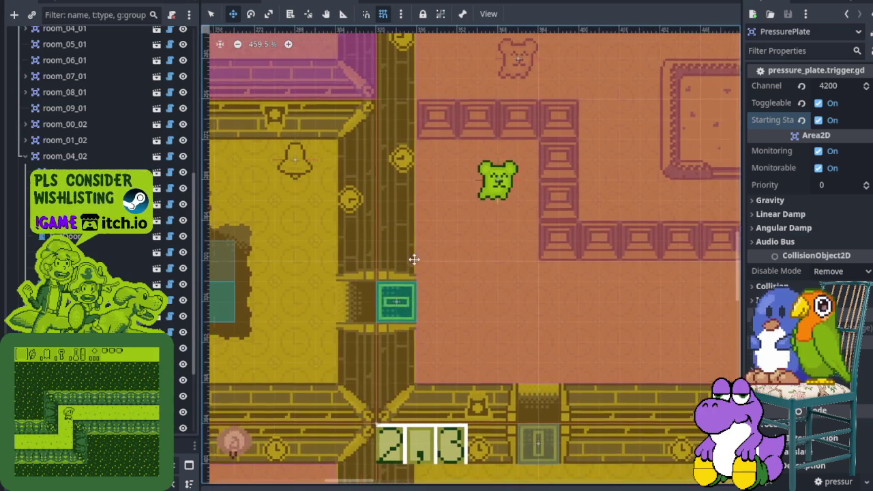
{"action": "scroll", "coordinate": [477, 328], "scroll_direction": "up", "scroll_amount": 4}
{"action": "scroll", "coordinate": [539, 275], "scroll_direction": "right", "scroll_amount": 3}
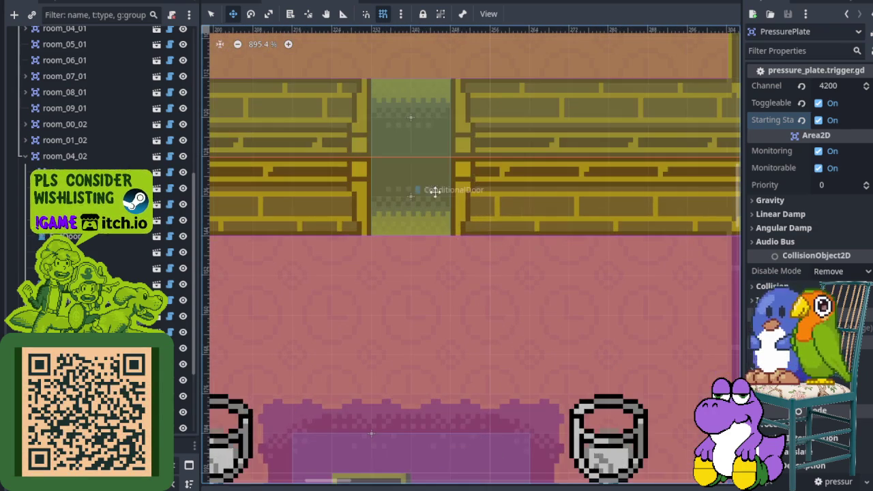
{"action": "scroll", "coordinate": [406, 237], "scroll_direction": "down", "scroll_amount": 1}
{"action": "scroll", "coordinate": [487, 247], "scroll_direction": "left", "scroll_amount": 8}
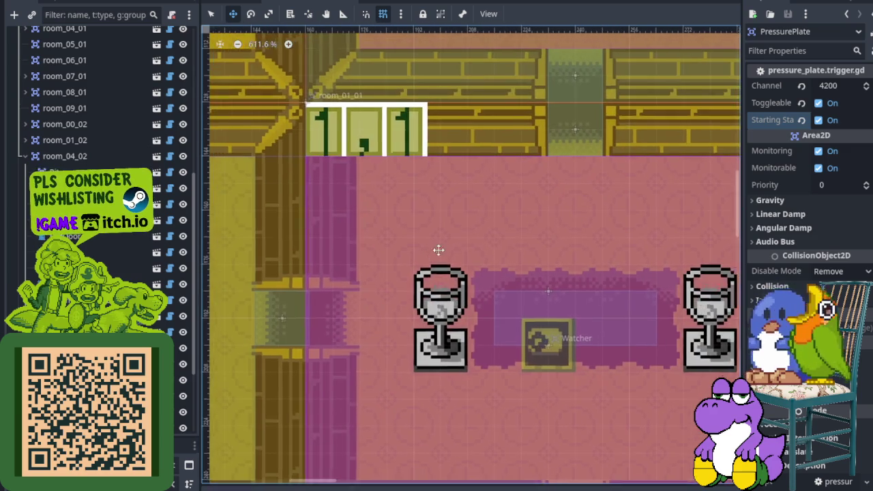
{"action": "scroll", "coordinate": [433, 248], "scroll_direction": "up", "scroll_amount": 8}
{"action": "scroll", "coordinate": [500, 357], "scroll_direction": "right", "scroll_amount": 6}
{"action": "scroll", "coordinate": [486, 390], "scroll_direction": "down", "scroll_amount": 4}
{"action": "scroll", "coordinate": [443, 341], "scroll_direction": "right", "scroll_amount": 8}
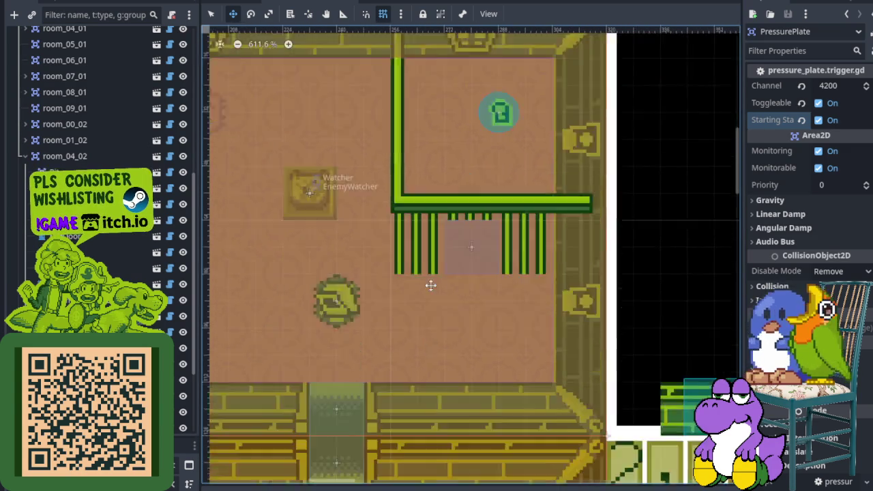
{"action": "scroll", "coordinate": [362, 257], "scroll_direction": "right", "scroll_amount": 8}
{"action": "scroll", "coordinate": [337, 242], "scroll_direction": "down", "scroll_amount": 5}
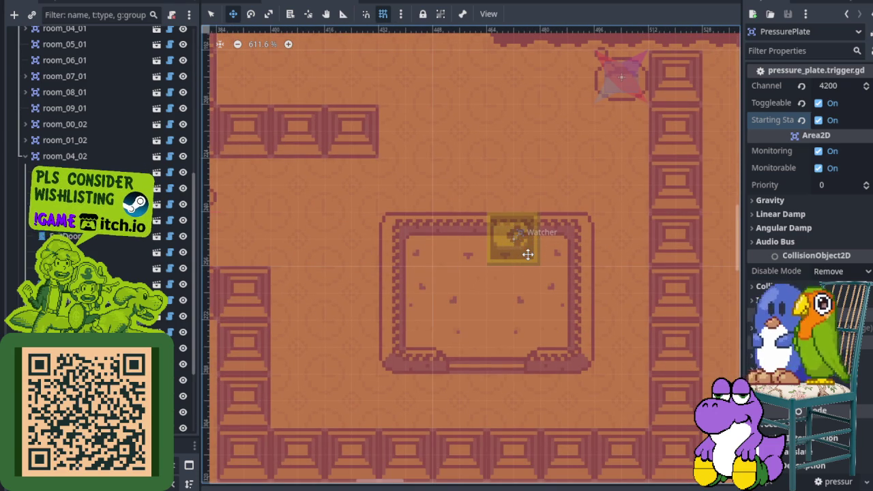
{"action": "scroll", "coordinate": [528, 255], "scroll_direction": "up", "scroll_amount": 8}
{"action": "scroll", "coordinate": [552, 300], "scroll_direction": "left", "scroll_amount": 4}
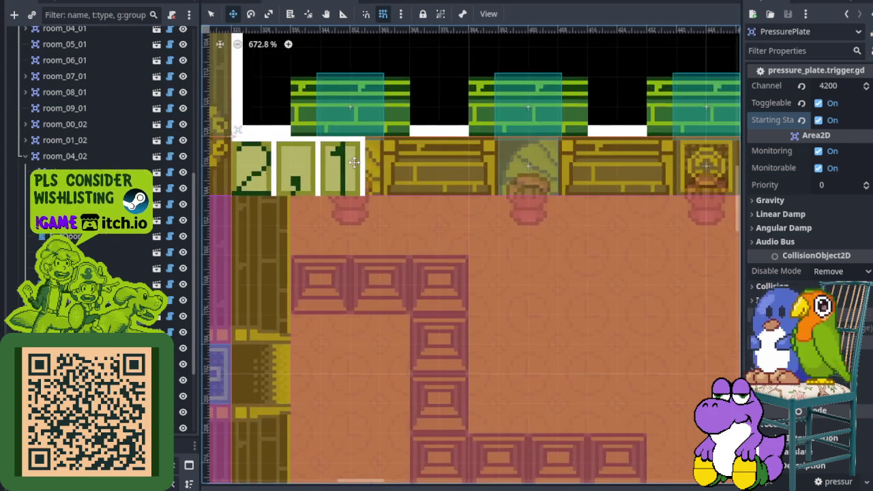
{"action": "scroll", "coordinate": [354, 161], "scroll_direction": "up", "scroll_amount": 1}
{"action": "scroll", "coordinate": [494, 253], "scroll_direction": "down", "scroll_amount": 5}
{"action": "scroll", "coordinate": [407, 209], "scroll_direction": "up", "scroll_amount": 2}
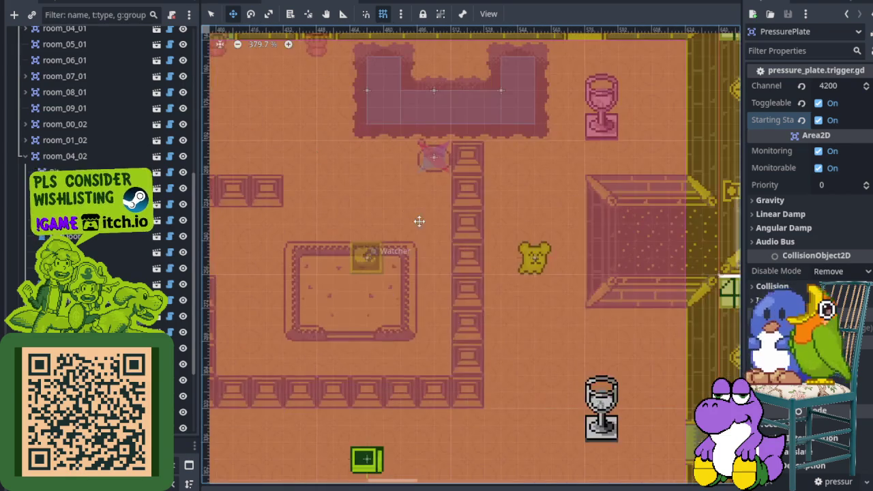
{"action": "scroll", "coordinate": [407, 209], "scroll_direction": "down", "scroll_amount": 3}
{"action": "scroll", "coordinate": [468, 146], "scroll_direction": "down", "scroll_amount": 3}
{"action": "scroll", "coordinate": [403, 150], "scroll_direction": "right", "scroll_amount": 8}
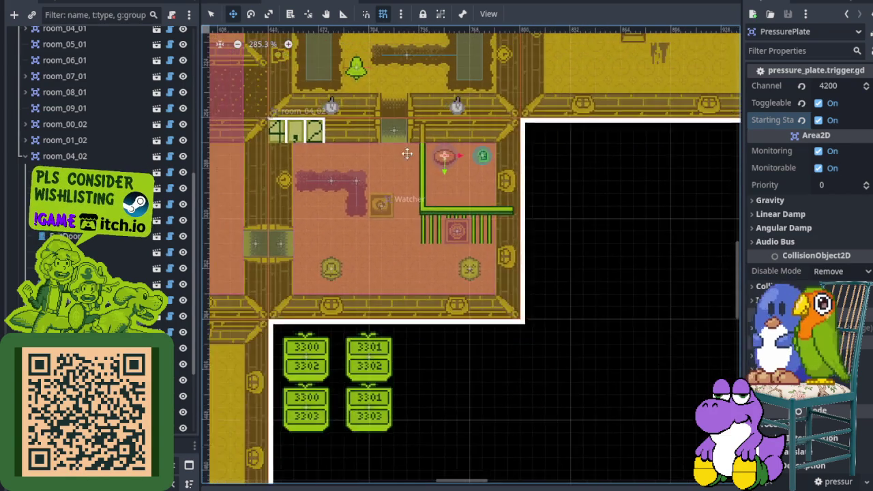
{"action": "scroll", "coordinate": [371, 215], "scroll_direction": "right", "scroll_amount": 6}
{"action": "scroll", "coordinate": [448, 220], "scroll_direction": "up", "scroll_amount": 5}
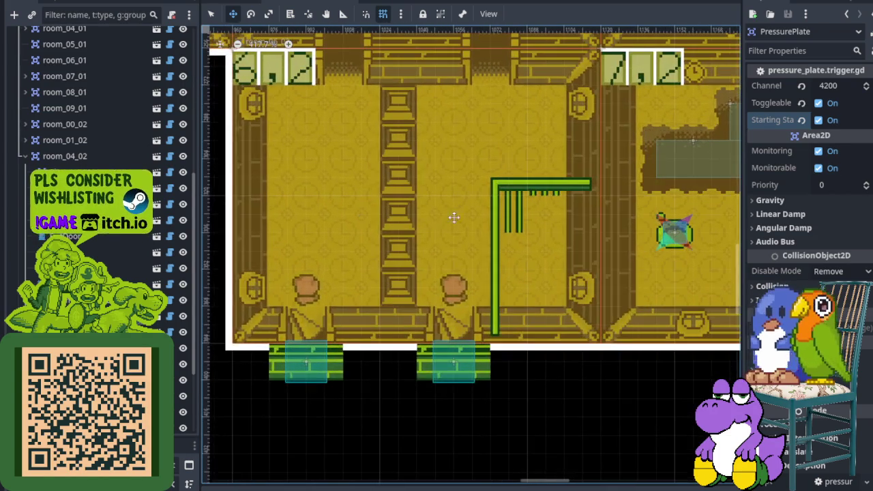
{"action": "scroll", "coordinate": [389, 195], "scroll_direction": "left", "scroll_amount": 3}
{"action": "scroll", "coordinate": [389, 196], "scroll_direction": "up", "scroll_amount": 2}
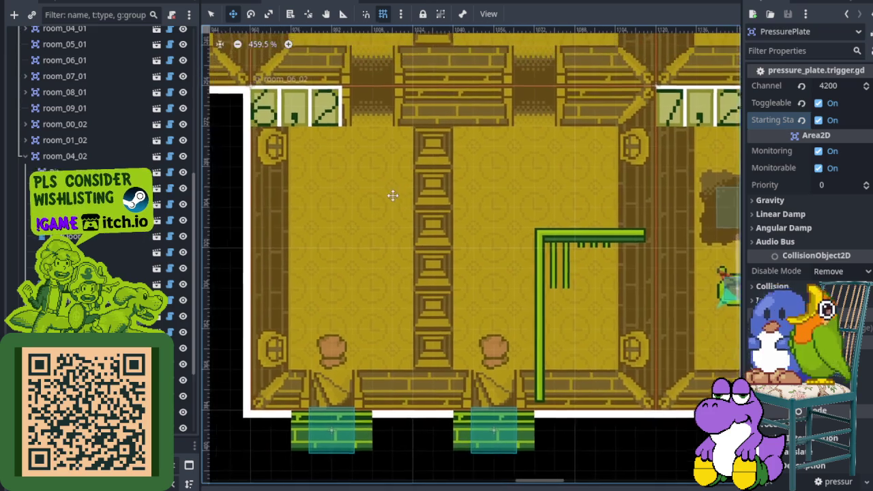
{"action": "scroll", "coordinate": [409, 205], "scroll_direction": "down", "scroll_amount": 2}
{"action": "scroll", "coordinate": [405, 193], "scroll_direction": "up", "scroll_amount": 5}
{"action": "scroll", "coordinate": [405, 193], "scroll_direction": "left", "scroll_amount": 2}
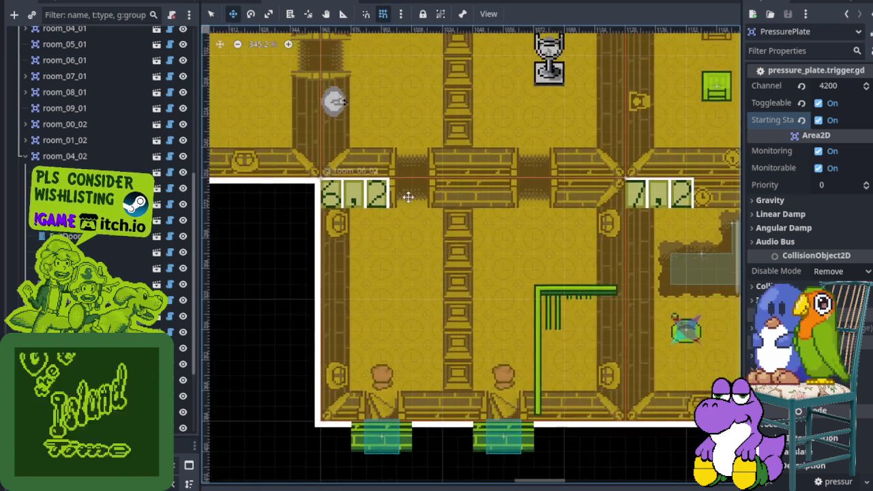
{"action": "scroll", "coordinate": [428, 279], "scroll_direction": "up", "scroll_amount": 5}
{"action": "scroll", "coordinate": [477, 293], "scroll_direction": "right", "scroll_amount": 2}
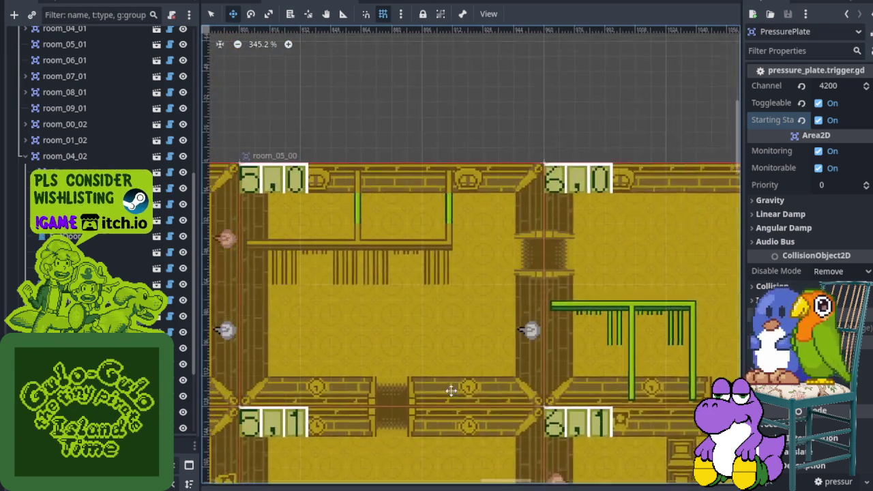
{"action": "scroll", "coordinate": [456, 351], "scroll_direction": "left", "scroll_amount": 2}
{"action": "scroll", "coordinate": [446, 368], "scroll_direction": "down", "scroll_amount": 3}
{"action": "scroll", "coordinate": [446, 368], "scroll_direction": "right", "scroll_amount": 2}
{"action": "scroll", "coordinate": [370, 334], "scroll_direction": "down", "scroll_amount": 3}
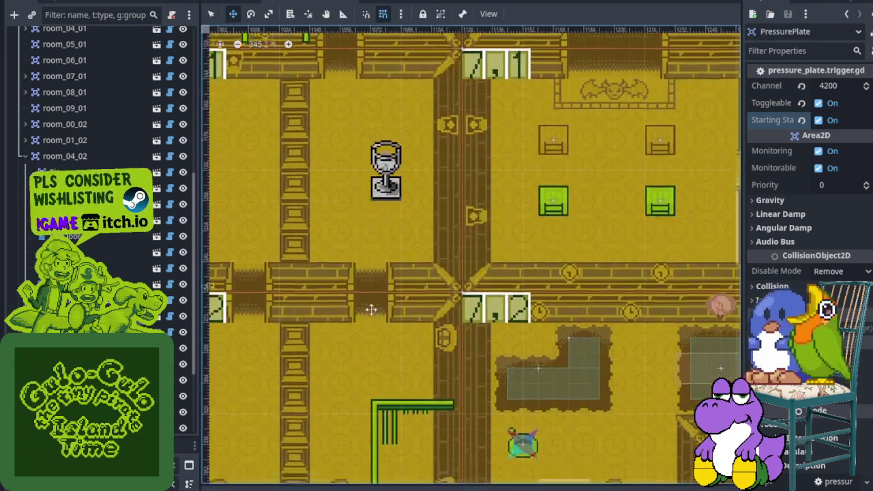
{"action": "scroll", "coordinate": [375, 307], "scroll_direction": "up", "scroll_amount": 2}
{"action": "scroll", "coordinate": [381, 282], "scroll_direction": "down", "scroll_amount": 2}
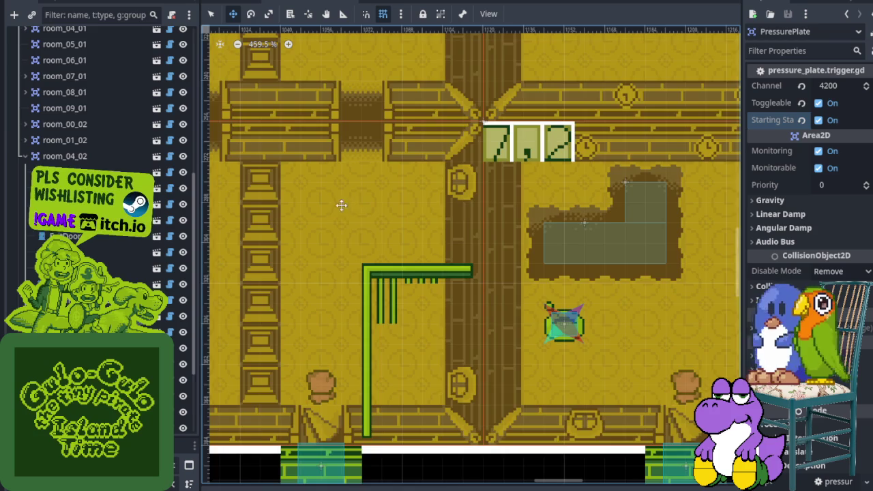
{"action": "scroll", "coordinate": [376, 211], "scroll_direction": "down", "scroll_amount": 2}
{"action": "scroll", "coordinate": [350, 318], "scroll_direction": "down", "scroll_amount": 2}
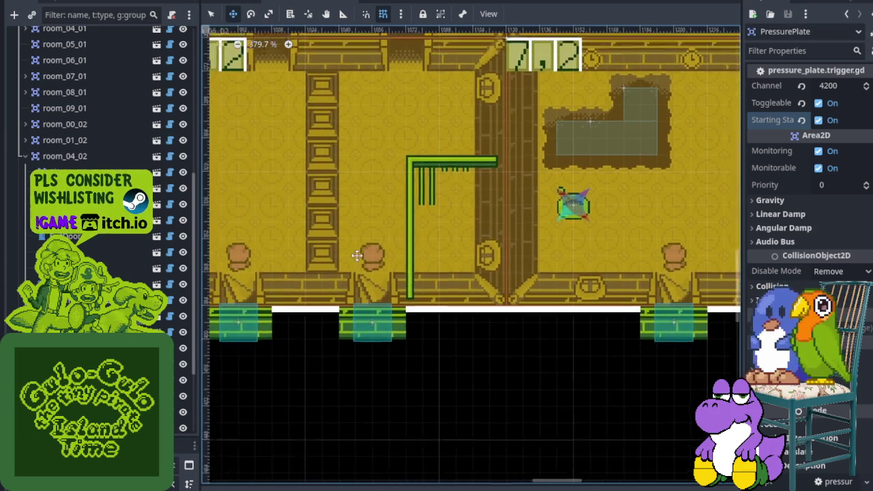
{"action": "scroll", "coordinate": [405, 247], "scroll_direction": "down", "scroll_amount": 3}
{"action": "scroll", "coordinate": [347, 191], "scroll_direction": "down", "scroll_amount": 1}
{"action": "scroll", "coordinate": [484, 262], "scroll_direction": "left", "scroll_amount": 3}
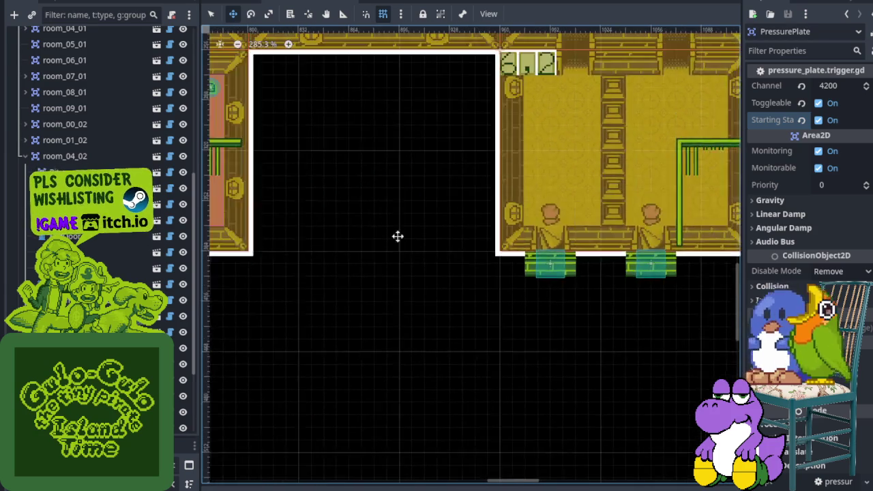
{"action": "scroll", "coordinate": [484, 263], "scroll_direction": "down", "scroll_amount": 3}
{"action": "scroll", "coordinate": [509, 269], "scroll_direction": "down", "scroll_amount": 3}
{"action": "scroll", "coordinate": [646, 302], "scroll_direction": "left", "scroll_amount": 2}
{"action": "scroll", "coordinate": [329, 109], "scroll_direction": "up", "scroll_amount": 2}
{"action": "scroll", "coordinate": [329, 109], "scroll_direction": "up", "scroll_amount": 5}
{"action": "scroll", "coordinate": [341, 122], "scroll_direction": "down", "scroll_amount": 3}
{"action": "scroll", "coordinate": [389, 113], "scroll_direction": "down", "scroll_amount": 3}
{"action": "scroll", "coordinate": [352, 272], "scroll_direction": "up", "scroll_amount": 1}
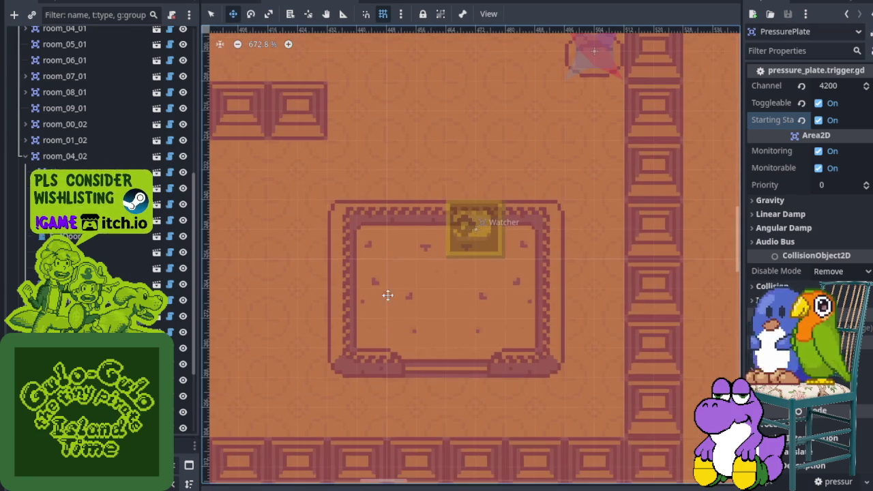
{"action": "scroll", "coordinate": [461, 247], "scroll_direction": "up", "scroll_amount": 1}
{"action": "scroll", "coordinate": [491, 197], "scroll_direction": "up", "scroll_amount": 4}
{"action": "scroll", "coordinate": [491, 197], "scroll_direction": "right", "scroll_amount": 2}
{"action": "scroll", "coordinate": [473, 242], "scroll_direction": "up", "scroll_amount": 1}
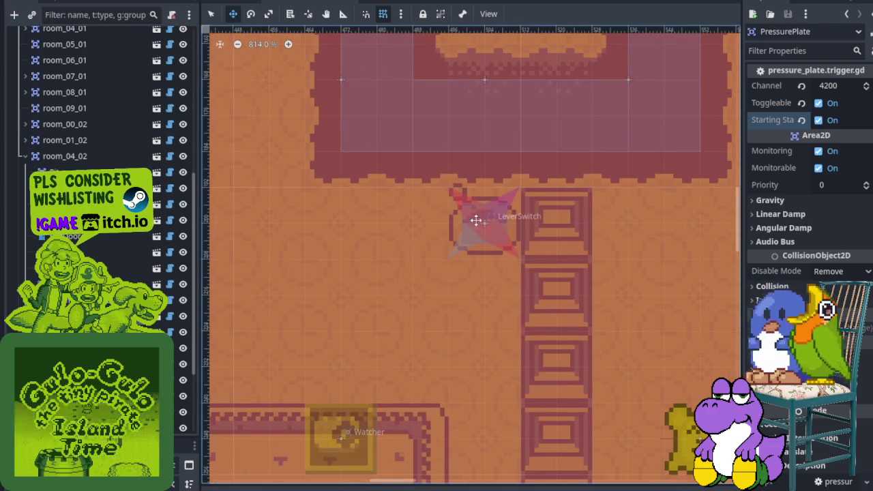
{"action": "scroll", "coordinate": [489, 193], "scroll_direction": "up", "scroll_amount": 4}
{"action": "scroll", "coordinate": [505, 173], "scroll_direction": "right", "scroll_amount": 1}
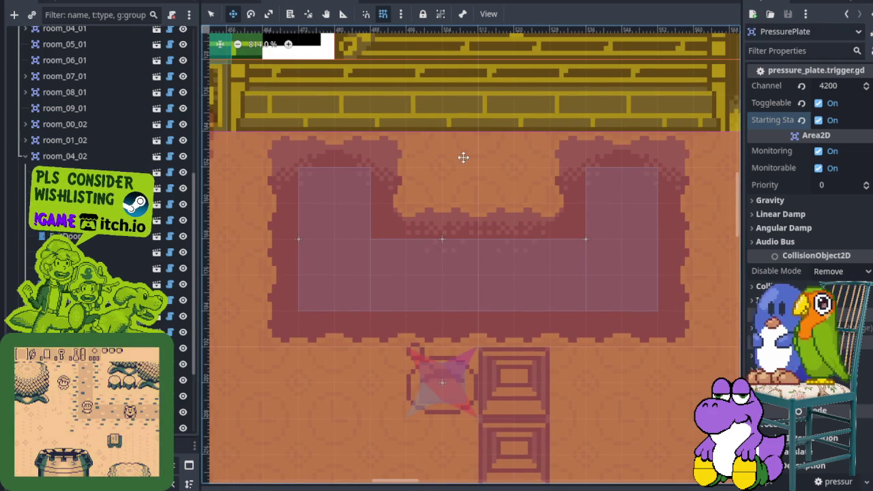
{"action": "scroll", "coordinate": [463, 157], "scroll_direction": "down", "scroll_amount": 3}
{"action": "scroll", "coordinate": [460, 191], "scroll_direction": "left", "scroll_amount": 2}
{"action": "scroll", "coordinate": [530, 266], "scroll_direction": "down", "scroll_amount": 1}
{"action": "scroll", "coordinate": [529, 266], "scroll_direction": "left", "scroll_amount": 1}
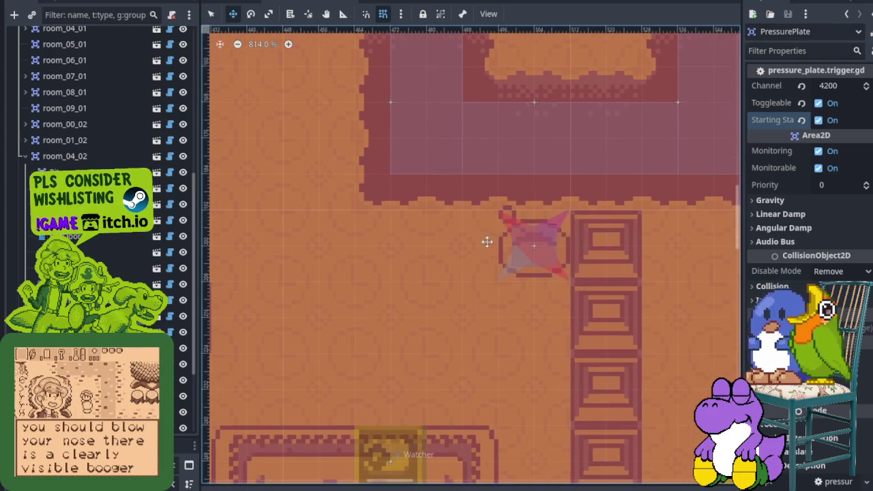
{"action": "scroll", "coordinate": [506, 250], "scroll_direction": "up", "scroll_amount": 3}
{"action": "scroll", "coordinate": [518, 170], "scroll_direction": "right", "scroll_amount": 2}
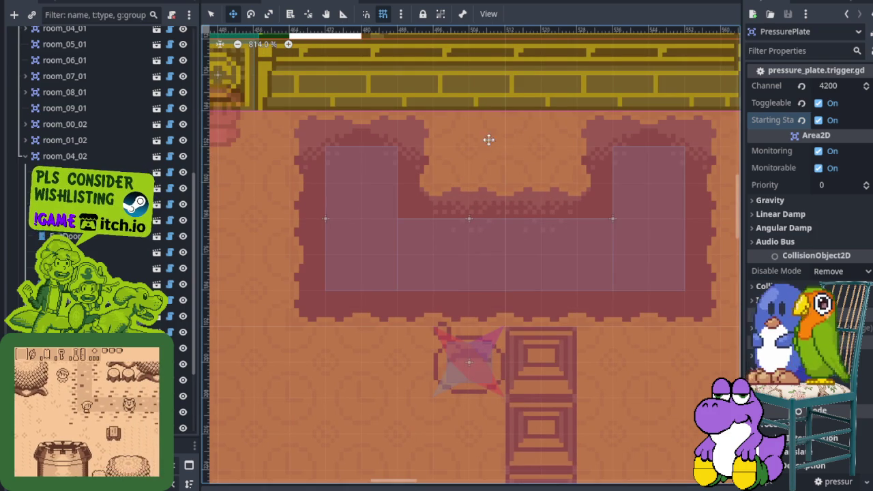
{"action": "scroll", "coordinate": [477, 205], "scroll_direction": "down", "scroll_amount": 1}
{"action": "scroll", "coordinate": [442, 248], "scroll_direction": "left", "scroll_amount": 3}
{"action": "scroll", "coordinate": [474, 174], "scroll_direction": "down", "scroll_amount": 1}
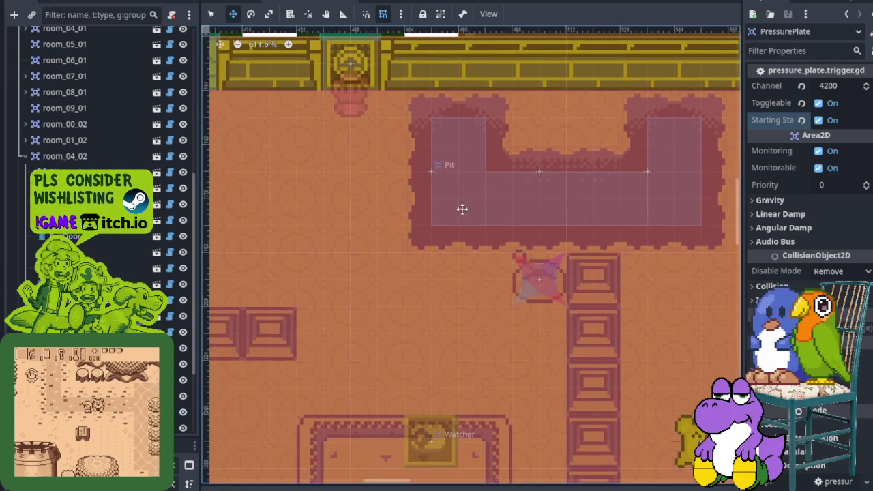
{"action": "scroll", "coordinate": [458, 245], "scroll_direction": "up", "scroll_amount": 1}
{"action": "scroll", "coordinate": [403, 253], "scroll_direction": "up", "scroll_amount": 4}
{"action": "scroll", "coordinate": [403, 253], "scroll_direction": "down", "scroll_amount": 1}
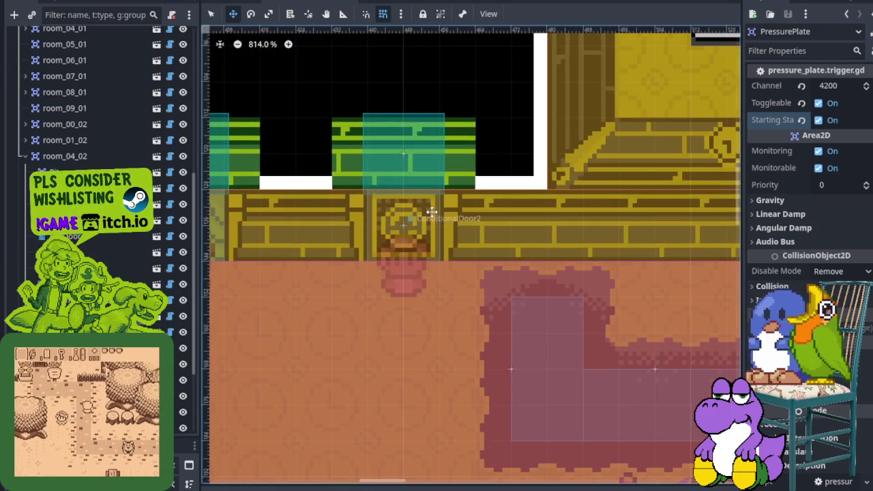
{"action": "scroll", "coordinate": [418, 223], "scroll_direction": "down", "scroll_amount": 7}
{"action": "scroll", "coordinate": [425, 281], "scroll_direction": "down", "scroll_amount": 5}
{"action": "scroll", "coordinate": [450, 296], "scroll_direction": "right", "scroll_amount": 5}
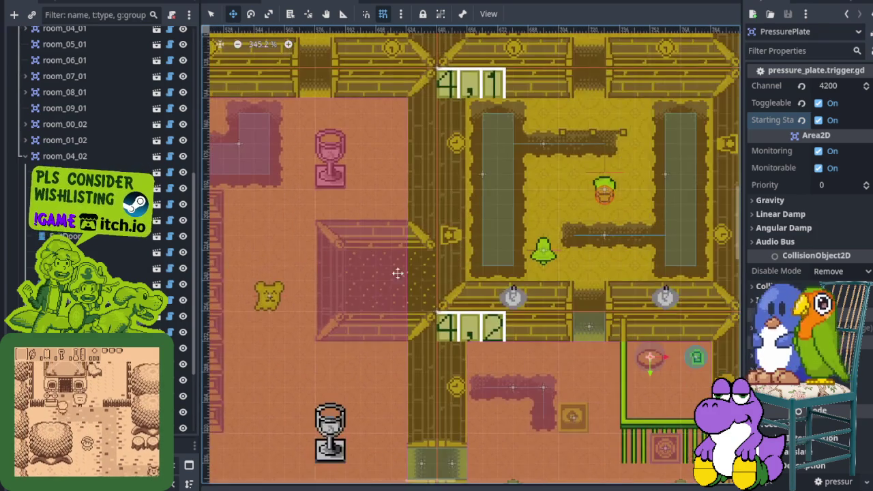
{"action": "scroll", "coordinate": [366, 202], "scroll_direction": "right", "scroll_amount": 5}
{"action": "scroll", "coordinate": [367, 203], "scroll_direction": "down", "scroll_amount": 3}
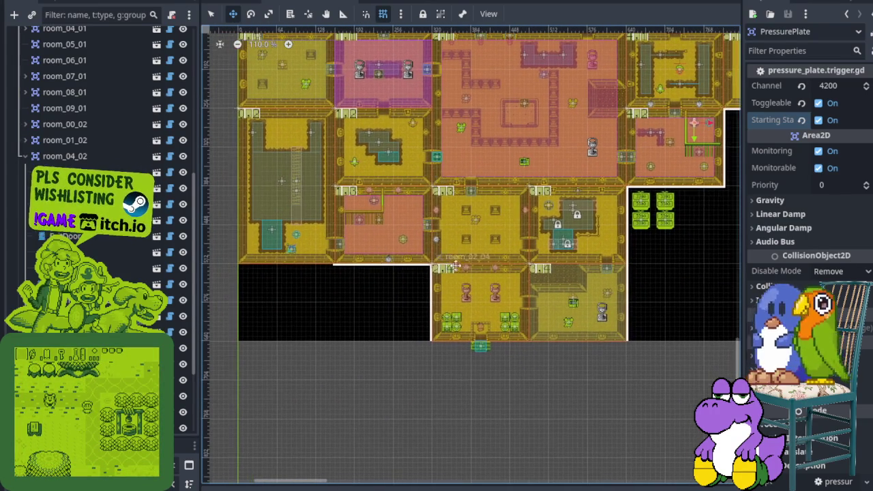
- Zoom and scroll around the level map toward room_01_00
{"action": "scroll", "coordinate": [418, 243], "scroll_direction": "up", "scroll_amount": 8}
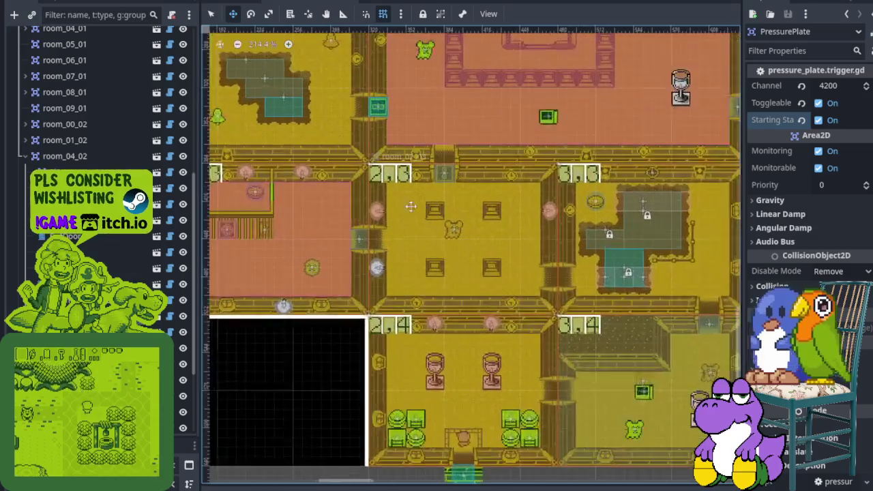
{"action": "scroll", "coordinate": [400, 114], "scroll_direction": "left", "scroll_amount": 10}
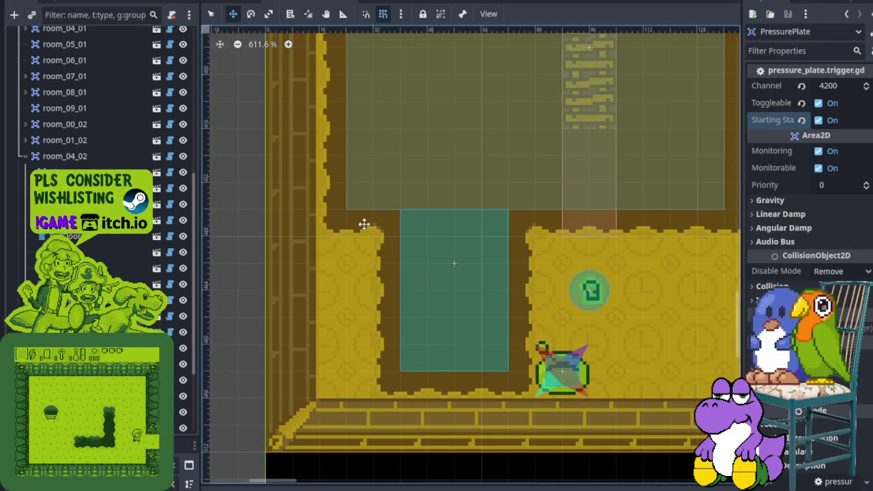
{"action": "scroll", "coordinate": [320, 212], "scroll_direction": "down", "scroll_amount": 2}
{"action": "scroll", "coordinate": [438, 218], "scroll_direction": "up", "scroll_amount": 3}
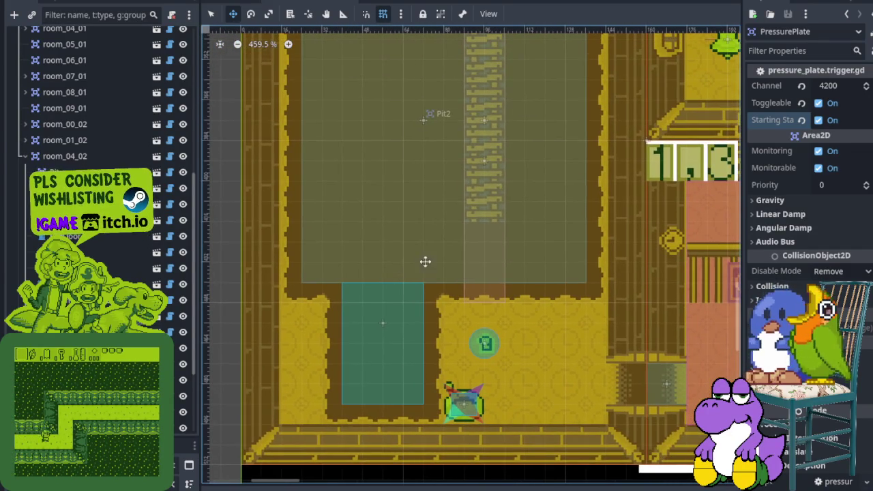
{"action": "scroll", "coordinate": [461, 381], "scroll_direction": "up", "scroll_amount": 2}
{"action": "scroll", "coordinate": [354, 251], "scroll_direction": "left", "scroll_amount": 3}
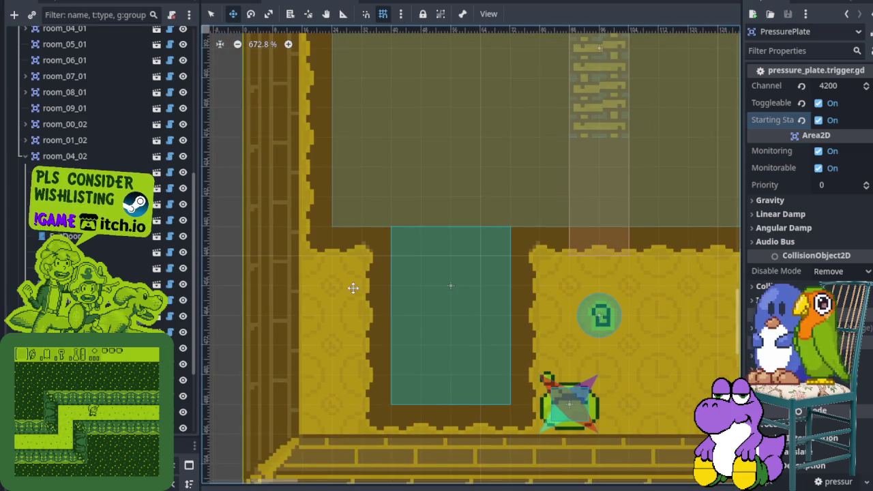
{"action": "scroll", "coordinate": [535, 197], "scroll_direction": "up", "scroll_amount": 3}
{"action": "scroll", "coordinate": [521, 253], "scroll_direction": "right", "scroll_amount": 4}
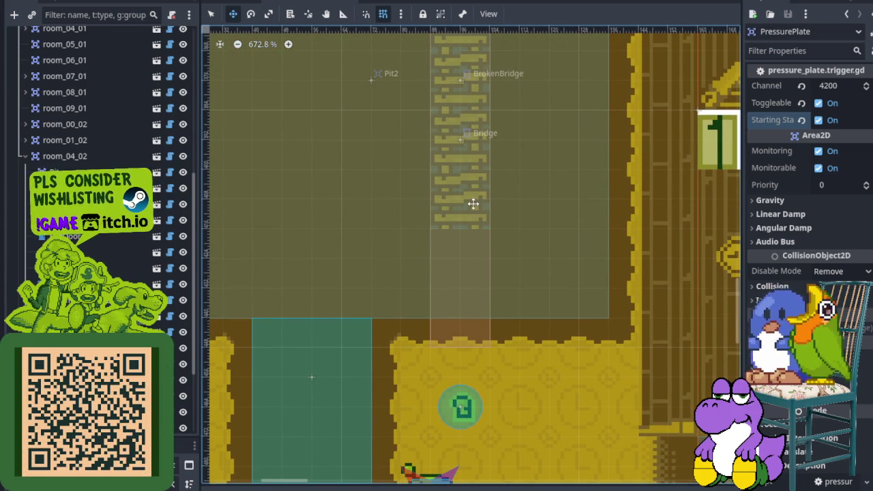
{"action": "scroll", "coordinate": [468, 257], "scroll_direction": "down", "scroll_amount": 2}
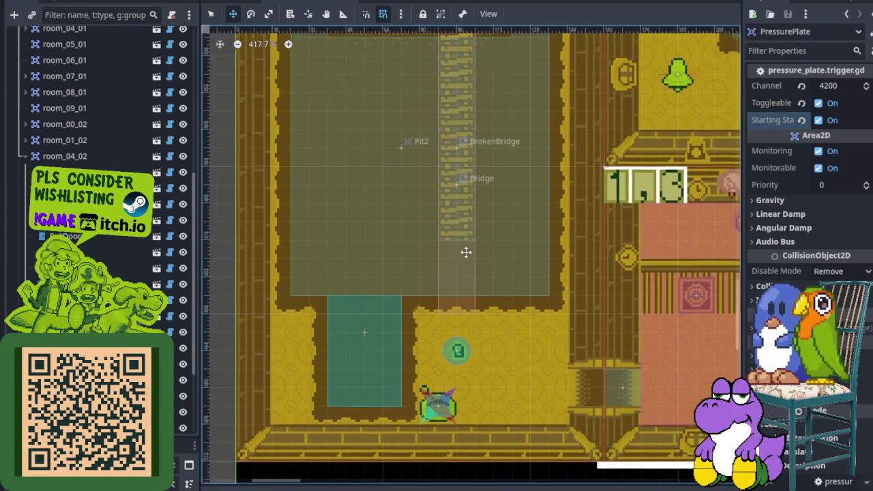
{"action": "scroll", "coordinate": [441, 320], "scroll_direction": "up", "scroll_amount": 3}
{"action": "scroll", "coordinate": [473, 296], "scroll_direction": "down", "scroll_amount": 4}
{"action": "scroll", "coordinate": [474, 296], "scroll_direction": "left", "scroll_amount": 2}
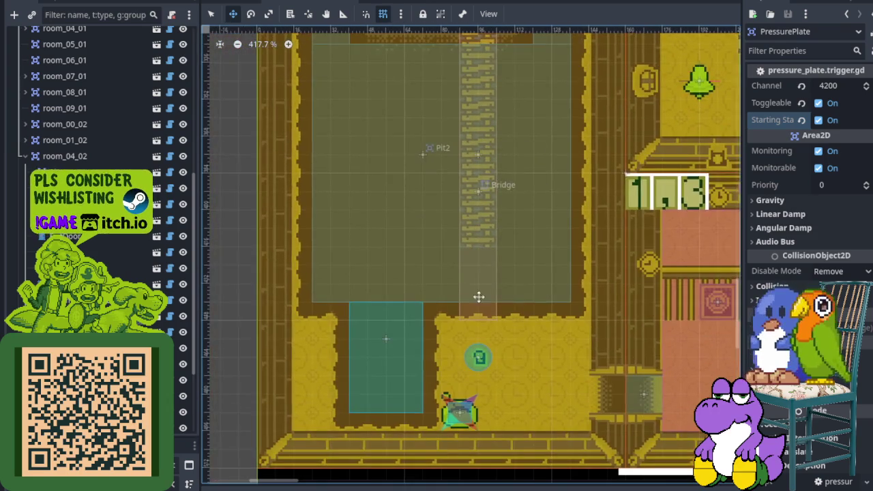
{"action": "scroll", "coordinate": [398, 280], "scroll_direction": "right", "scroll_amount": 3}
{"action": "scroll", "coordinate": [485, 241], "scroll_direction": "down", "scroll_amount": 2}
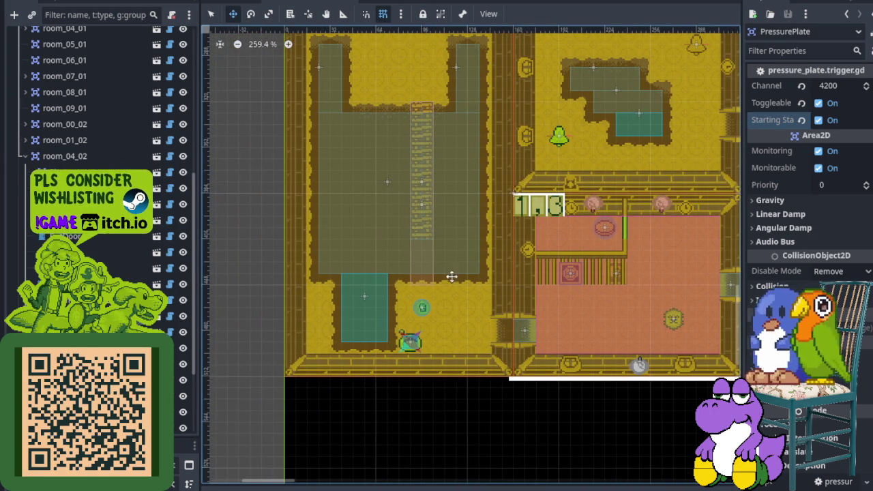
{"action": "scroll", "coordinate": [417, 276], "scroll_direction": "down", "scroll_amount": 1}
- Frame room_01_00 at about 345% zoom and select its EnemyWatcher
{"action": "left_click_drag", "start_coordinate": [412, 287], "coordinate": [331, 249]}
{"action": "left_click_drag", "start_coordinate": [283, 237], "coordinate": [353, 240]}
{"action": "scroll", "coordinate": [327, 250], "scroll_direction": "up", "scroll_amount": 2}
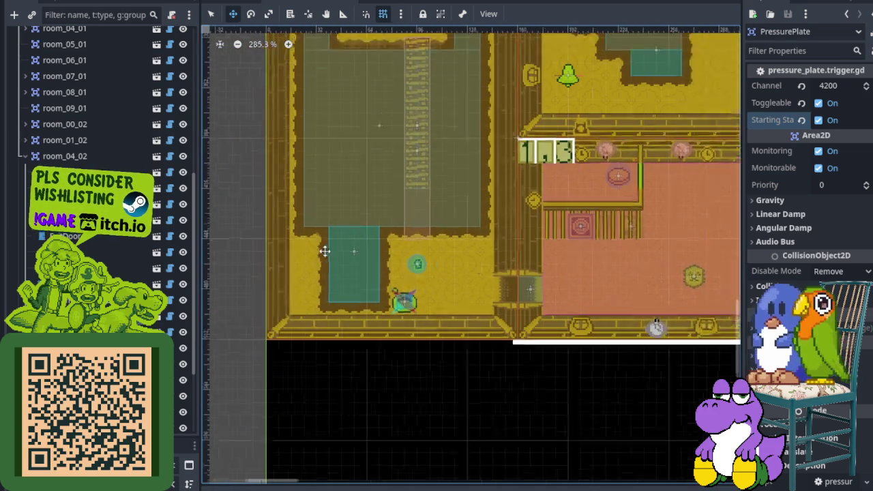
{"action": "scroll", "coordinate": [382, 211], "scroll_direction": "up", "scroll_amount": 4}
{"action": "scroll", "coordinate": [345, 201], "scroll_direction": "down", "scroll_amount": 5}
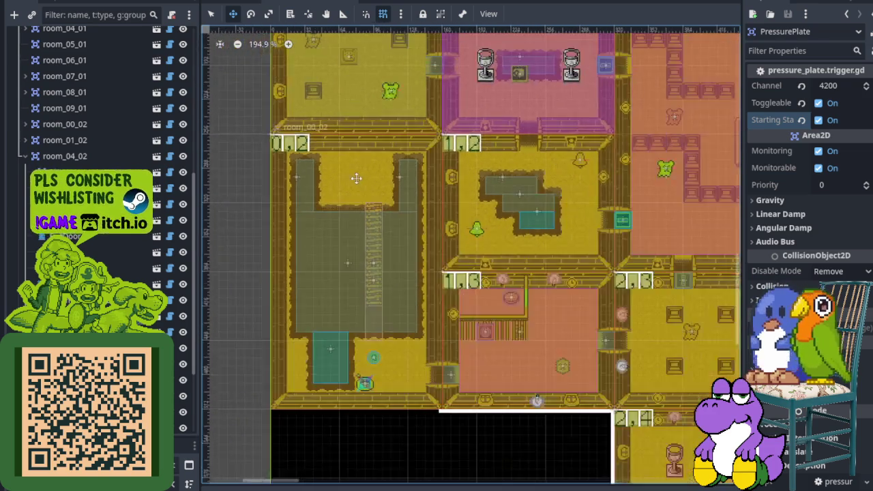
{"action": "scroll", "coordinate": [407, 270], "scroll_direction": "up", "scroll_amount": 2}
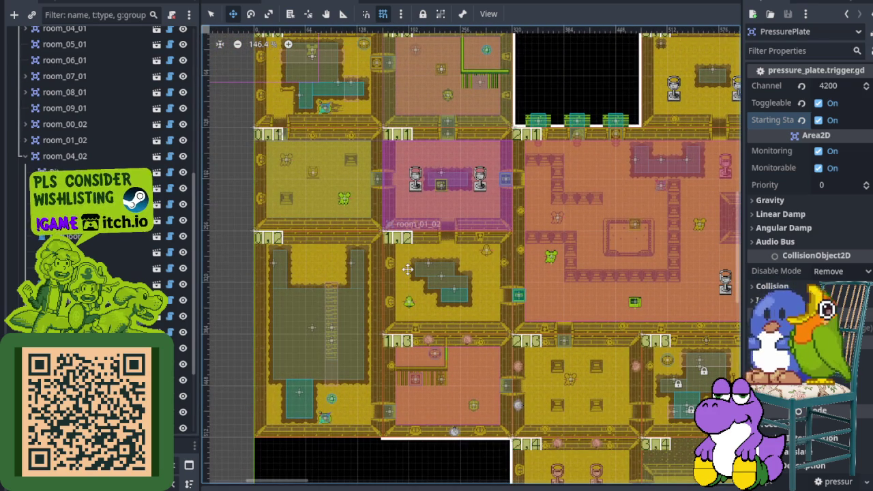
{"action": "scroll", "coordinate": [407, 270], "scroll_direction": "right", "scroll_amount": 3}
{"action": "scroll", "coordinate": [414, 246], "scroll_direction": "down", "scroll_amount": 1}
{"action": "scroll", "coordinate": [466, 253], "scroll_direction": "right", "scroll_amount": 5}
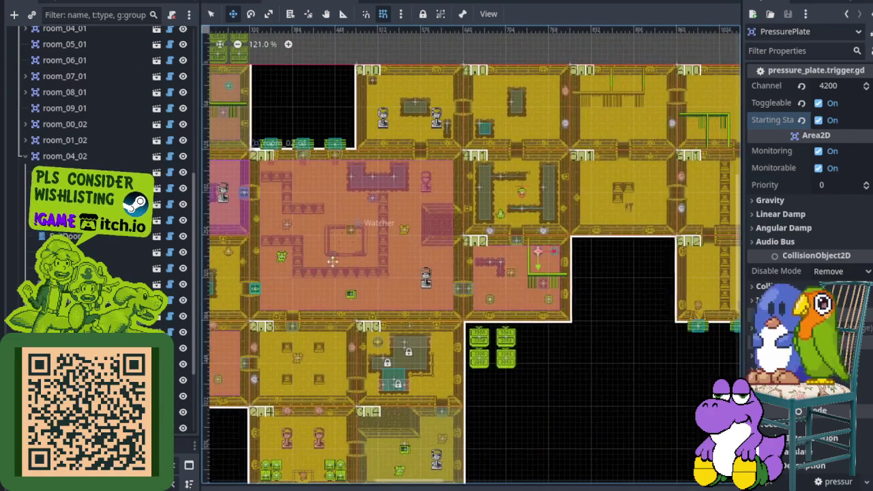
{"action": "scroll", "coordinate": [466, 253], "scroll_direction": "right", "scroll_amount": 3}
{"action": "scroll", "coordinate": [418, 269], "scroll_direction": "down", "scroll_amount": 1}
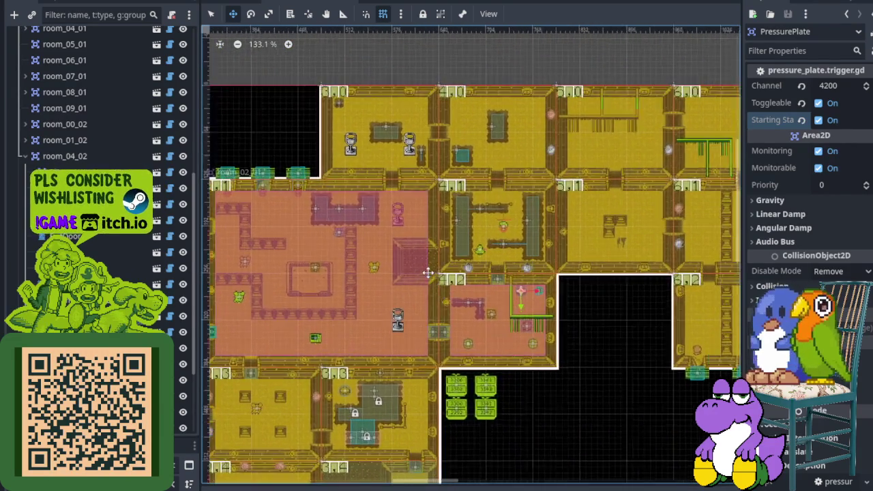
{"action": "scroll", "coordinate": [362, 226], "scroll_direction": "left", "scroll_amount": 2}
{"action": "scroll", "coordinate": [343, 201], "scroll_direction": "up", "scroll_amount": 7}
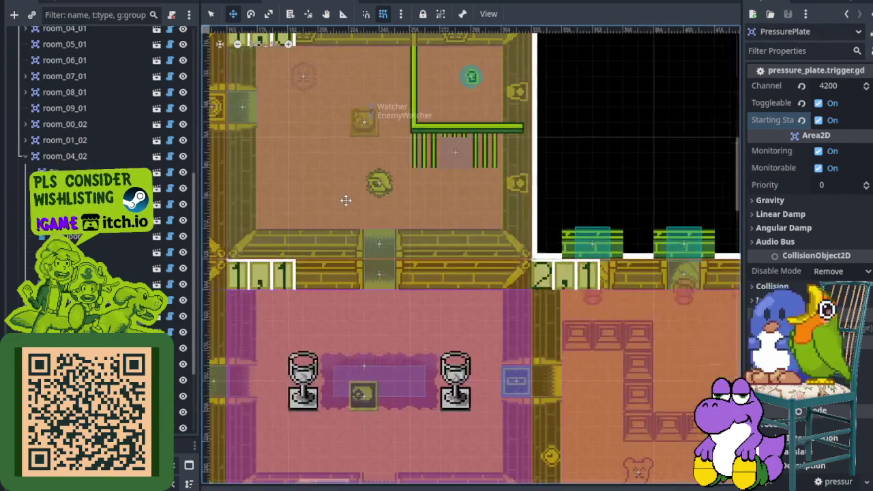
{"action": "scroll", "coordinate": [380, 175], "scroll_direction": "up", "scroll_amount": 2}
{"action": "scroll", "coordinate": [292, 241], "scroll_direction": "left", "scroll_amount": 1}
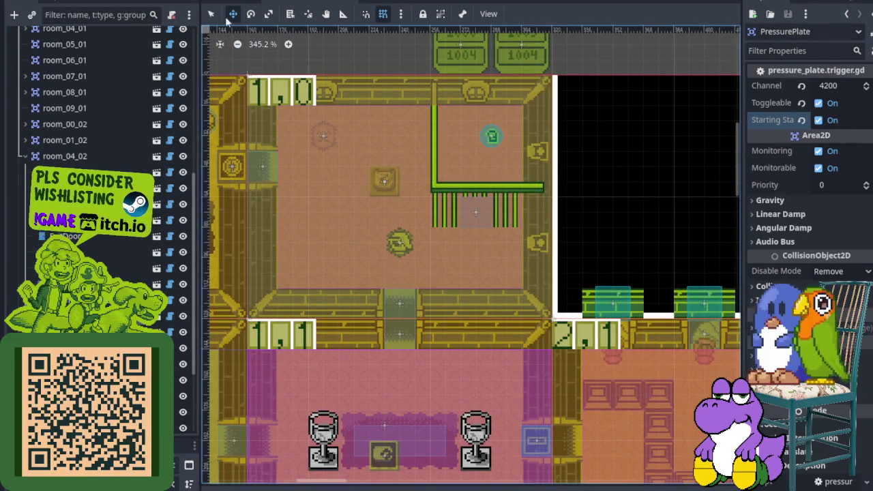
{"action": "left_click", "coordinate": [384, 180]}
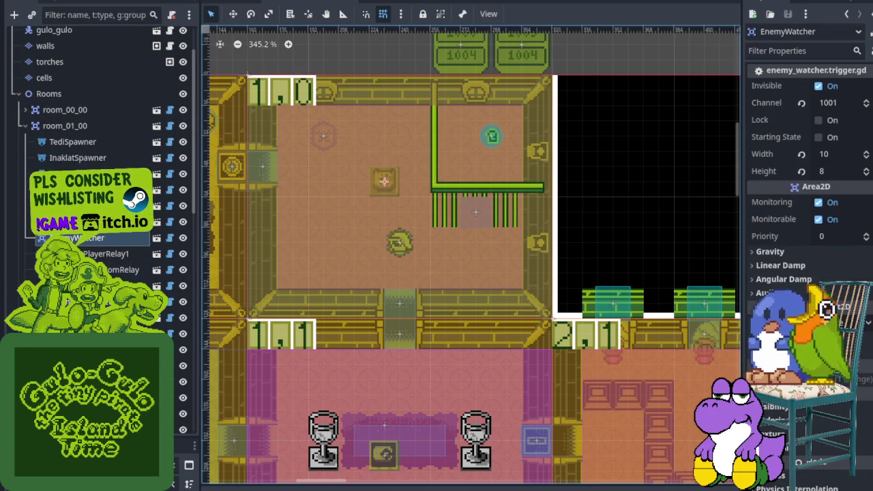
- Set room_01_00's InaklatSpawner Enemy Type to Lotiyeng
{"action": "left_click", "coordinate": [73, 161]}
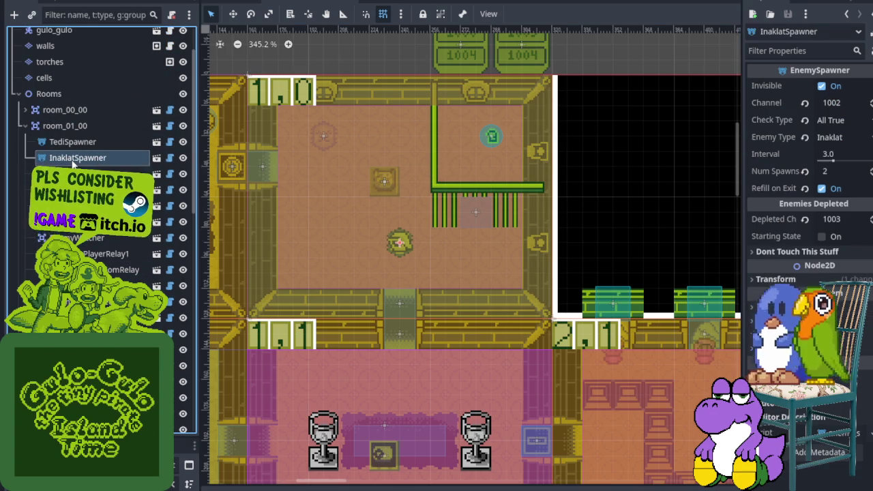
{"action": "right_click", "coordinate": [73, 162]}
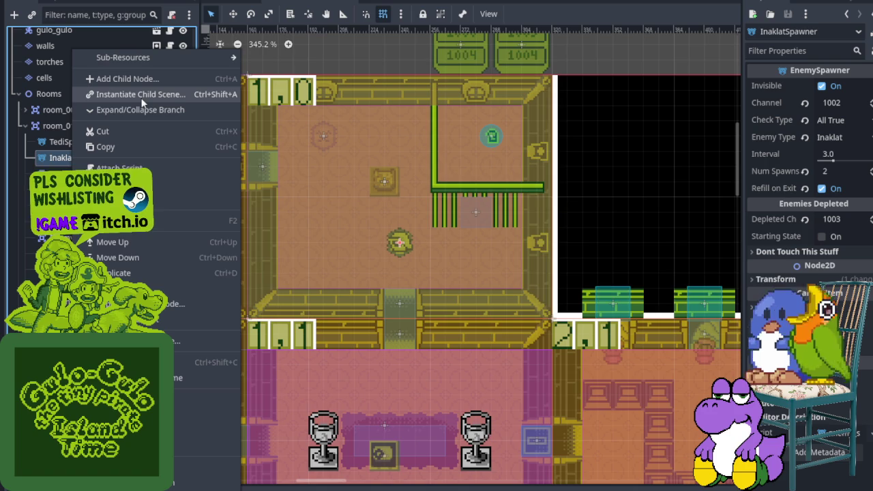
{"action": "left_click", "coordinate": [853, 138]}
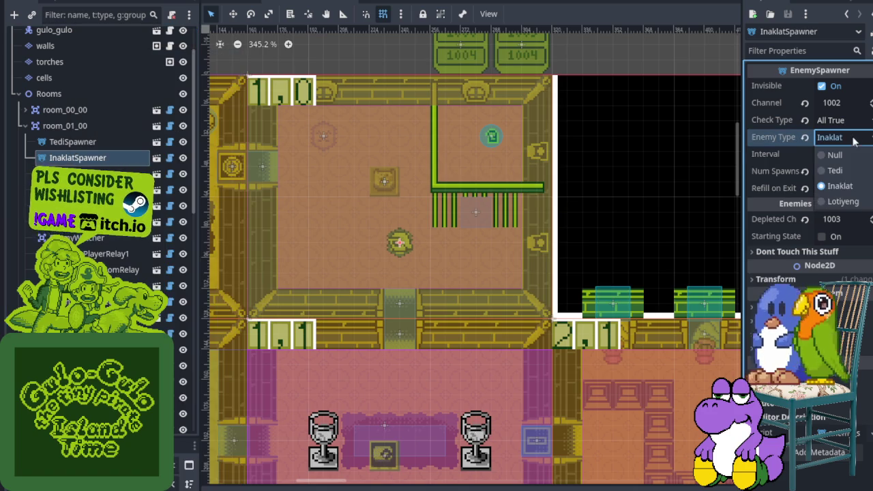
{"action": "left_click", "coordinate": [844, 202]}
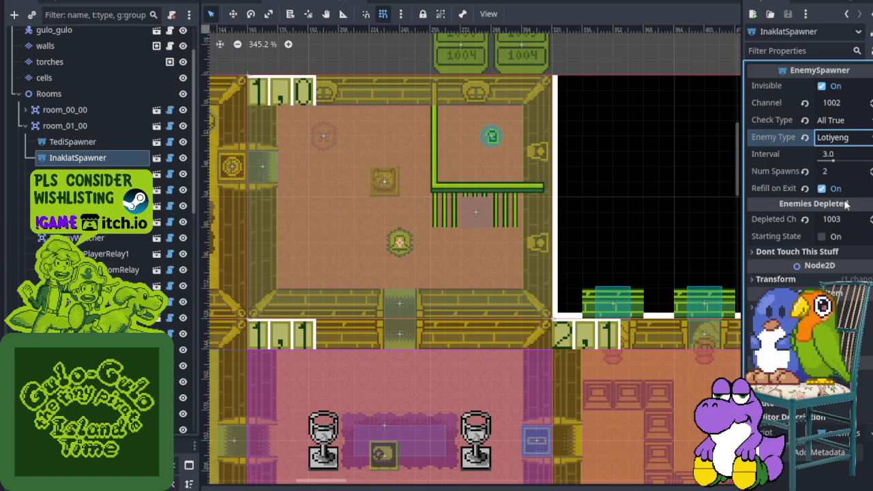
- Rename the spawner to LotiyengSpawner and save the scene
{"action": "right_click", "coordinate": [95, 160]}
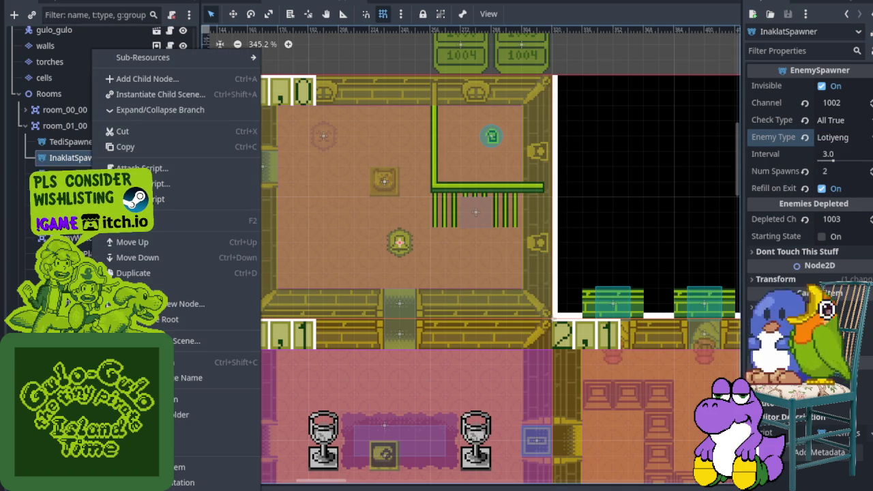
{"action": "left_click", "coordinate": [153, 221]}
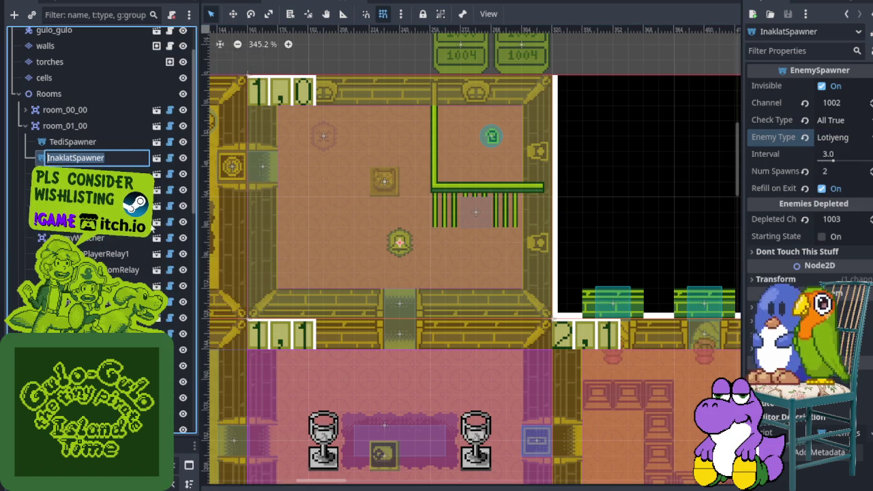
{"action": "left_click_drag", "start_coordinate": [47, 158], "coordinate": [63, 158]}
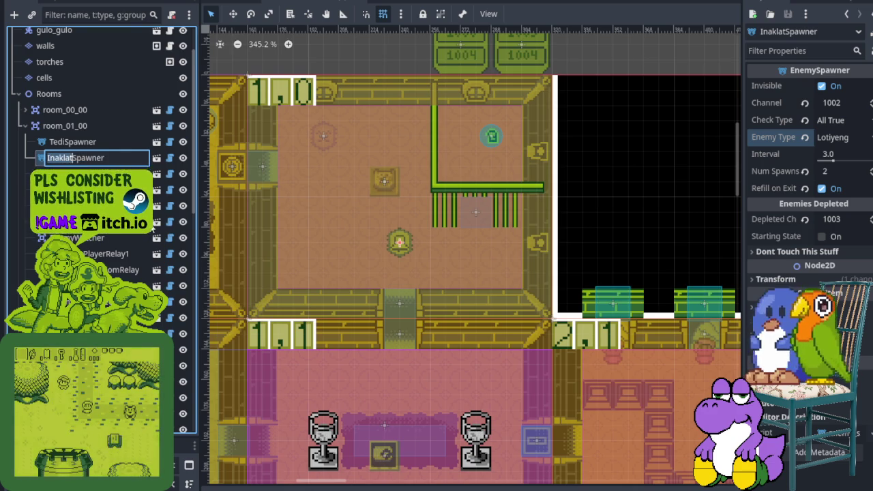
{"action": "type", "text": "LOtyie"}
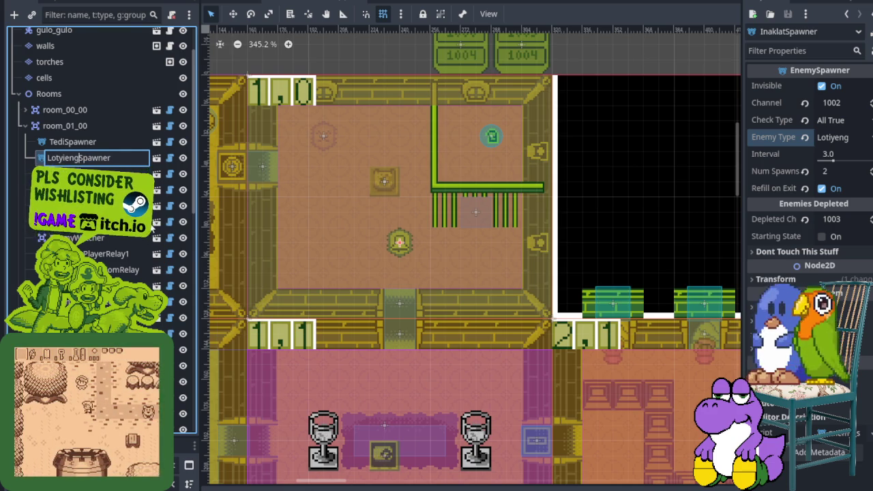
{"action": "type", "text": "ng"}
{"action": "key", "text": "Return"}
{"action": "right_click", "coordinate": [80, 163]}
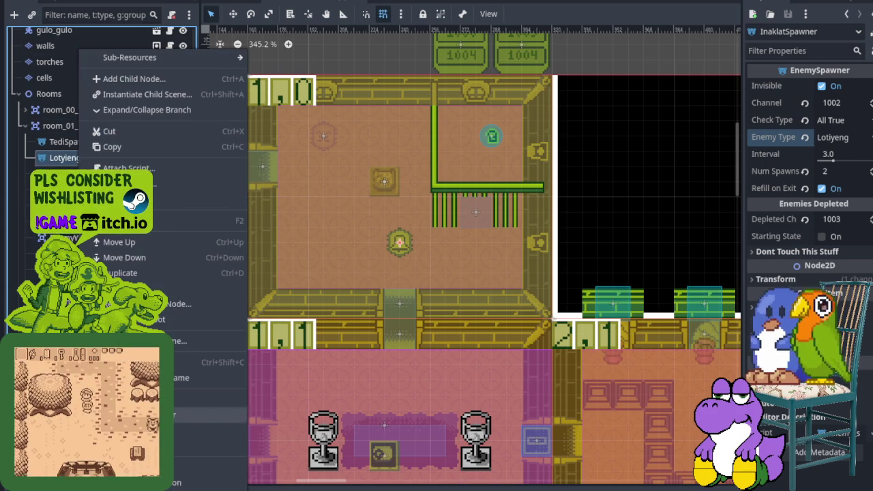
{"action": "left_click", "coordinate": [103, 165]}
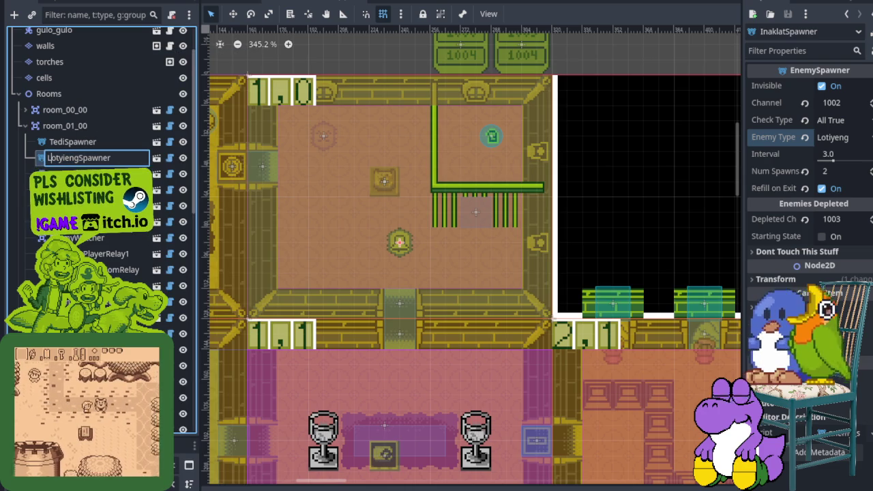
{"action": "key", "text": "Return"}
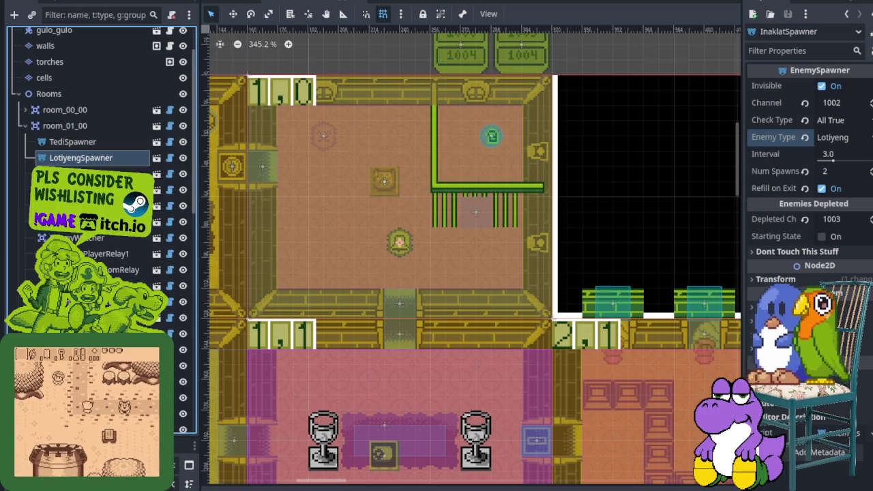
{"action": "scroll", "coordinate": [387, 191], "scroll_direction": "down", "scroll_amount": 5}
{"action": "key", "text": "ctrl+s"}
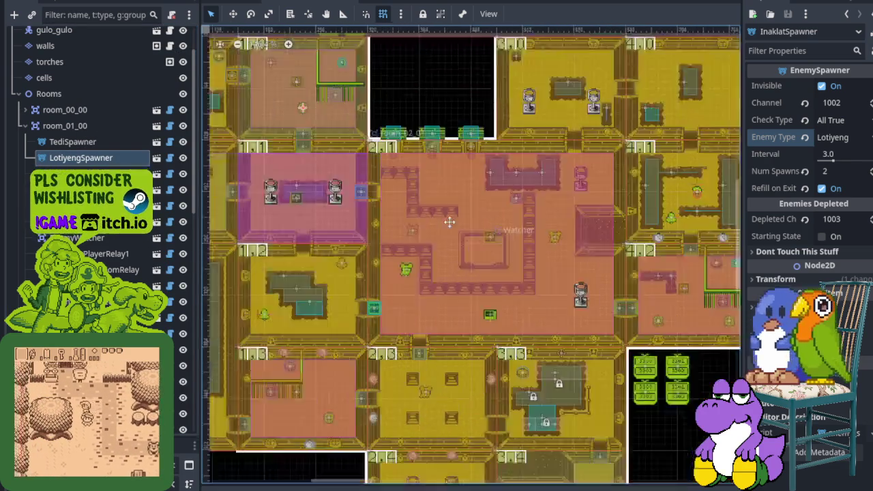
- Duplicate room_04_02's EnemySpawner and name the copy LotiyengSpawner2
{"action": "scroll", "coordinate": [481, 242], "scroll_direction": "up", "scroll_amount": 5}
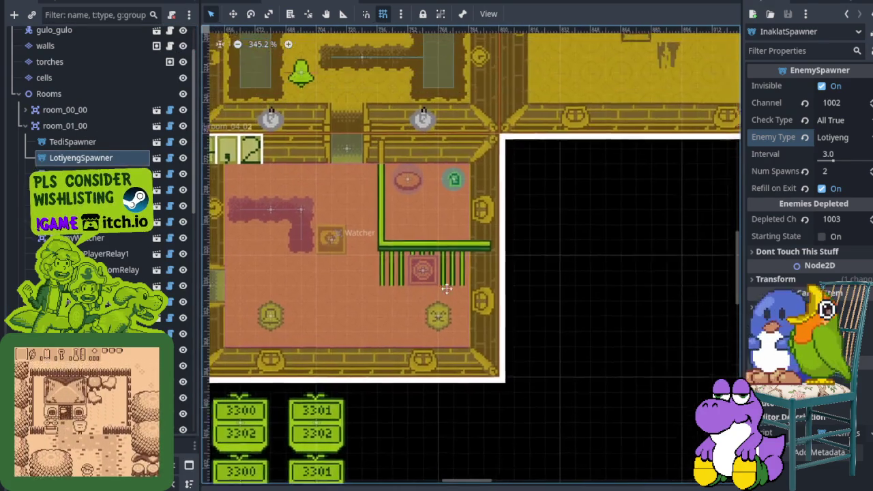
{"action": "scroll", "coordinate": [459, 300], "scroll_direction": "up", "scroll_amount": 2}
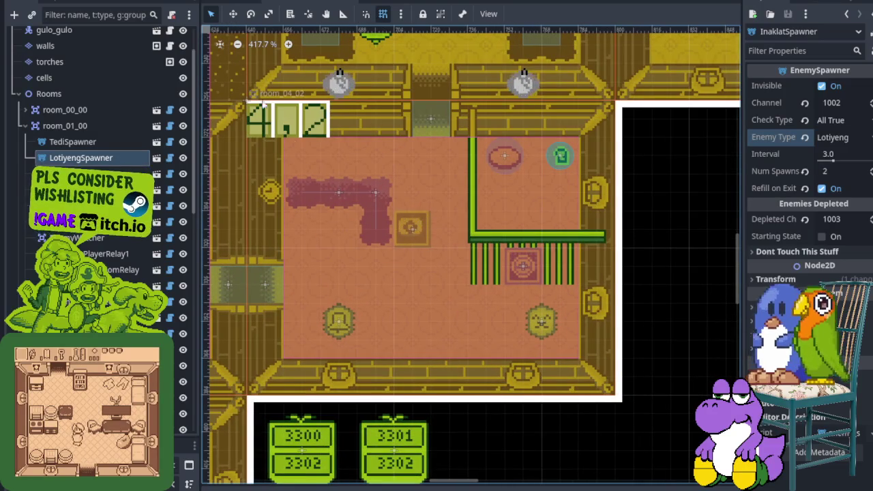
{"action": "left_click", "coordinate": [285, 139]}
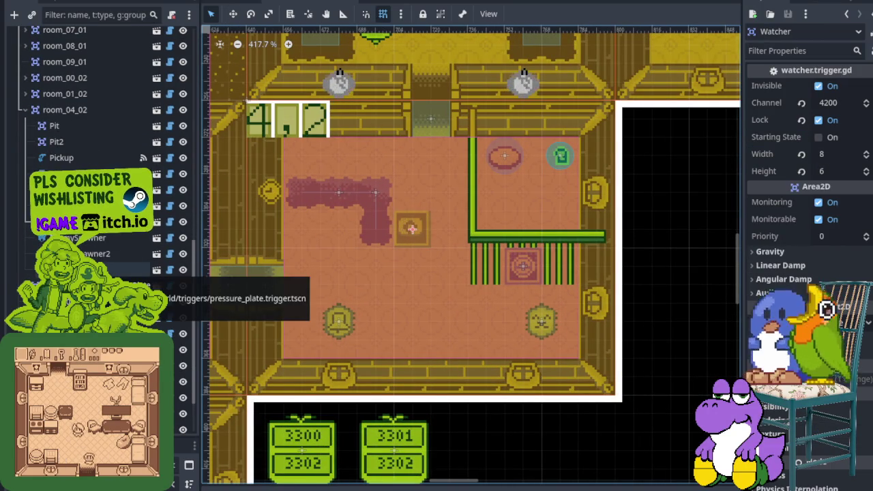
{"action": "right_click", "coordinate": [74, 237]}
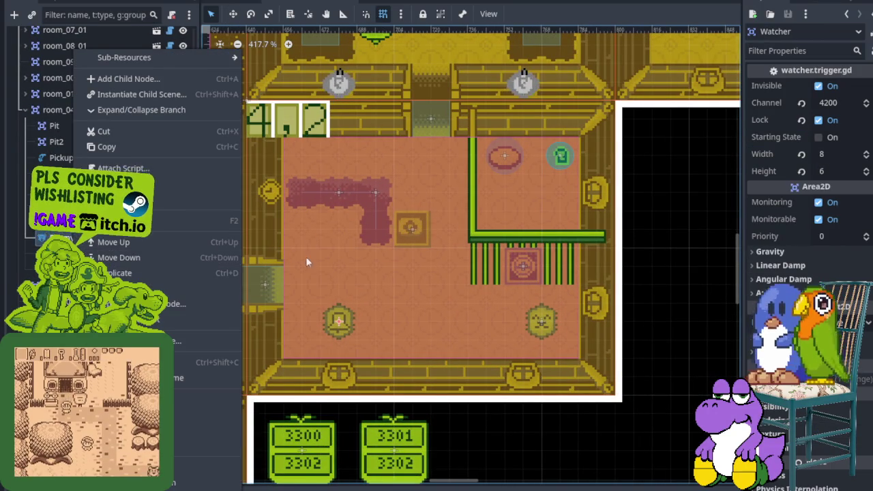
{"action": "left_click", "coordinate": [152, 221]}
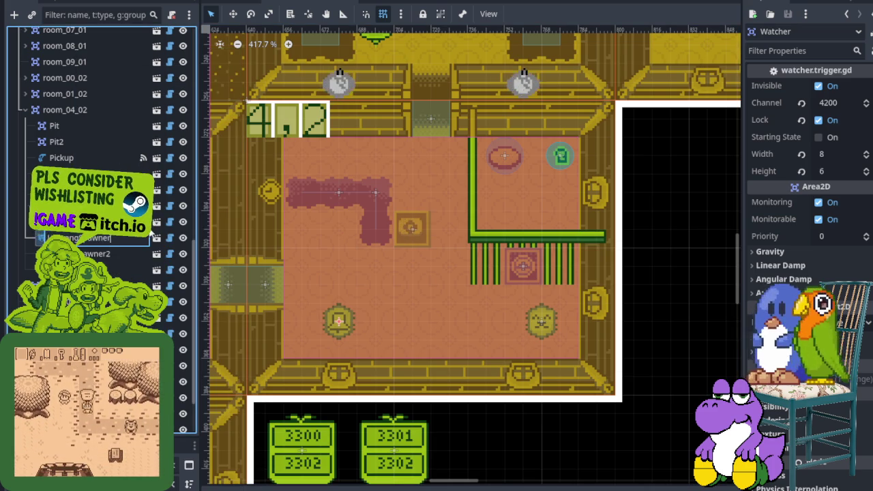
{"action": "right_click", "coordinate": [90, 238]}
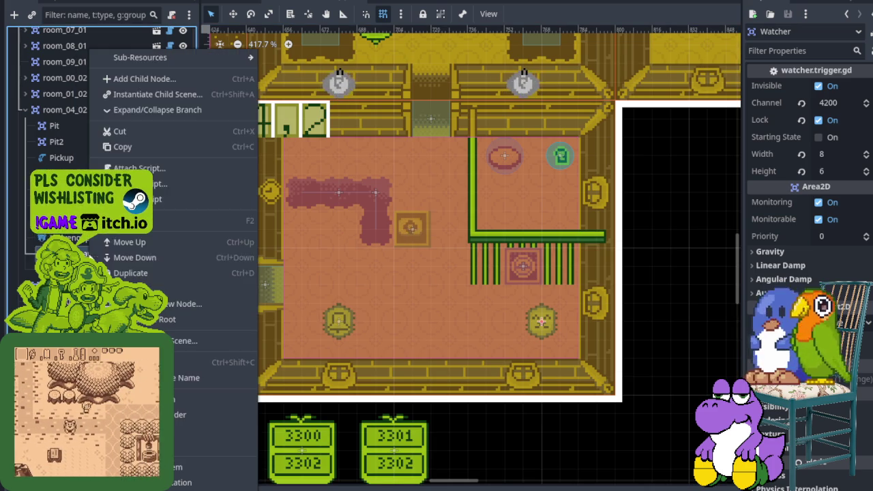
{"action": "left_click", "coordinate": [130, 273]}
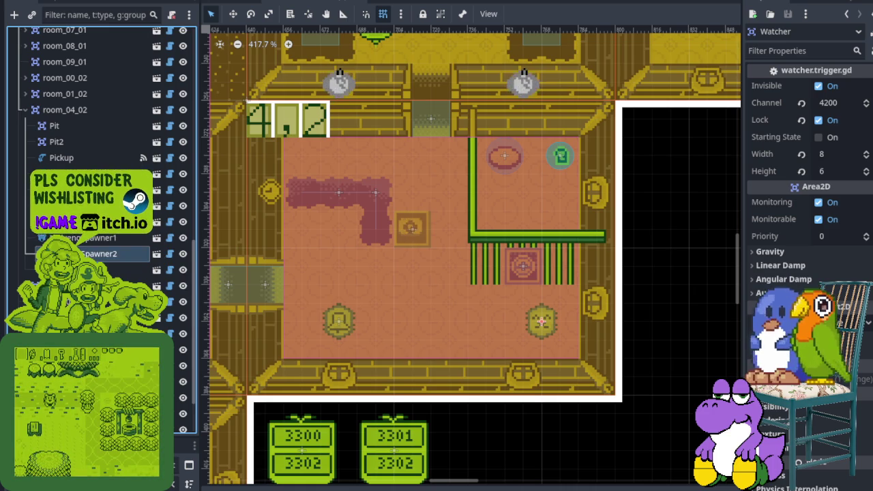
{"action": "key", "text": "Return"}
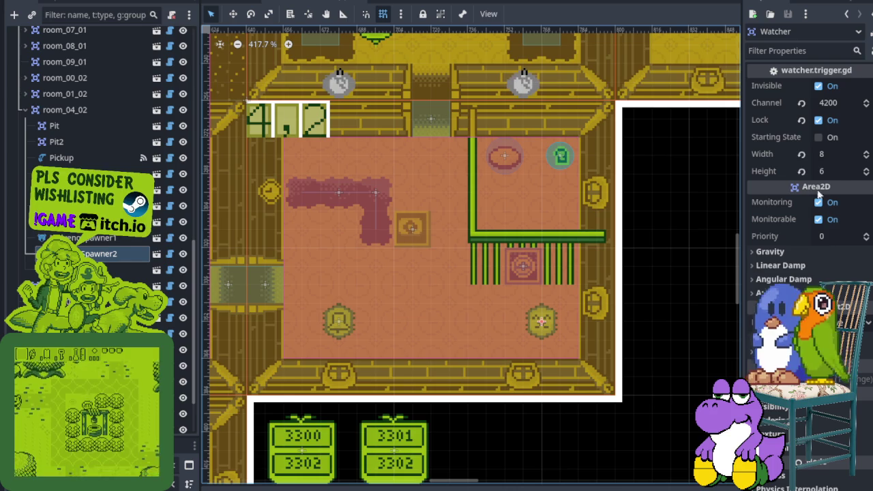
- Switch LotiyengSpawner2's Enemy Type from Tedi to Lotiyeng and save the scene
{"action": "left_click", "coordinate": [102, 254]}
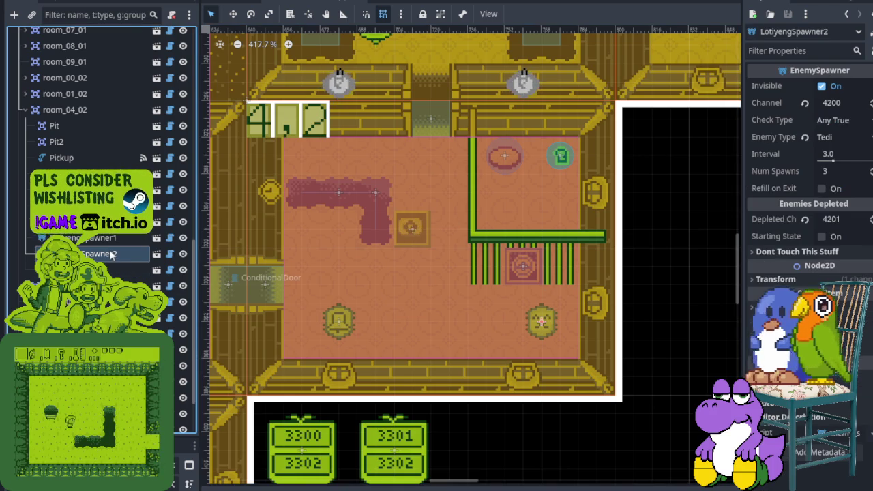
{"action": "left_click", "coordinate": [843, 139]}
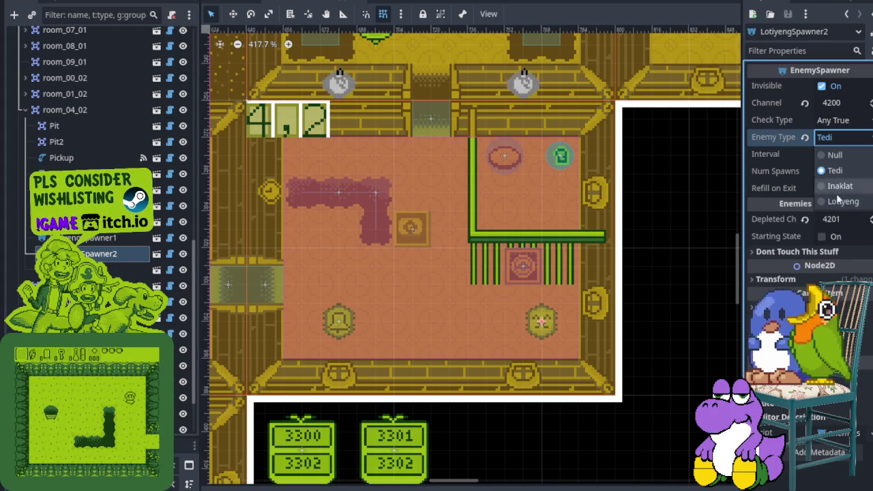
{"action": "left_click", "coordinate": [843, 202]}
{"action": "key", "text": "ctrl+s"}
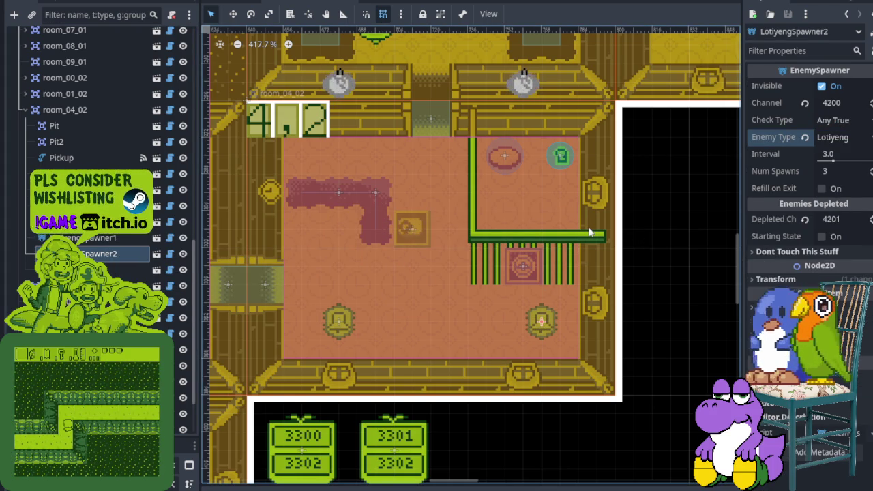
{"action": "scroll", "coordinate": [590, 230], "scroll_direction": "down", "scroll_amount": 6}
- Centre the view on room 3,0 and select room_03_00
{"action": "scroll", "coordinate": [427, 222], "scroll_direction": "up", "scroll_amount": 2}
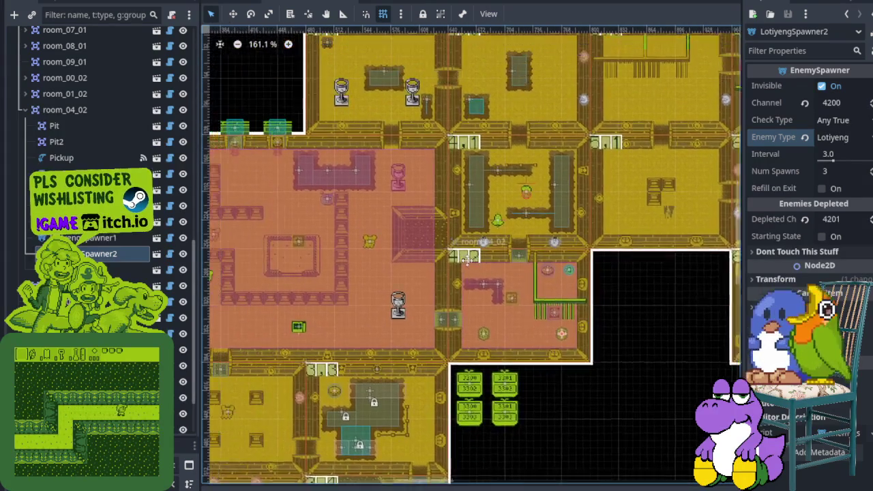
{"action": "left_click_drag", "start_coordinate": [427, 222], "coordinate": [505, 284]}
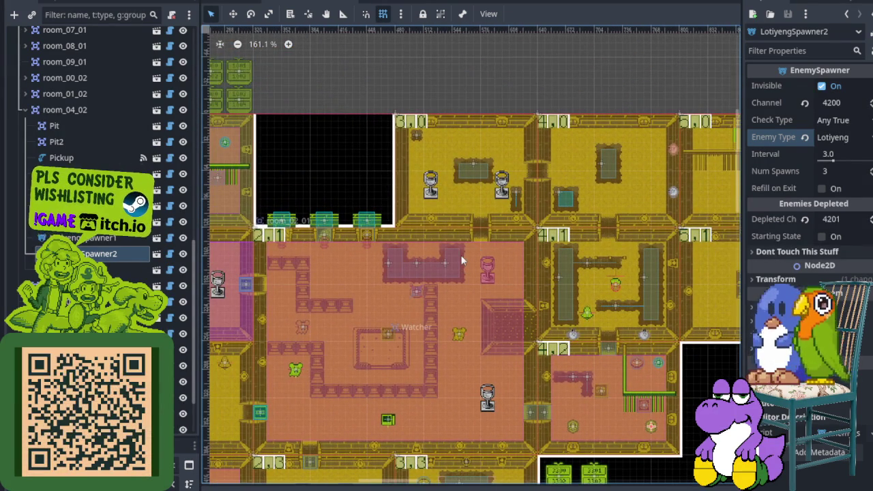
{"action": "mouse_move", "coordinate": [470, 246]}
{"action": "left_mouse_down"}
{"action": "mouse_move", "coordinate": [437, 220]}
{"action": "mouse_move", "coordinate": [459, 244]}
{"action": "mouse_move", "coordinate": [452, 238]}
{"action": "mouse_move", "coordinate": [425, 195]}
{"action": "left_mouse_up"}
{"action": "scroll", "coordinate": [394, 152], "scroll_direction": "up", "scroll_amount": 3}
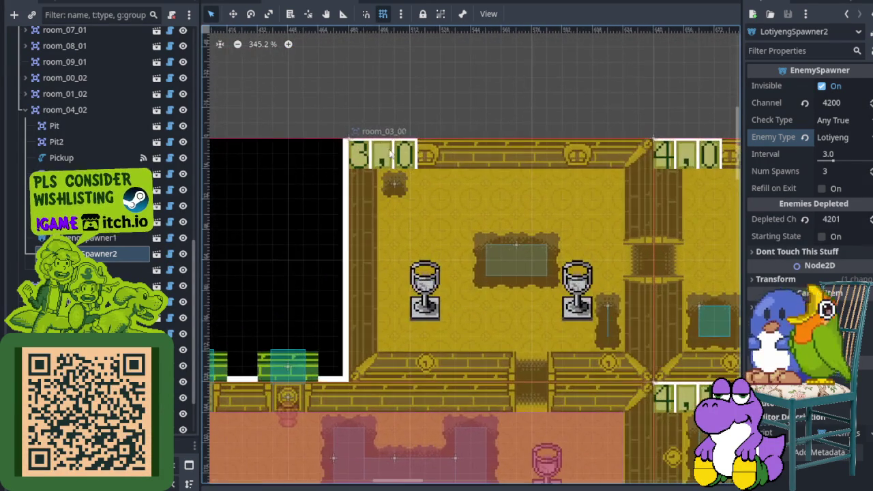
{"action": "left_click", "coordinate": [382, 160]}
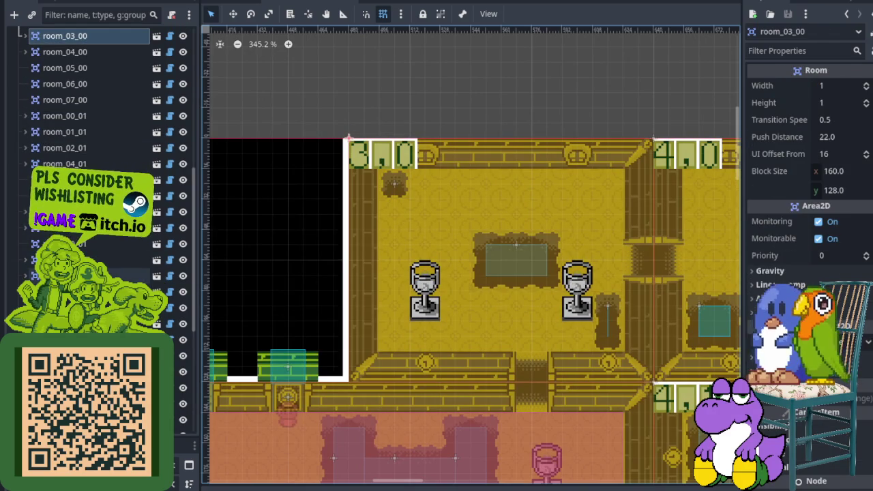
{"action": "scroll", "coordinate": [477, 234], "scroll_direction": "down", "scroll_amount": 1}
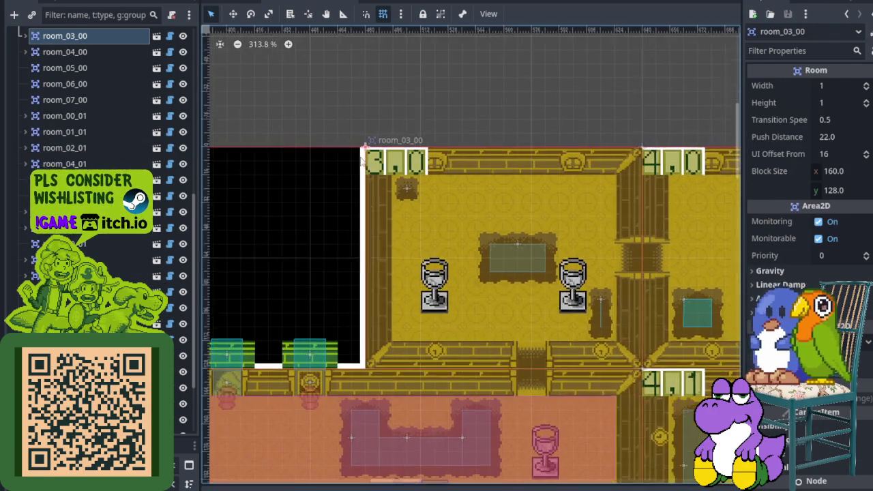
{"action": "scroll", "coordinate": [396, 195], "scroll_direction": "up", "scroll_amount": 1}
{"action": "scroll", "coordinate": [77, 61], "scroll_direction": "up", "scroll_amount": 3}
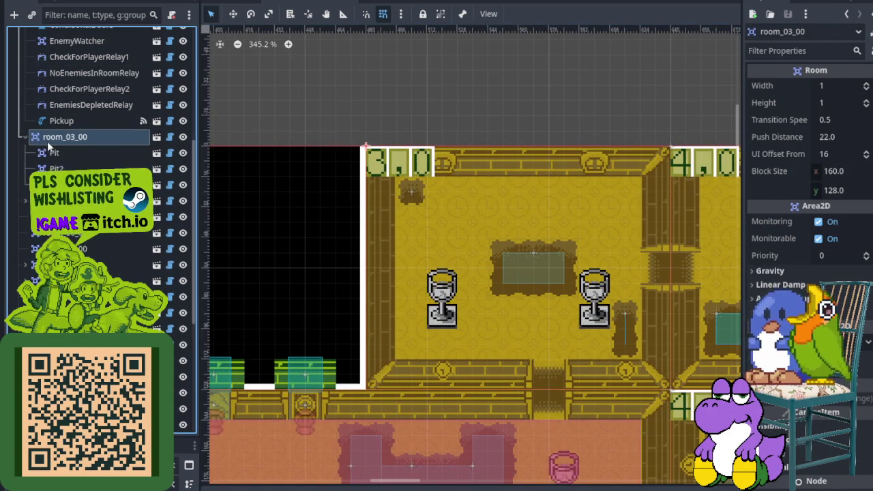
- Instantiate enemy_spawner.tscn under room_03_00 and move it into the room interior
{"action": "right_click", "coordinate": [61, 140]}
{"action": "left_click", "coordinate": [120, 94]}
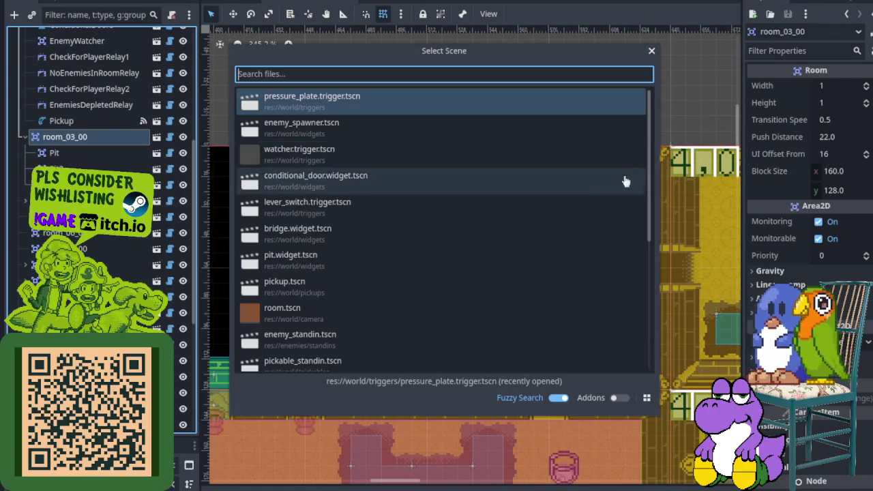
{"action": "double_click", "coordinate": [353, 133]}
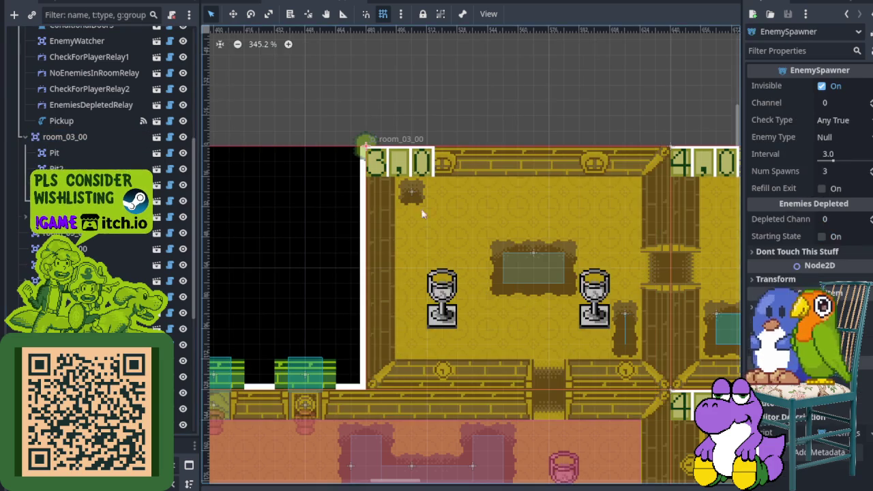
{"action": "scroll", "coordinate": [363, 143], "scroll_direction": "up", "scroll_amount": 1}
{"action": "mouse_move", "coordinate": [363, 143]}
{"action": "left_mouse_down"}
{"action": "mouse_move", "coordinate": [440, 244]}
{"action": "mouse_move", "coordinate": [476, 237]}
{"action": "mouse_move", "coordinate": [474, 255]}
{"action": "left_mouse_up"}
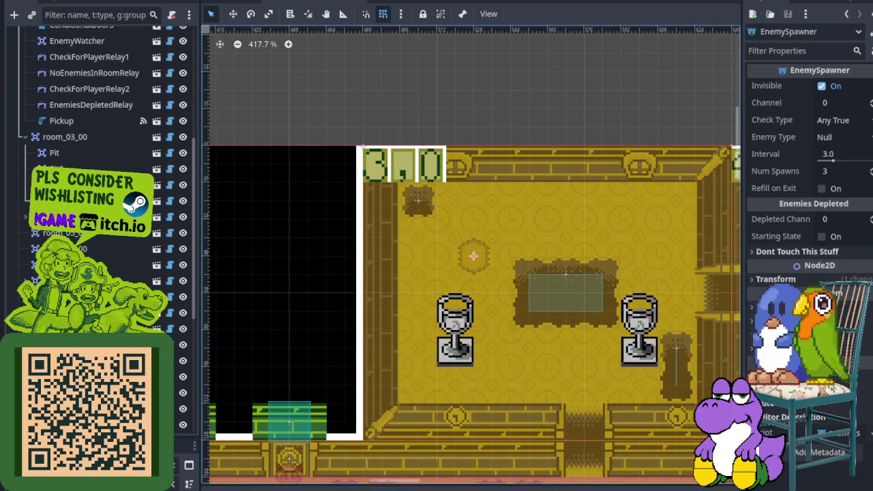
- Keep check type Any True, set Enemy Type to Inaklat, and set Num Spawns to 1
{"action": "left_click", "coordinate": [867, 127]}
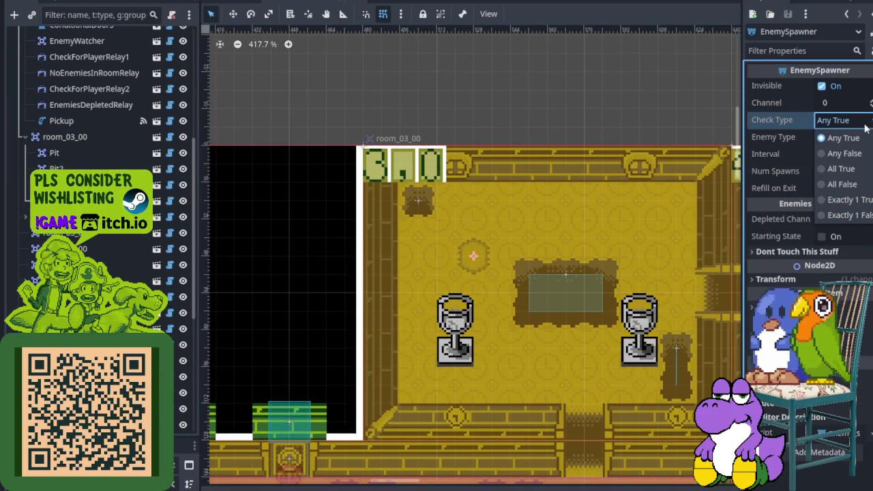
{"action": "left_click", "coordinate": [864, 137]}
{"action": "left_click", "coordinate": [861, 138]}
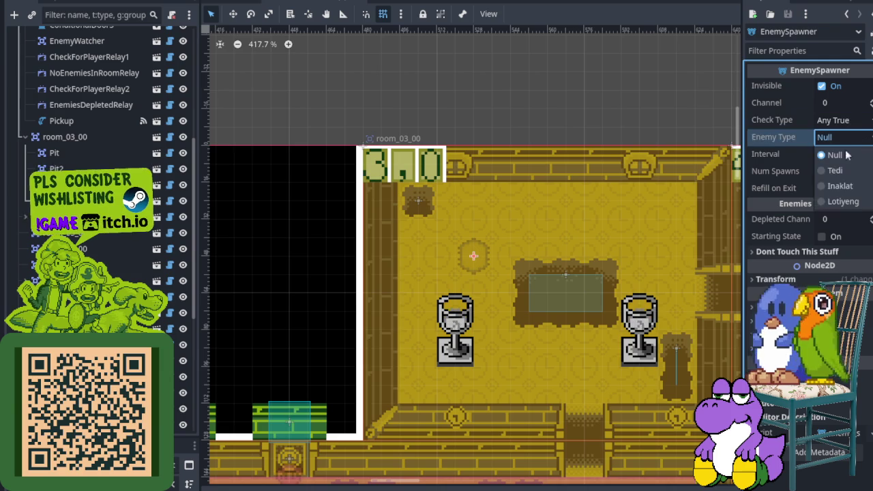
{"action": "left_click", "coordinate": [840, 186]}
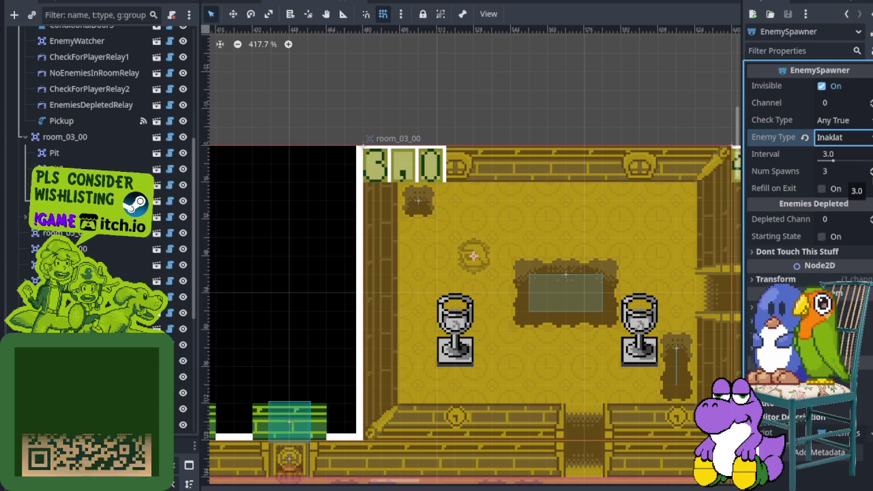
{"action": "left_click", "coordinate": [843, 172]}
{"action": "type", "text": "2"}
- Look over the surrounding rooms and select the green frog enemy stand-in
{"action": "scroll", "coordinate": [409, 225], "scroll_direction": "down", "scroll_amount": 6}
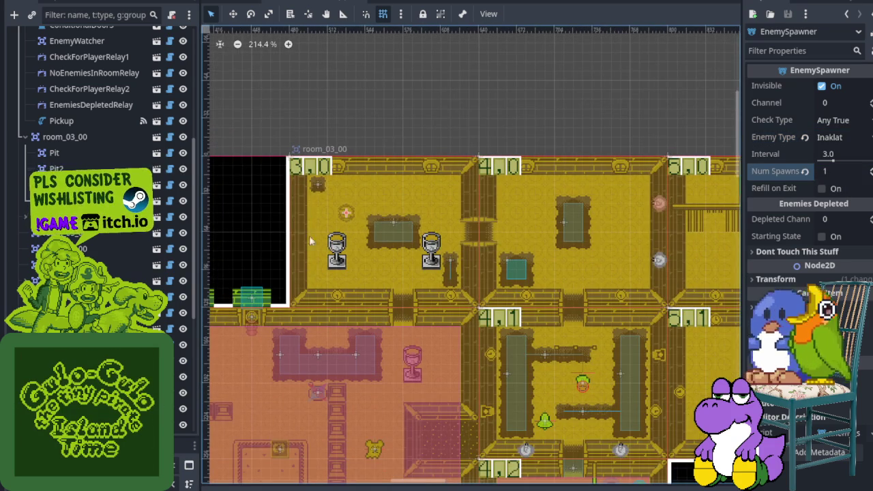
{"action": "scroll", "coordinate": [401, 331], "scroll_direction": "down", "scroll_amount": 3}
{"action": "left_click_drag", "start_coordinate": [400, 331], "coordinate": [456, 302]}
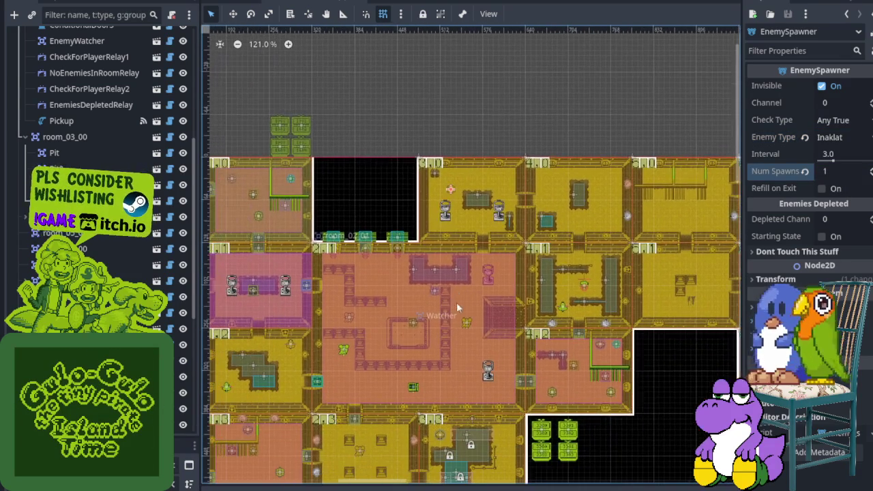
{"action": "left_click_drag", "start_coordinate": [444, 362], "coordinate": [474, 298]}
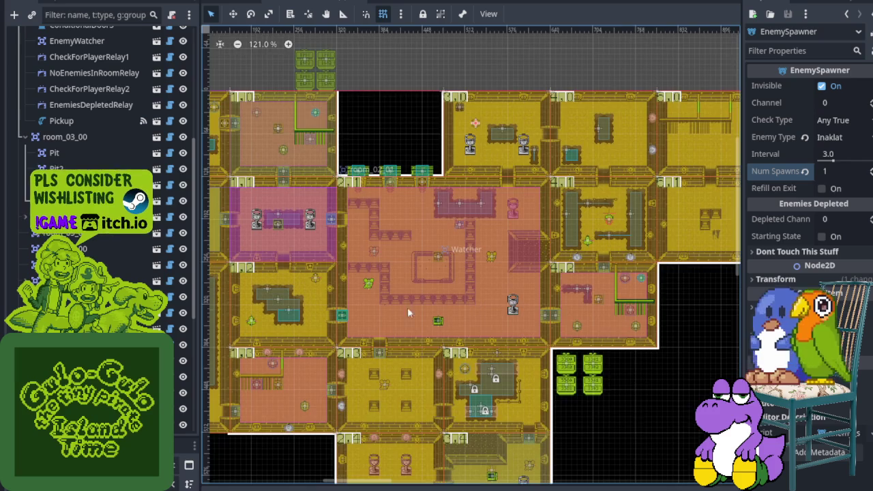
{"action": "scroll", "coordinate": [368, 283], "scroll_direction": "up", "scroll_amount": 5}
{"action": "left_click", "coordinate": [381, 282]}
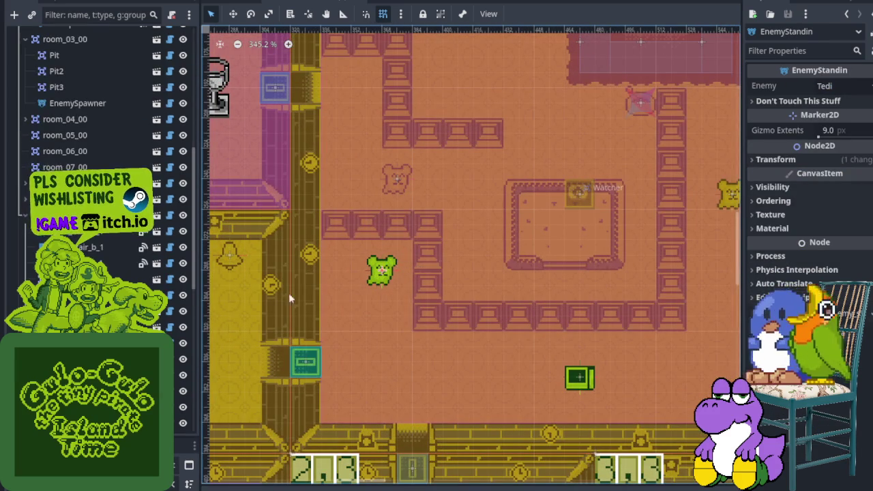
- Bring room 3,0 back into view and delete its EnemySpawner node
{"action": "scroll", "coordinate": [373, 285], "scroll_direction": "down", "scroll_amount": 3}
{"action": "scroll", "coordinate": [373, 285], "scroll_direction": "down", "scroll_amount": 2}
{"action": "scroll", "coordinate": [350, 161], "scroll_direction": "up", "scroll_amount": 5}
{"action": "left_click_drag", "start_coordinate": [251, 90], "coordinate": [332, 173]}
{"action": "left_click", "coordinate": [332, 173]}
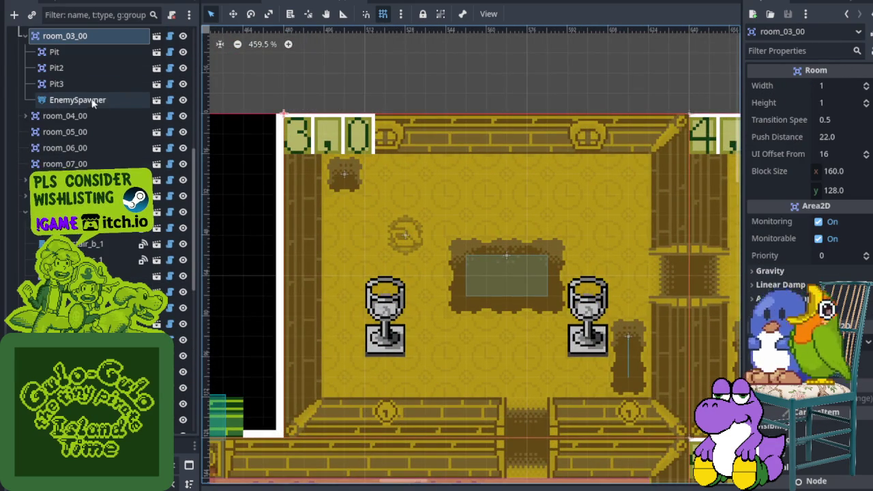
{"action": "scroll", "coordinate": [91, 100], "scroll_direction": "up", "scroll_amount": 3}
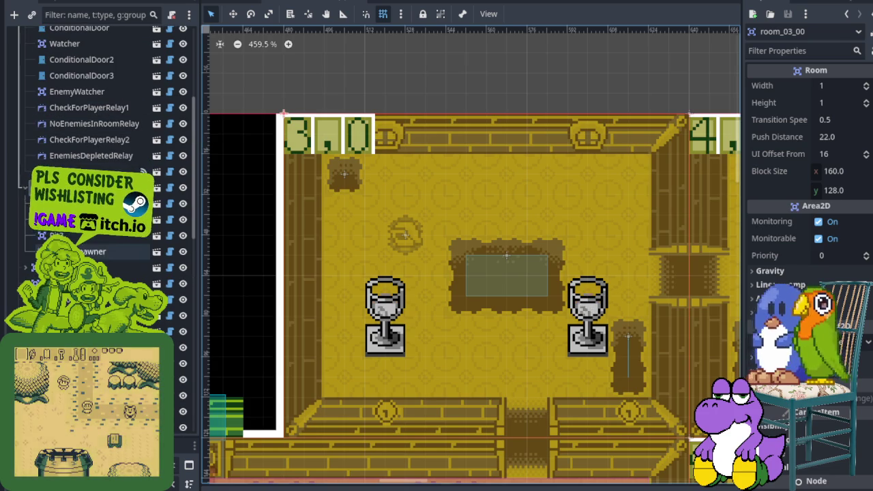
{"action": "right_click", "coordinate": [77, 251]}
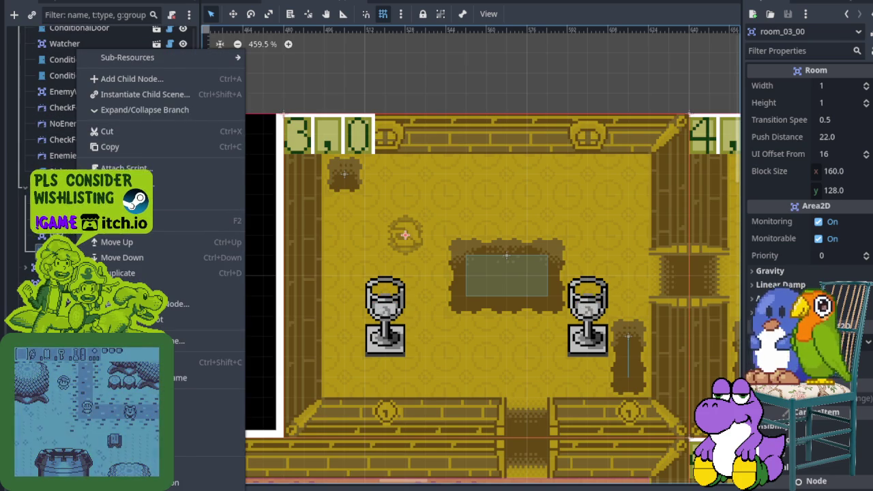
{"action": "left_click", "coordinate": [136, 444]}
{"action": "left_click", "coordinate": [438, 249]}
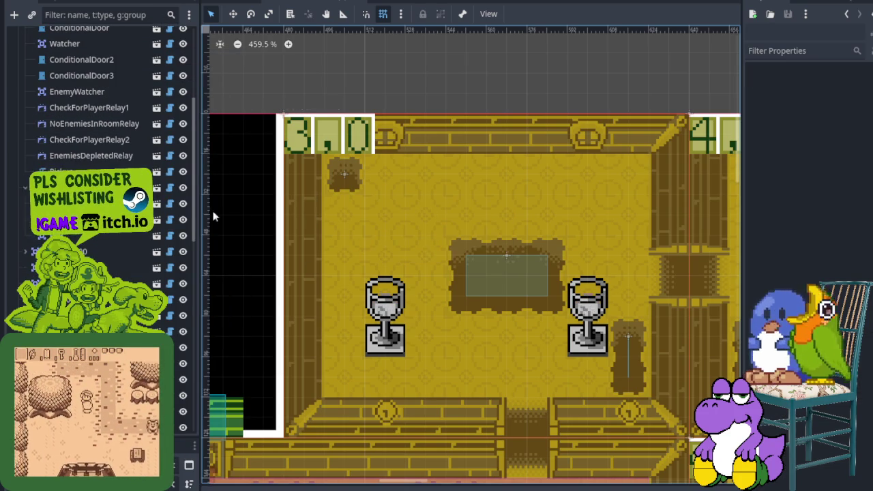
- Add an enemy_standin left of the central table, set to Inaklat, nudged up 8 px
{"action": "right_click", "coordinate": [75, 124]}
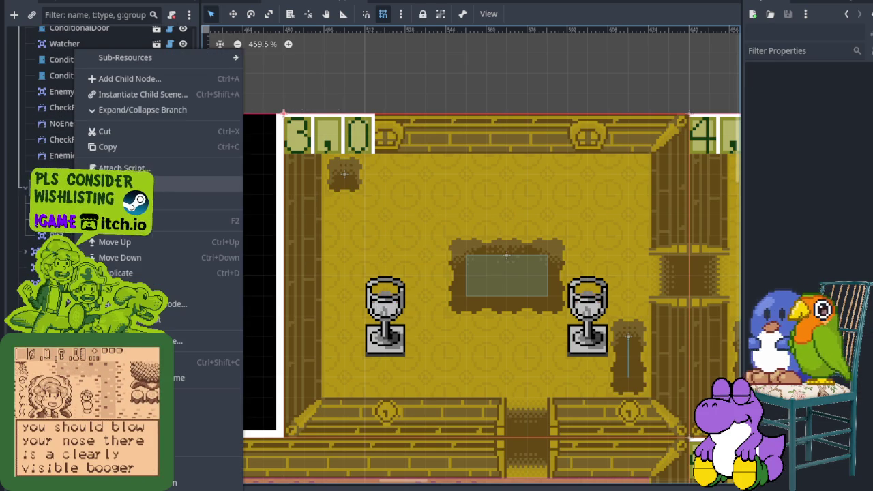
{"action": "left_click", "coordinate": [139, 95]}
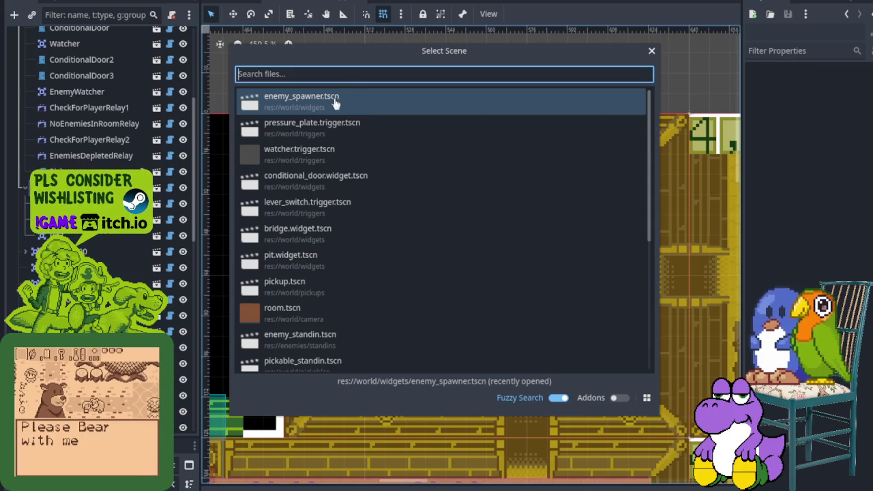
{"action": "type", "text": "enemy"}
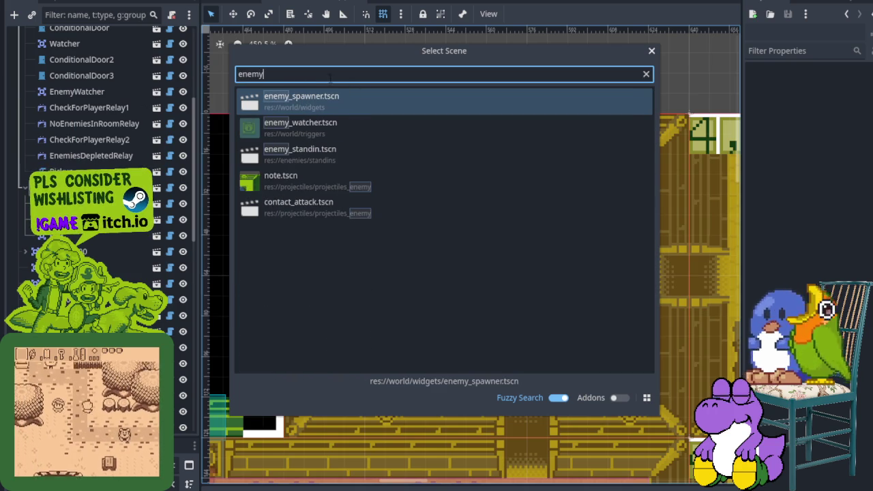
{"action": "double_click", "coordinate": [325, 150]}
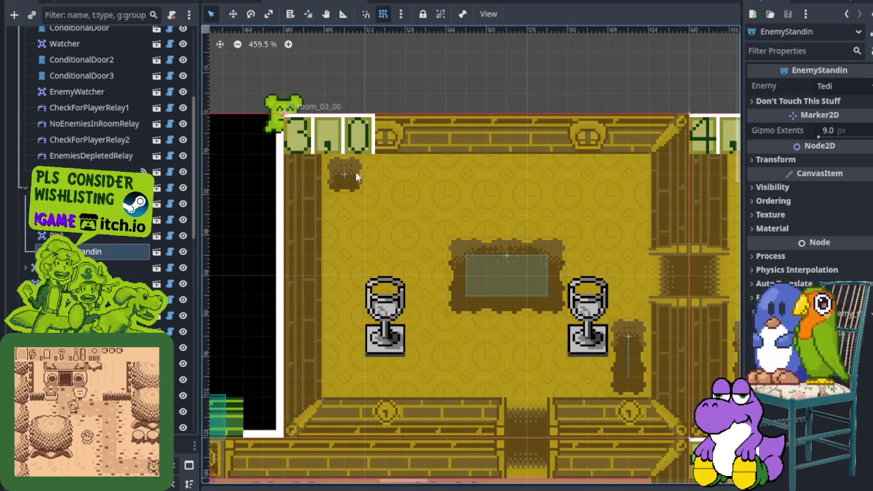
{"action": "key", "text": "w"}
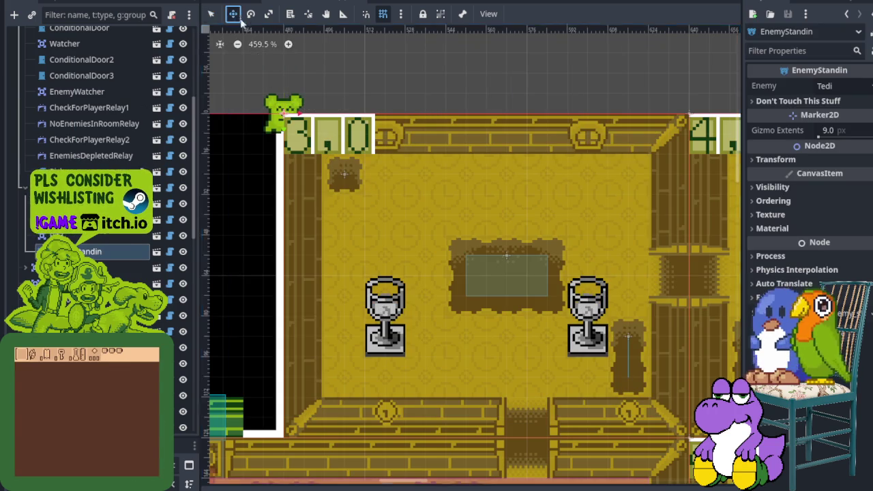
{"action": "mouse_move", "coordinate": [283, 102]}
{"action": "left_mouse_down"}
{"action": "mouse_move", "coordinate": [421, 268]}
{"action": "mouse_move", "coordinate": [424, 244]}
{"action": "left_mouse_up"}
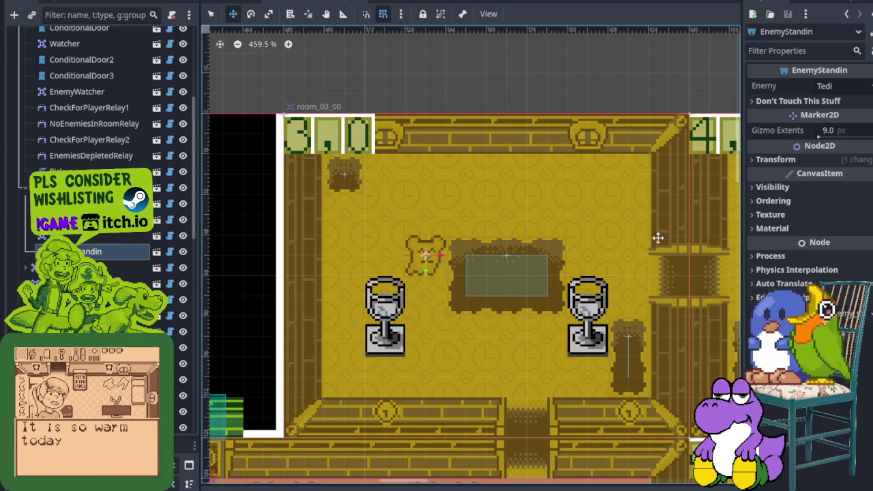
{"action": "left_click", "coordinate": [846, 86]}
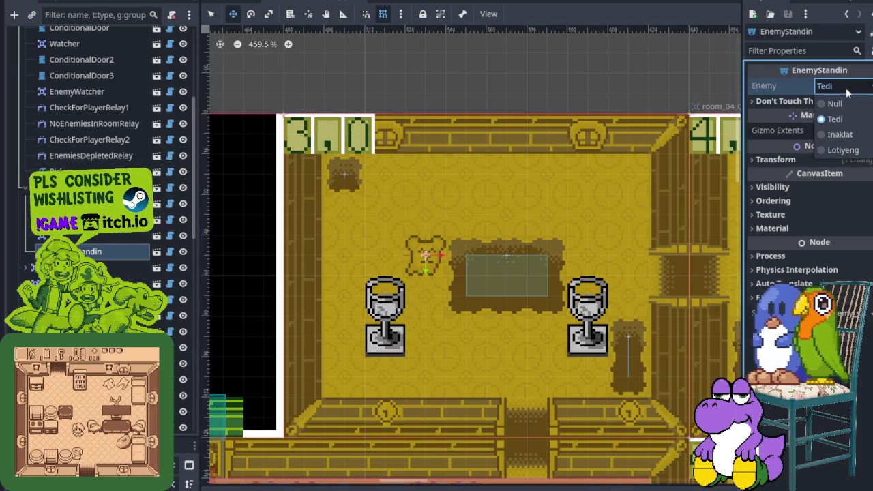
{"action": "left_click", "coordinate": [841, 135]}
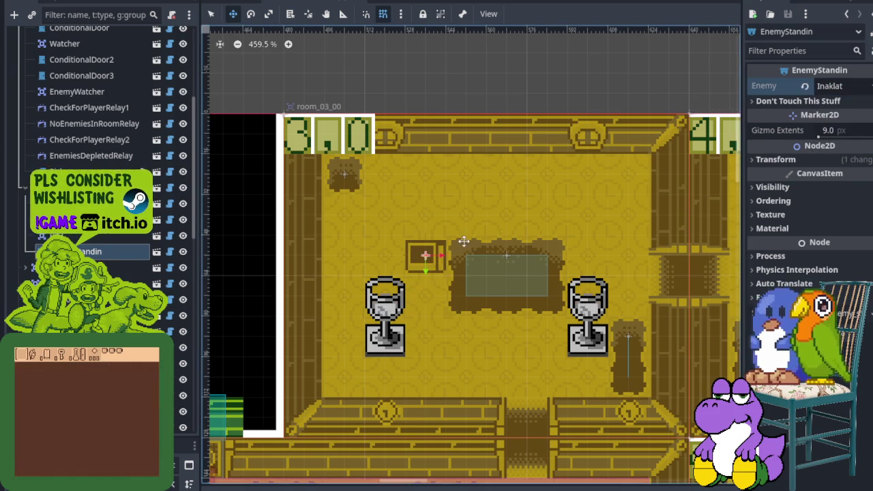
{"action": "scroll", "coordinate": [453, 248], "scroll_direction": "right", "scroll_amount": 2}
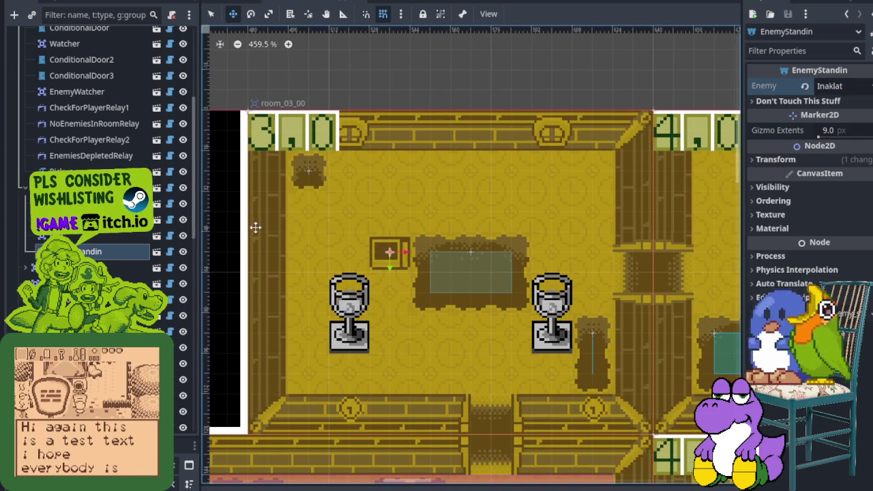
{"action": "left_click_drag", "start_coordinate": [381, 249], "coordinate": [385, 233]}
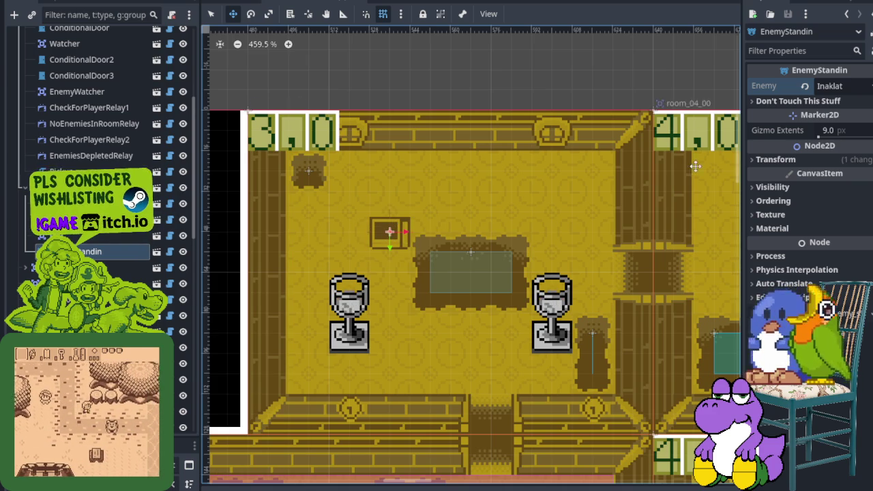
- Add a second enemy_standin in the room's upper right and set it to Lotiyeng
{"action": "right_click", "coordinate": [102, 251]}
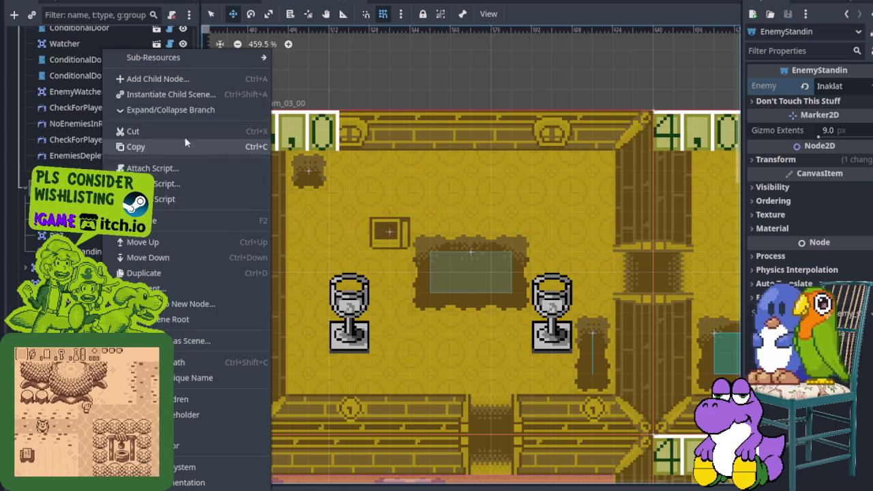
{"action": "left_click", "coordinate": [187, 99]}
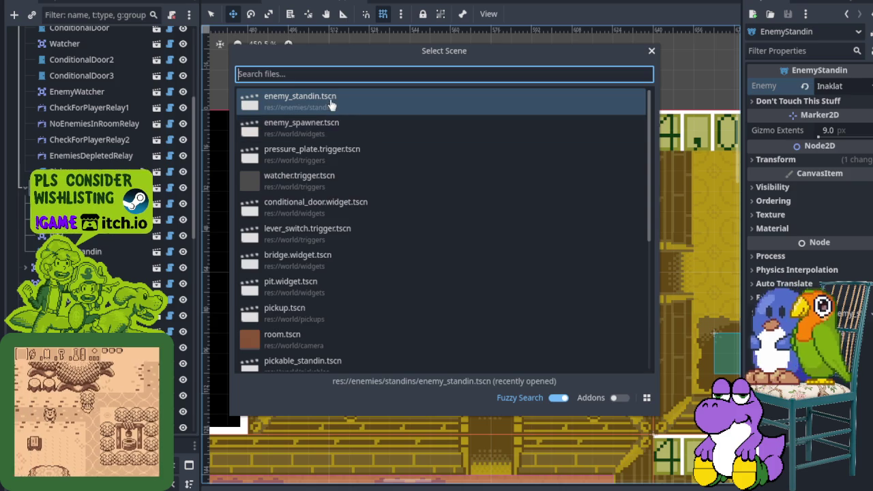
{"action": "key", "text": "Return"}
{"action": "mouse_move", "coordinate": [302, 121]}
{"action": "left_mouse_down"}
{"action": "mouse_move", "coordinate": [321, 119]}
{"action": "mouse_move", "coordinate": [544, 203]}
{"action": "left_mouse_up"}
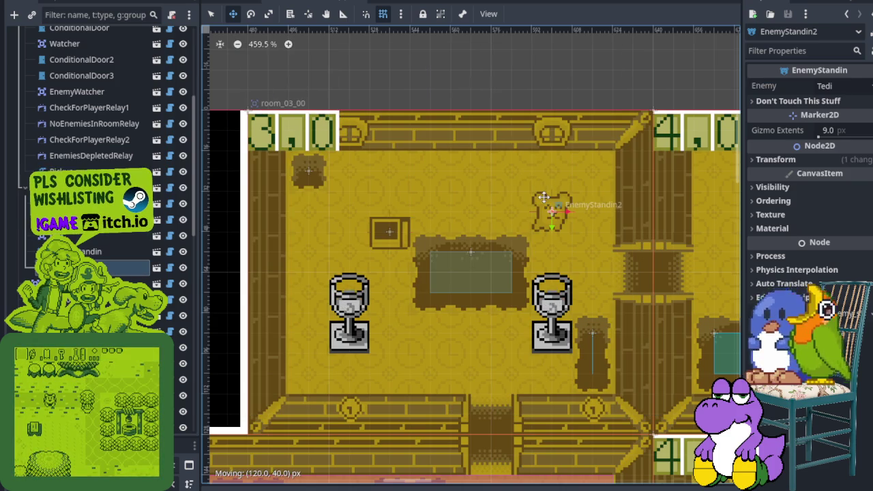
{"action": "left_click", "coordinate": [836, 86]}
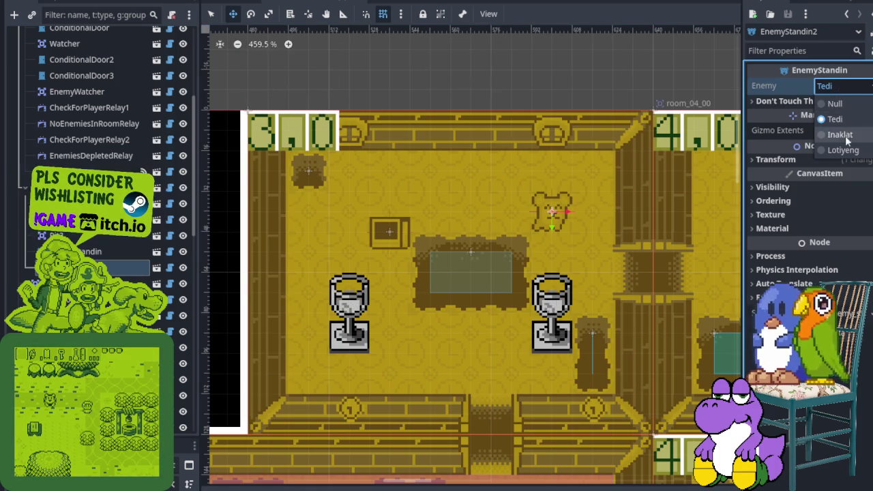
{"action": "left_click", "coordinate": [843, 150]}
{"action": "scroll", "coordinate": [609, 253], "scroll_direction": "down", "scroll_amount": 4}
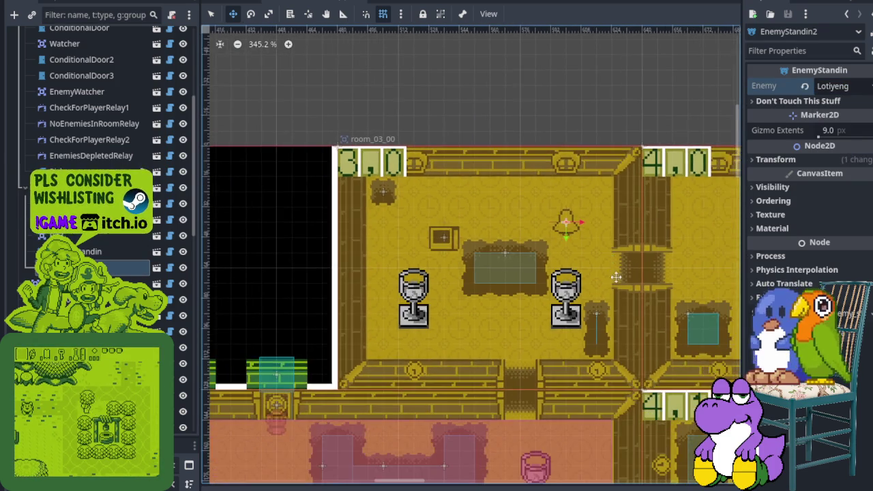
- Save the dungeon scene and select room 4,0 in Select mode
{"action": "key", "text": "ctrl+s"}
{"action": "left_click_drag", "start_coordinate": [678, 304], "coordinate": [383, 259]}
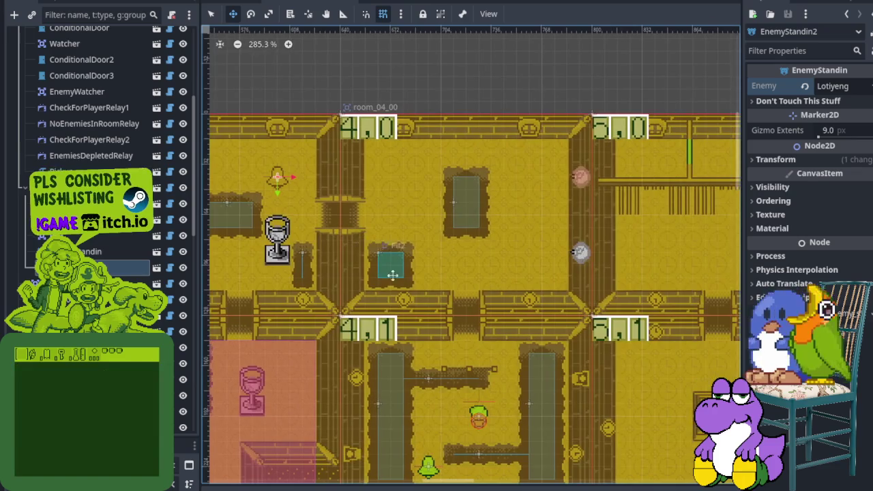
{"action": "scroll", "coordinate": [454, 240], "scroll_direction": "up", "scroll_amount": 2}
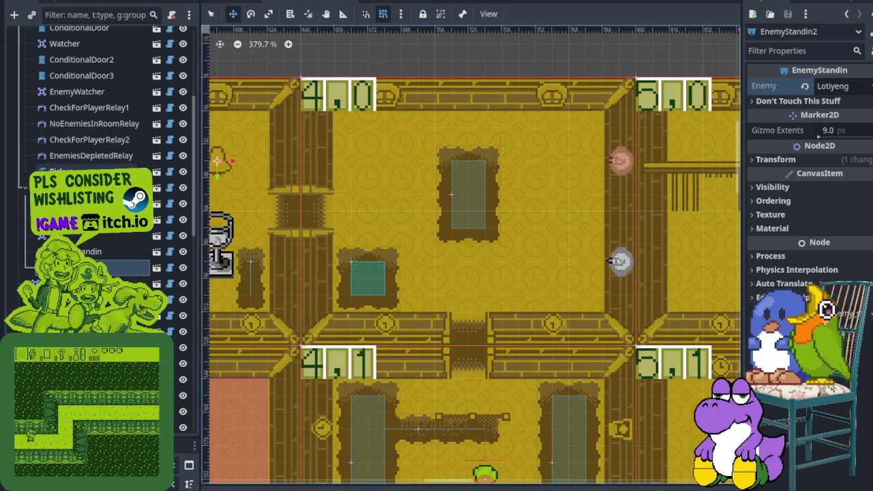
{"action": "scroll", "coordinate": [82, 246], "scroll_direction": "up", "scroll_amount": 5}
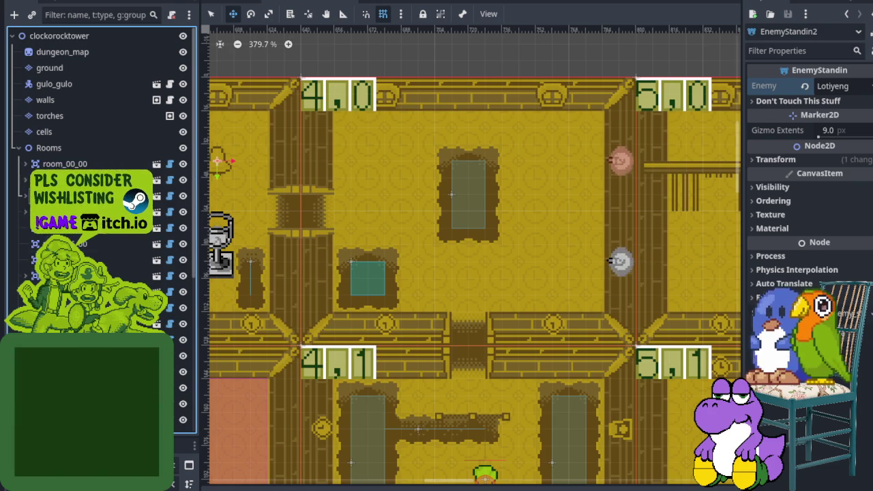
{"action": "key", "text": "q"}
{"action": "left_click", "coordinate": [384, 236]}
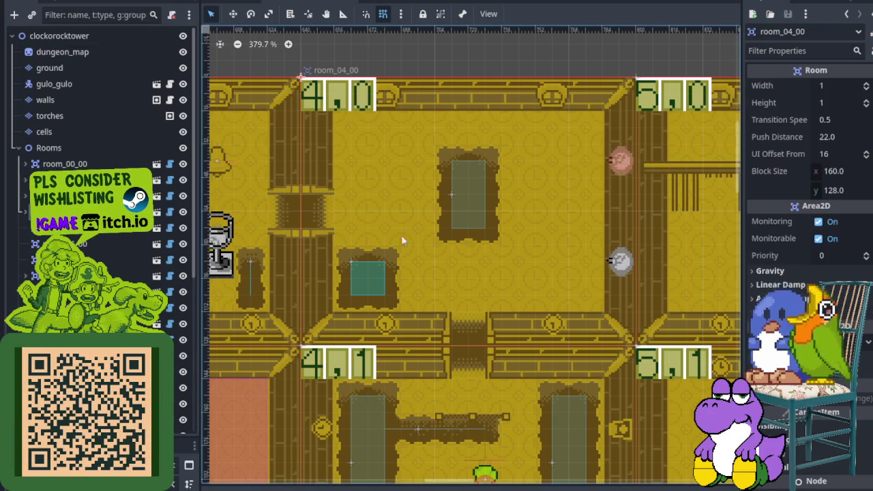
- Zoom and pan to centre rooms 4,0 to 5,1 in view
{"action": "scroll", "coordinate": [384, 235], "scroll_direction": "down", "scroll_amount": 5}
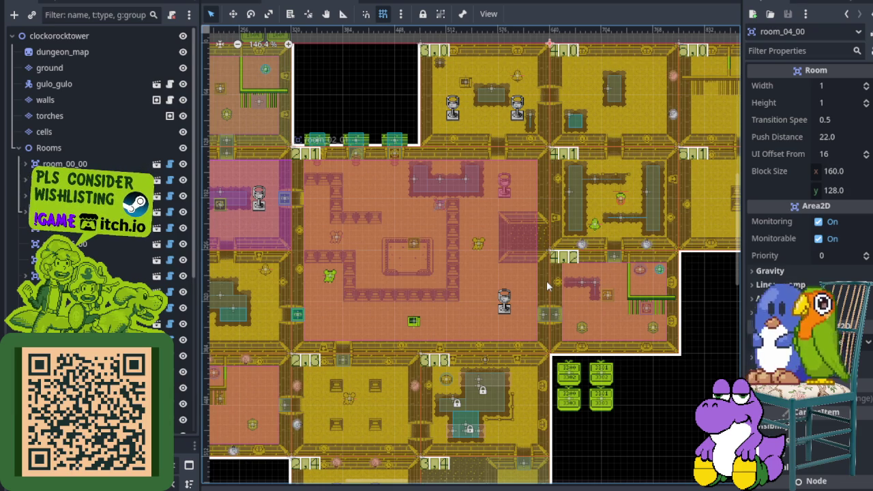
{"action": "scroll", "coordinate": [425, 251], "scroll_direction": "down", "scroll_amount": 2}
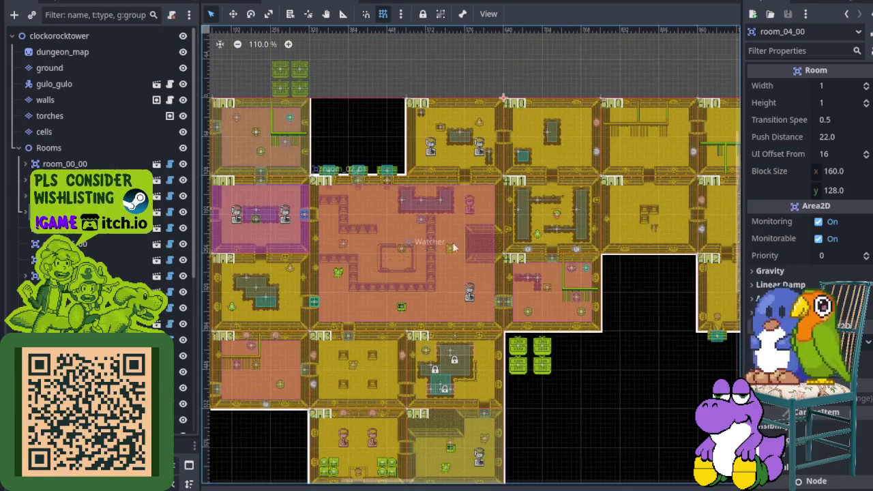
{"action": "scroll", "coordinate": [472, 228], "scroll_direction": "up", "scroll_amount": 4}
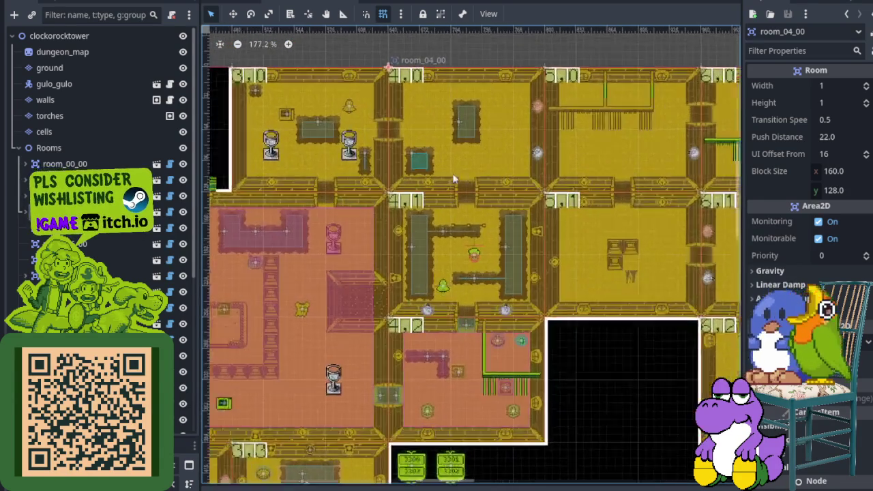
{"action": "scroll", "coordinate": [420, 169], "scroll_direction": "up", "scroll_amount": 4}
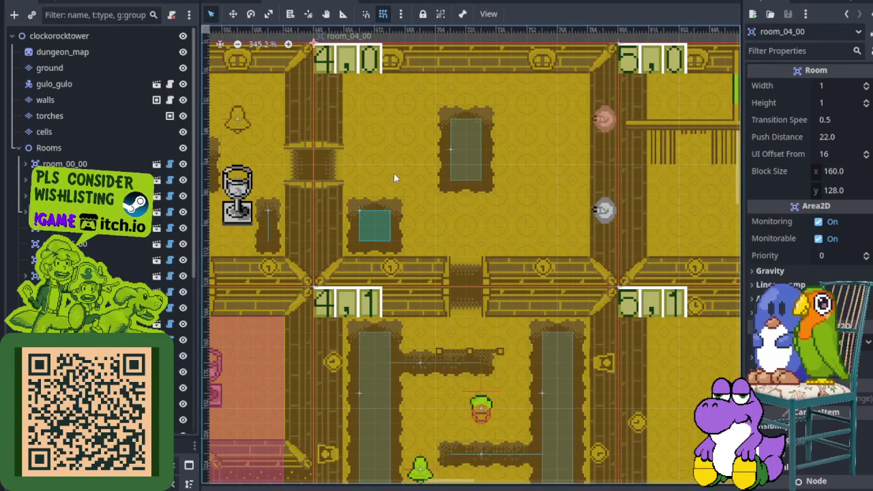
{"action": "scroll", "coordinate": [437, 174], "scroll_direction": "up", "scroll_amount": 1}
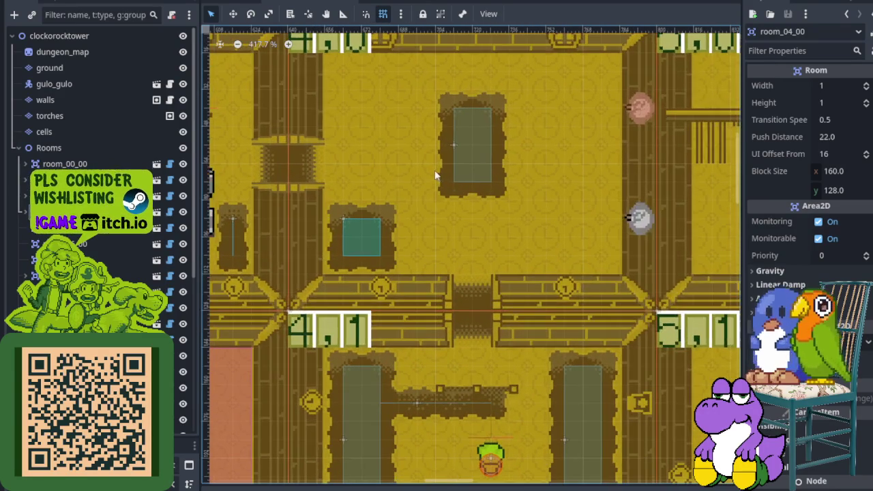
{"action": "scroll", "coordinate": [434, 171], "scroll_direction": "down", "scroll_amount": 2}
{"action": "mouse_move", "coordinate": [438, 172]}
{"action": "left_mouse_down"}
{"action": "mouse_move", "coordinate": [544, 180]}
{"action": "mouse_move", "coordinate": [473, 185]}
{"action": "left_mouse_up"}
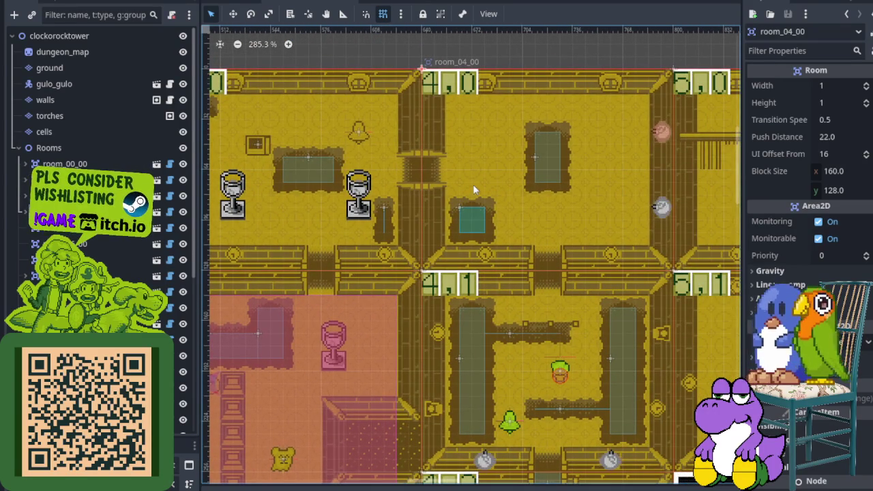
{"action": "scroll", "coordinate": [531, 199], "scroll_direction": "down", "scroll_amount": 3}
{"action": "scroll", "coordinate": [532, 200], "scroll_direction": "up", "scroll_amount": 3}
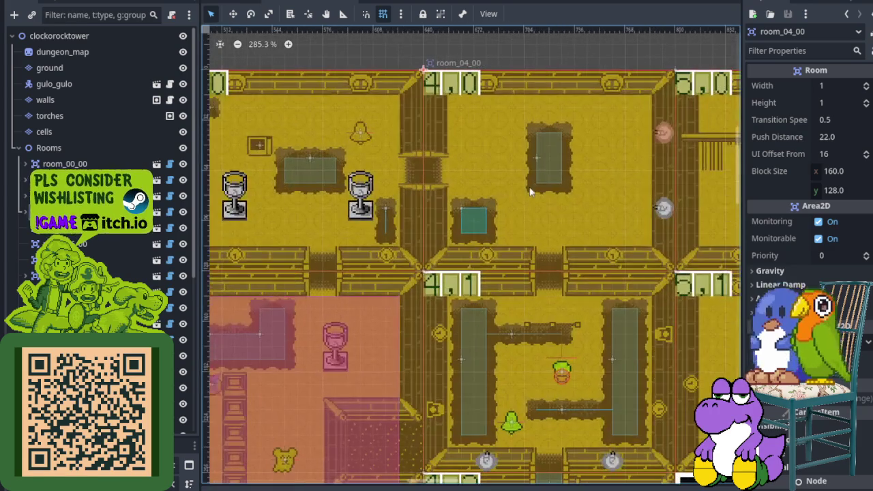
{"action": "left_click_drag", "start_coordinate": [510, 193], "coordinate": [462, 219]}
{"action": "scroll", "coordinate": [412, 199], "scroll_direction": "up", "scroll_amount": 2}
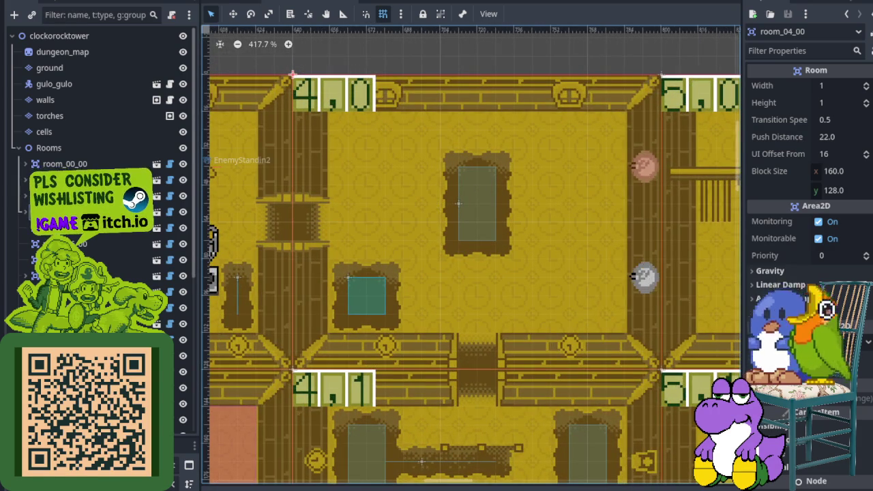
{"action": "right_click", "coordinate": [54, 216]}
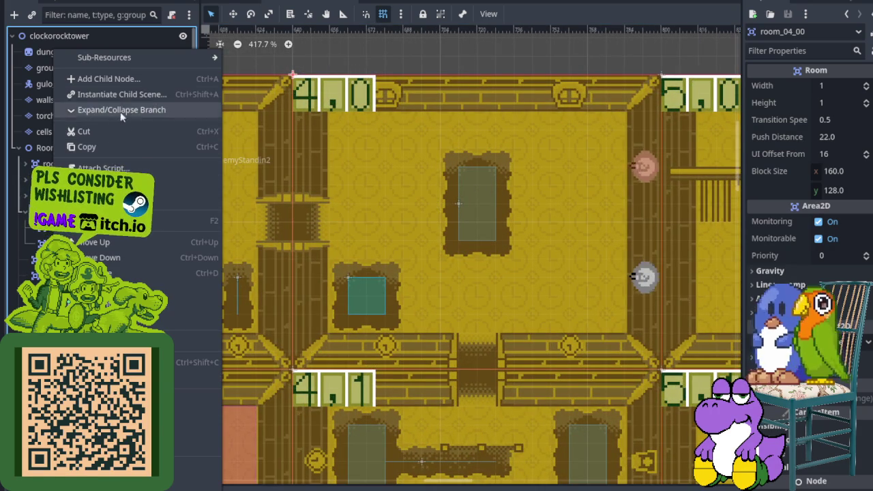
- Place an enemy_standin in the centre of room 4,0 and change its Enemy from Tedi to Lotiyeng
{"action": "left_click", "coordinate": [125, 94]}
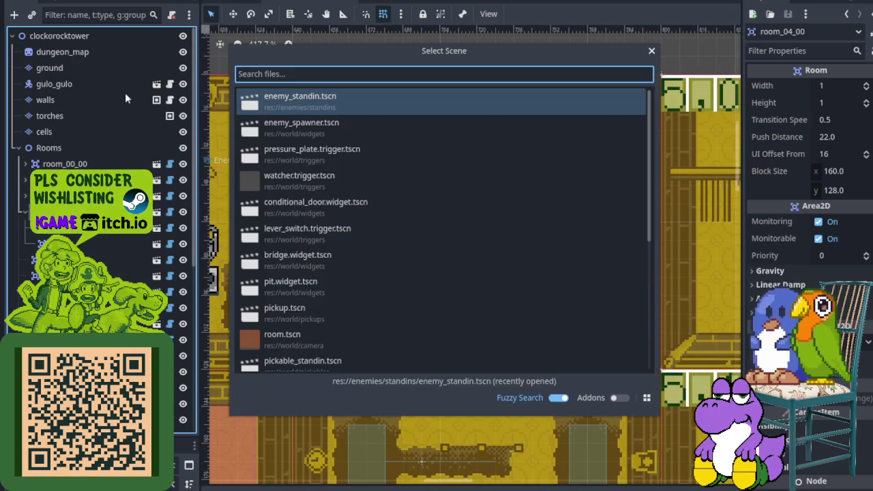
{"action": "double_click", "coordinate": [300, 101]}
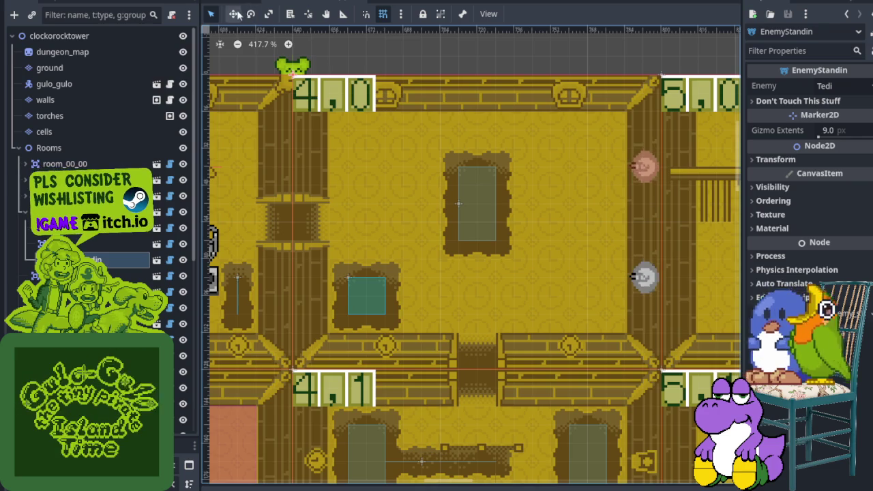
{"action": "mouse_move", "coordinate": [303, 82]}
{"action": "left_mouse_down"}
{"action": "mouse_move", "coordinate": [300, 68]}
{"action": "mouse_move", "coordinate": [407, 232]}
{"action": "mouse_move", "coordinate": [466, 123]}
{"action": "mouse_move", "coordinate": [515, 280]}
{"action": "mouse_move", "coordinate": [553, 293]}
{"action": "mouse_move", "coordinate": [535, 294]}
{"action": "left_mouse_up"}
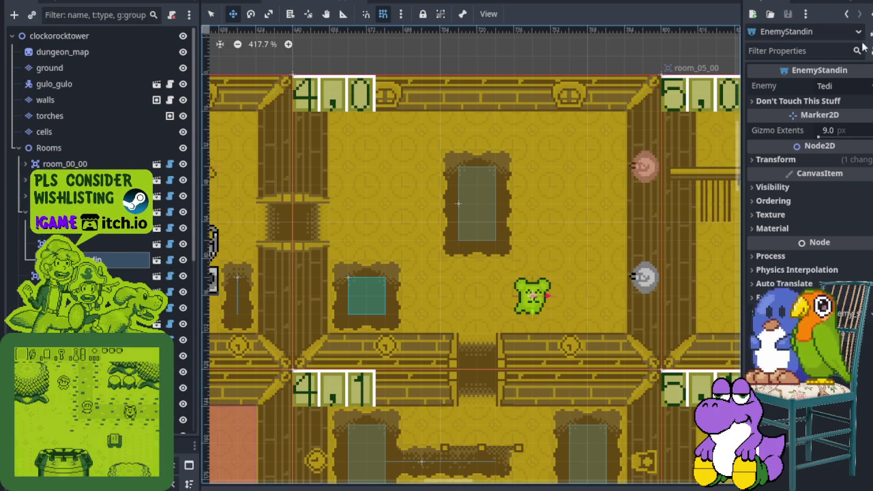
{"action": "left_click", "coordinate": [857, 91]}
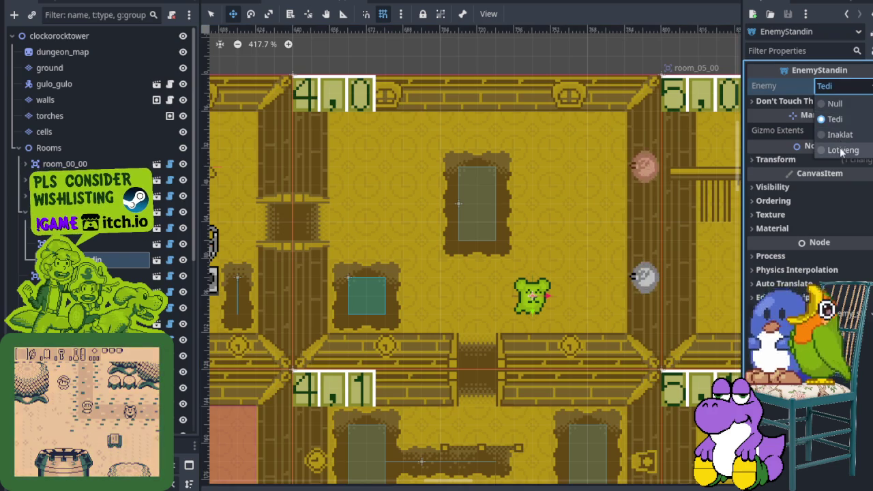
{"action": "left_click", "coordinate": [841, 148]}
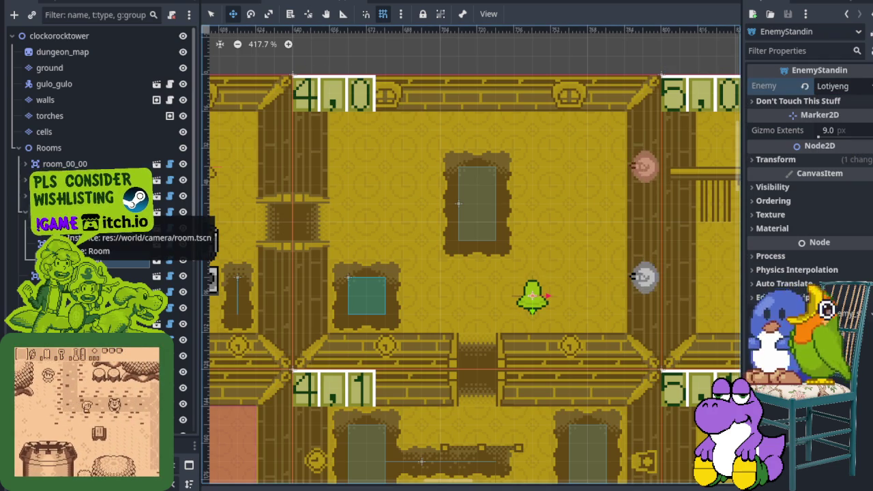
{"action": "right_click", "coordinate": [61, 228]}
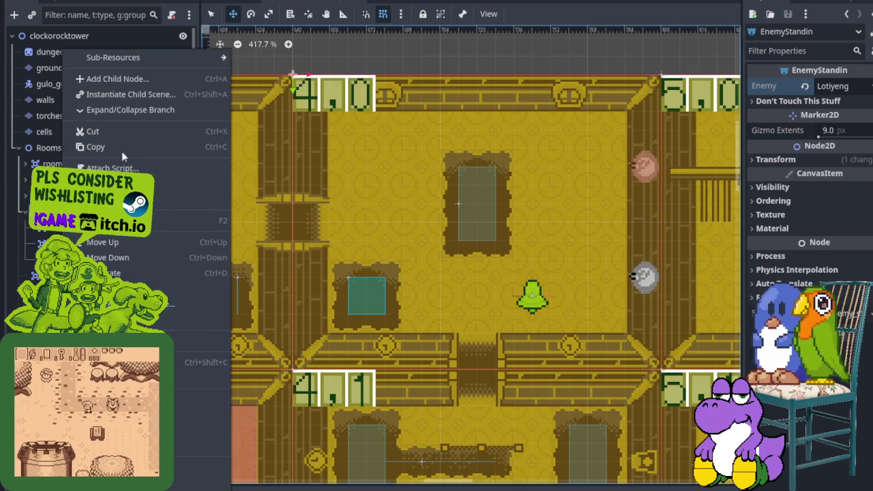
- Add EnemyStandin2 (Tedi) near room 4,0's right wall and save the scene
{"action": "left_click", "coordinate": [133, 94]}
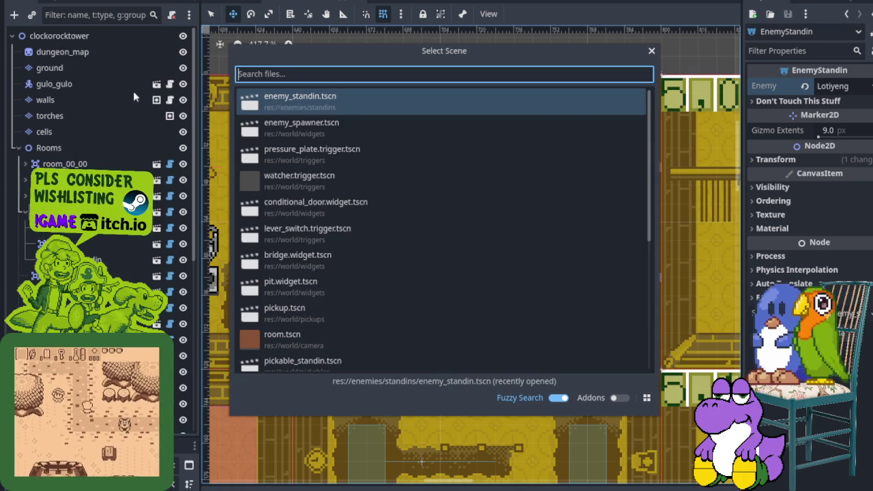
{"action": "double_click", "coordinate": [325, 110]}
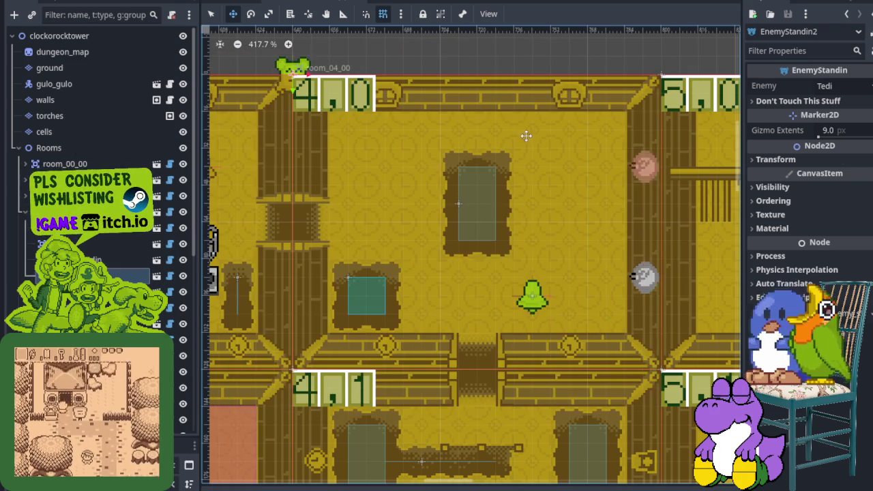
{"action": "mouse_move", "coordinate": [299, 69]}
{"action": "left_mouse_down"}
{"action": "mouse_move", "coordinate": [527, 120]}
{"action": "mouse_move", "coordinate": [545, 139]}
{"action": "mouse_move", "coordinate": [486, 116]}
{"action": "mouse_move", "coordinate": [518, 121]}
{"action": "mouse_move", "coordinate": [550, 149]}
{"action": "mouse_move", "coordinate": [566, 185]}
{"action": "mouse_move", "coordinate": [586, 195]}
{"action": "left_mouse_up"}
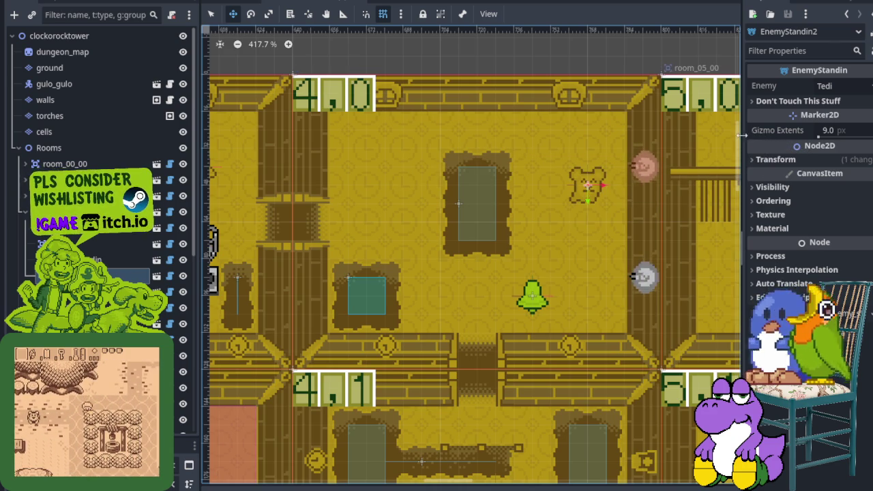
{"action": "key", "text": "ctrl+s"}
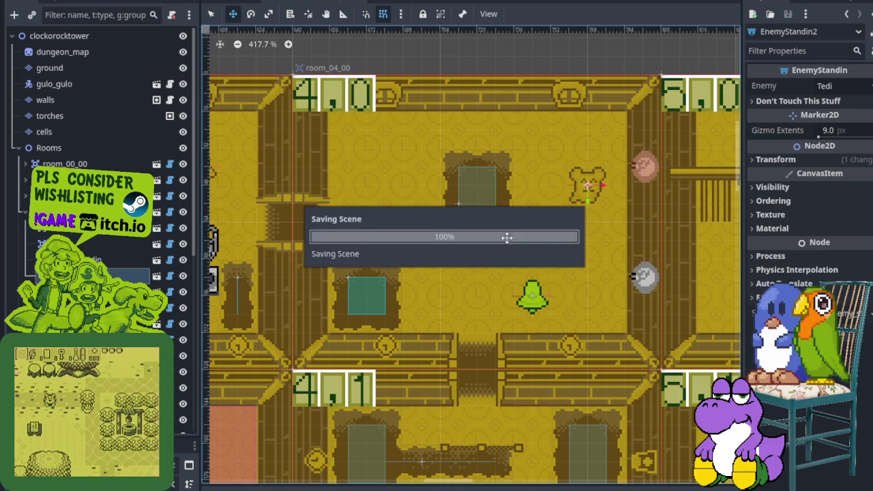
- Zoom out and pan across the level, then zoom in centred on room 4,2 and its Watcher
{"action": "scroll", "coordinate": [477, 343], "scroll_direction": "down", "scroll_amount": 5}
{"action": "mouse_move", "coordinate": [453, 374]}
{"action": "left_mouse_down"}
{"action": "mouse_move", "coordinate": [512, 244]}
{"action": "mouse_move", "coordinate": [499, 241]}
{"action": "mouse_move", "coordinate": [530, 242]}
{"action": "left_mouse_up"}
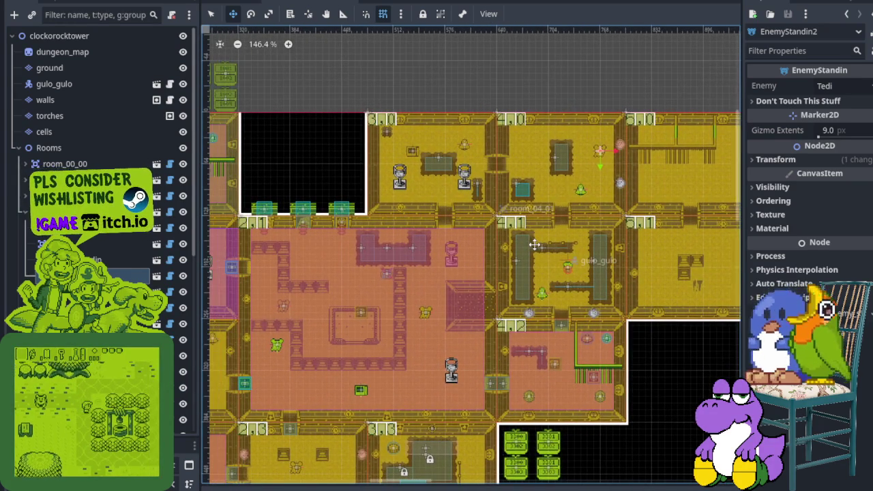
{"action": "scroll", "coordinate": [532, 244], "scroll_direction": "down", "scroll_amount": 3}
{"action": "mouse_move", "coordinate": [481, 302]}
{"action": "left_mouse_down"}
{"action": "mouse_move", "coordinate": [623, 300]}
{"action": "mouse_move", "coordinate": [452, 279]}
{"action": "left_mouse_up"}
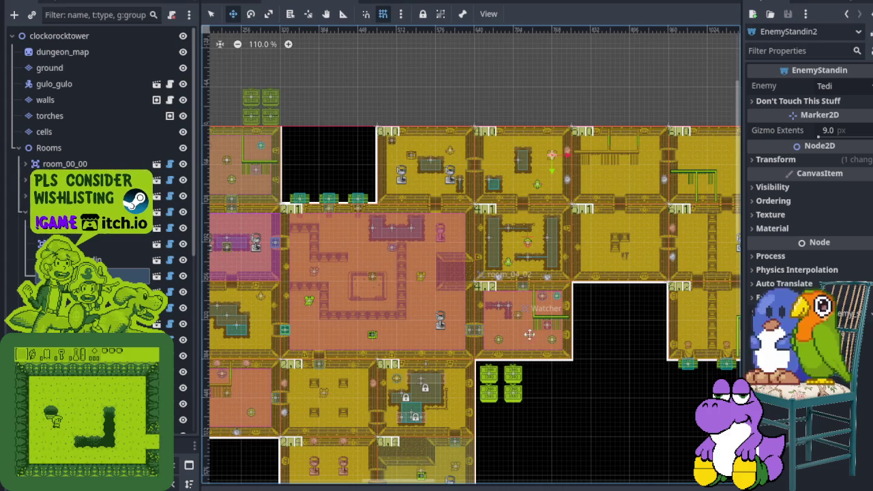
{"action": "scroll", "coordinate": [546, 334], "scroll_direction": "up", "scroll_amount": 6}
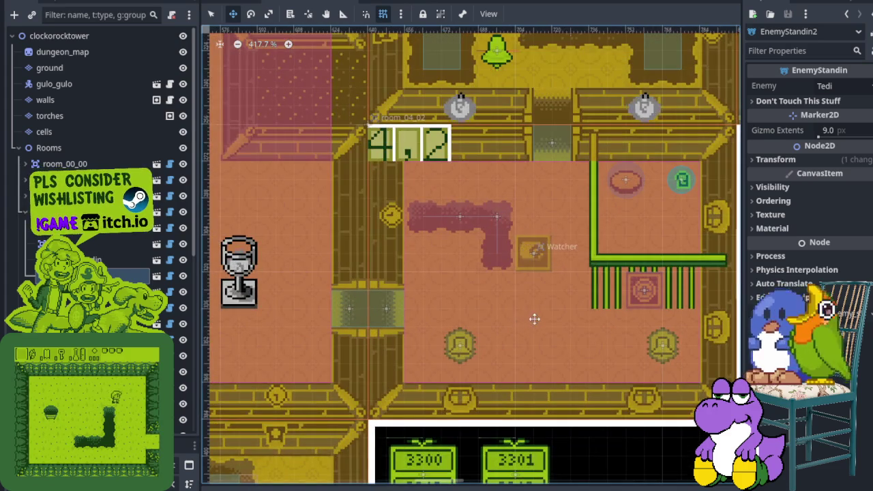
{"action": "left_click_drag", "start_coordinate": [532, 317], "coordinate": [468, 277]}
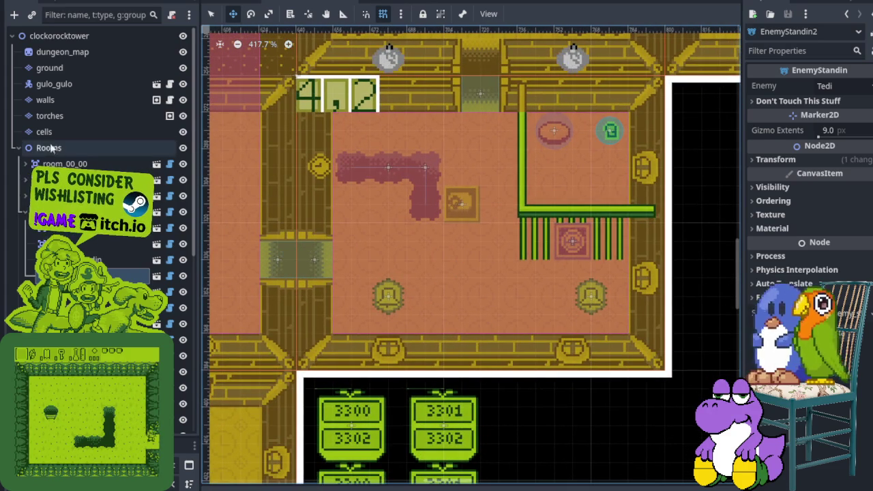
{"action": "scroll", "coordinate": [432, 253], "scroll_direction": "down", "scroll_amount": 2}
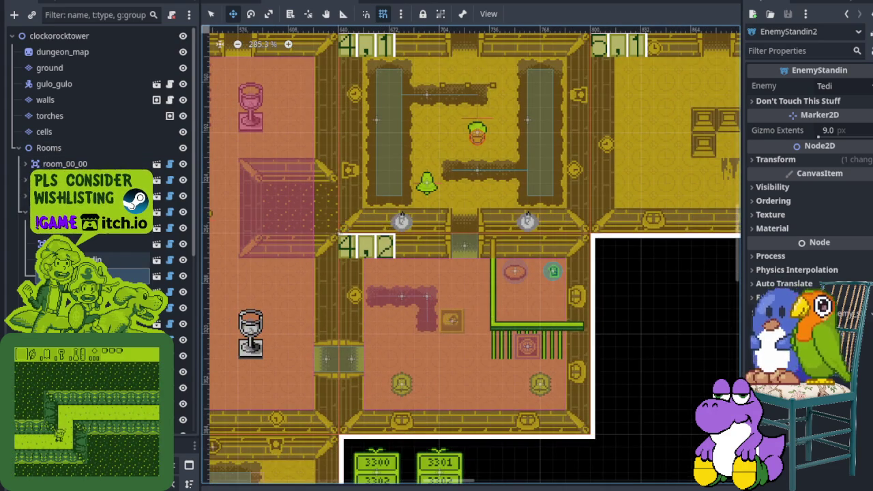
- With the Select tool, select room_04_02 for editing
{"action": "left_click", "coordinate": [210, 13]}
{"action": "left_click", "coordinate": [424, 317]}
{"action": "scroll", "coordinate": [423, 317], "scroll_direction": "up", "scroll_amount": 1}
{"action": "scroll", "coordinate": [423, 317], "scroll_direction": "up", "scroll_amount": 2}
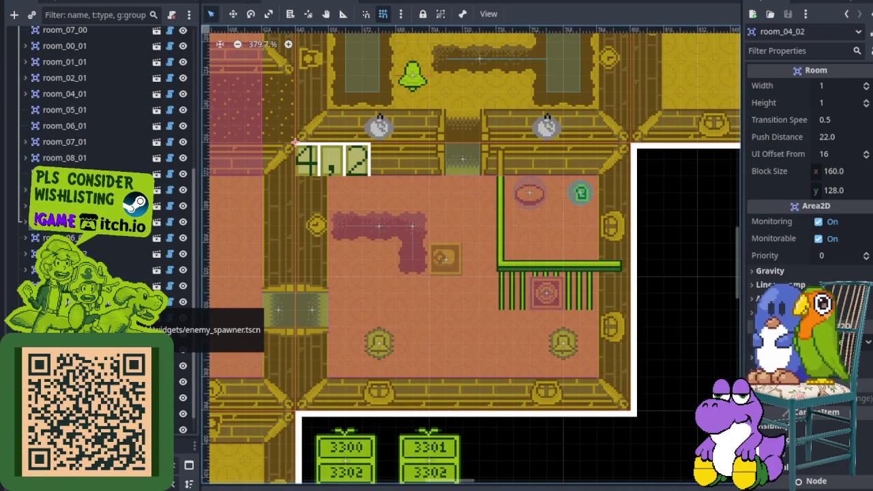
- Select room 4,2's LotiyengSpawner1 in the Scene tree to show its settings
{"action": "left_click", "coordinate": [147, 317]}
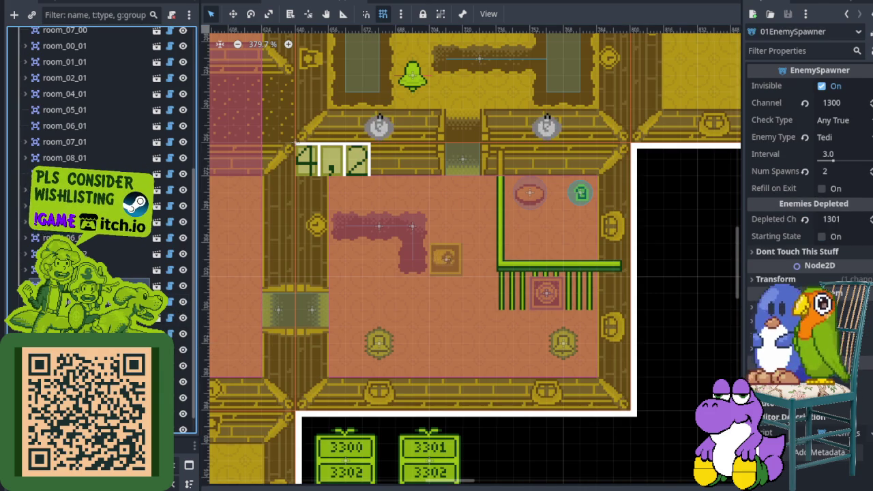
{"action": "left_click", "coordinate": [147, 293]}
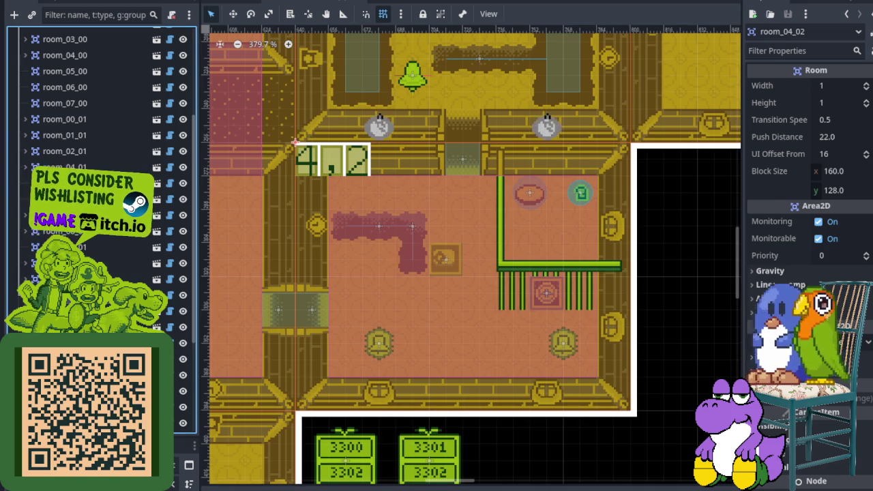
{"action": "scroll", "coordinate": [102, 231], "scroll_direction": "down", "scroll_amount": 3}
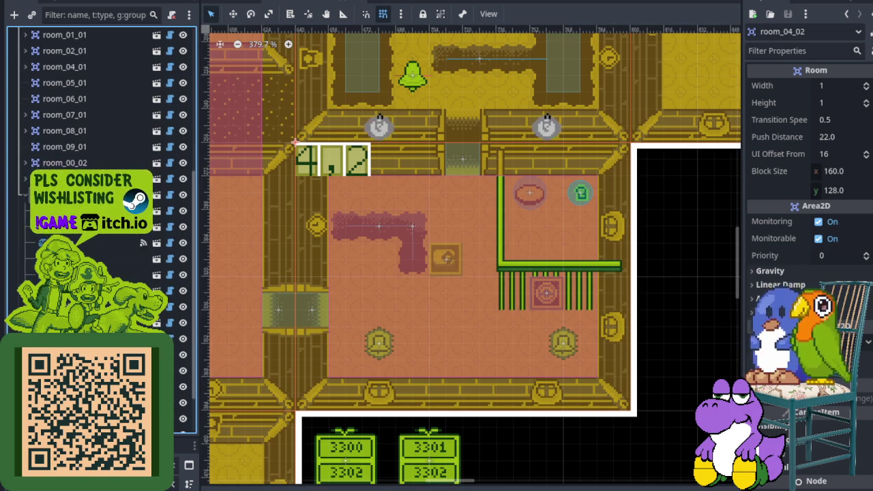
{"action": "left_click", "coordinate": [378, 343]}
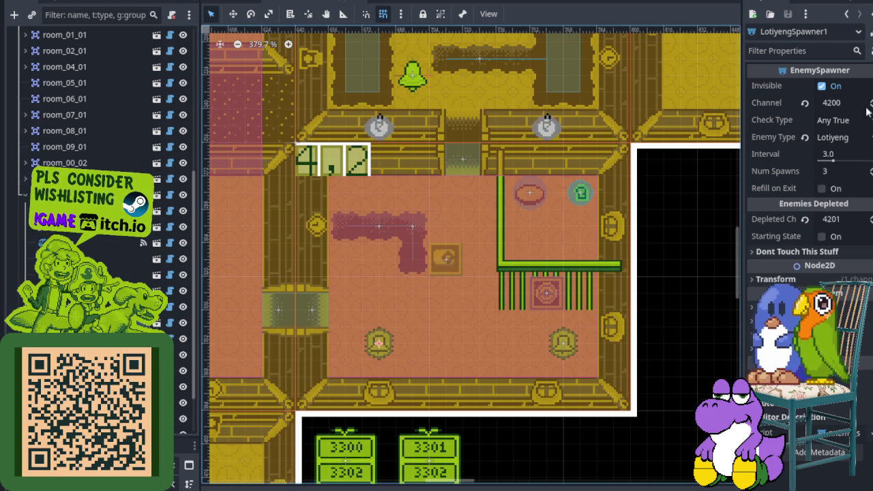
- Set the spawner's Enemy Type to Tedi and save the scene
{"action": "left_click", "coordinate": [863, 140]}
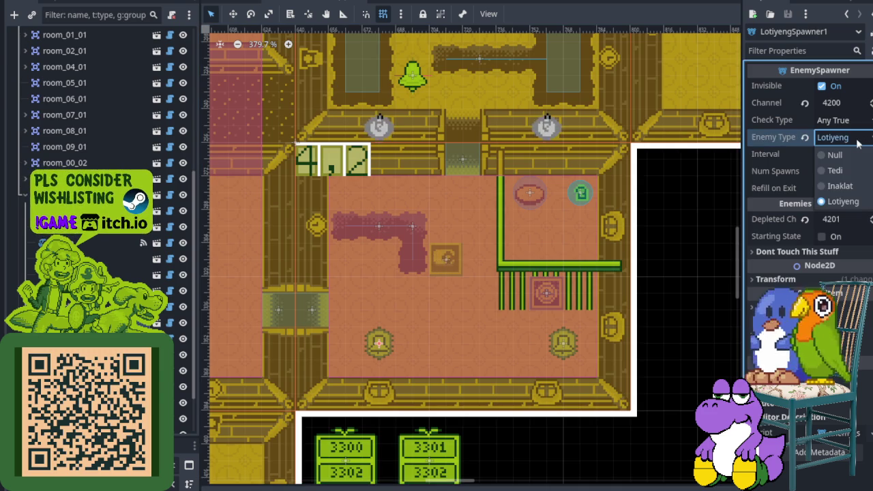
{"action": "left_click", "coordinate": [836, 171]}
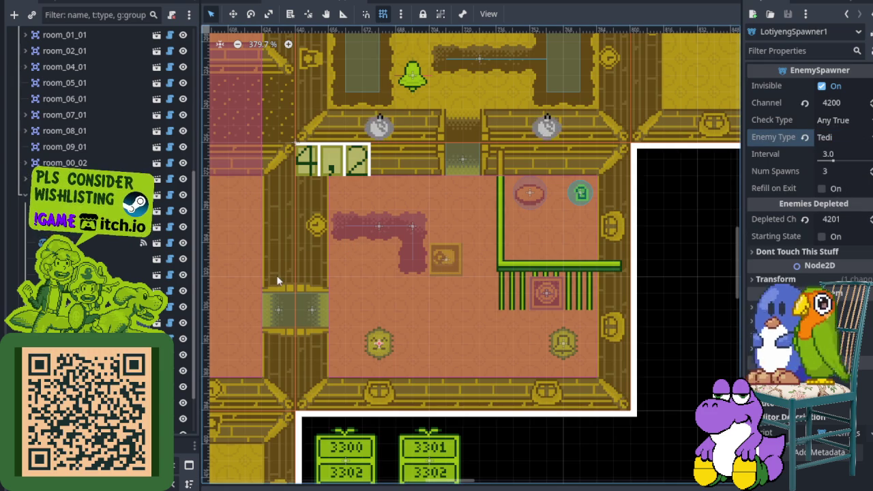
{"action": "key", "text": "ctrl+s"}
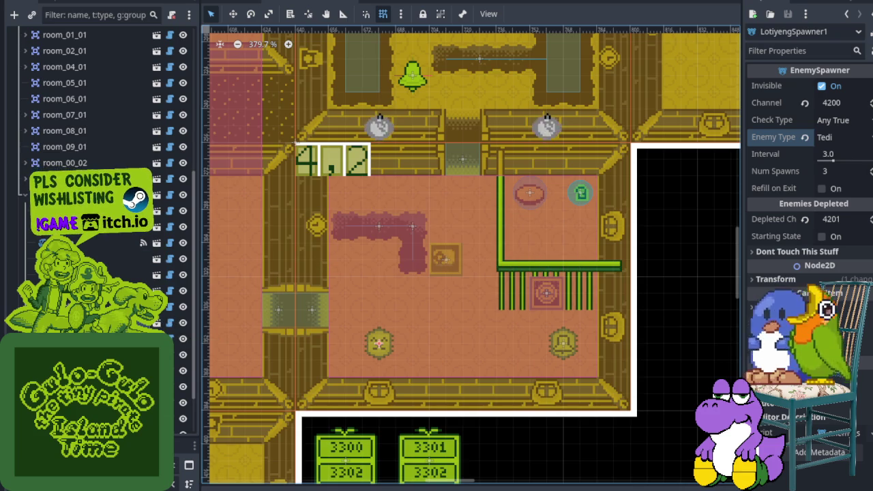
{"action": "right_click", "coordinate": [106, 242]}
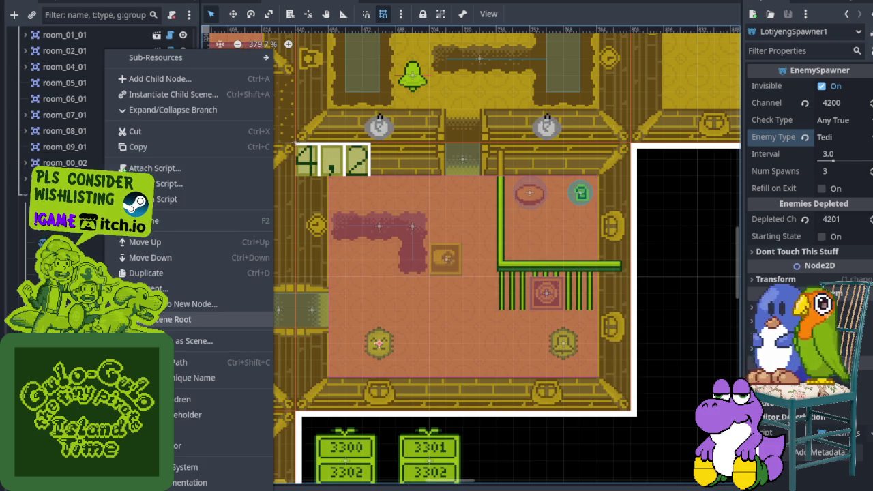
- Abandon renaming the spawner, save the level, and pan to the upper-left rooms around room_01_00
{"action": "left_click", "coordinate": [158, 222]}
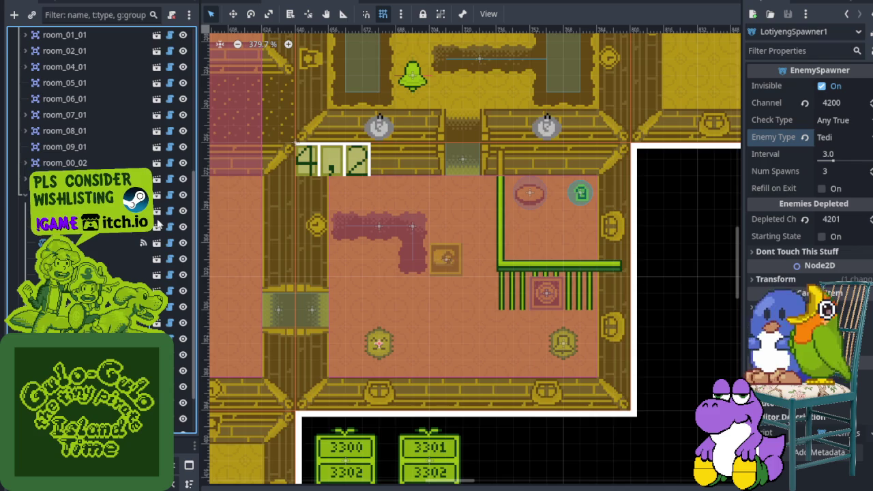
{"action": "key", "text": "ctrl+s"}
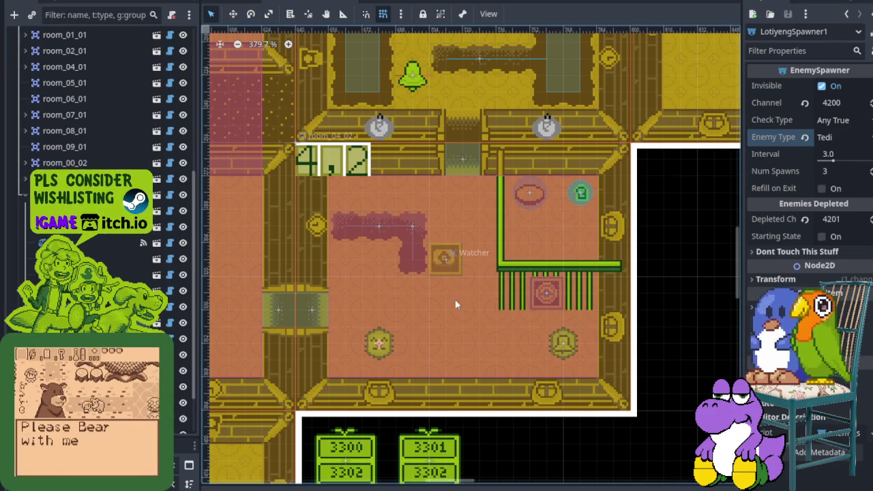
{"action": "scroll", "coordinate": [439, 312], "scroll_direction": "down", "scroll_amount": 5}
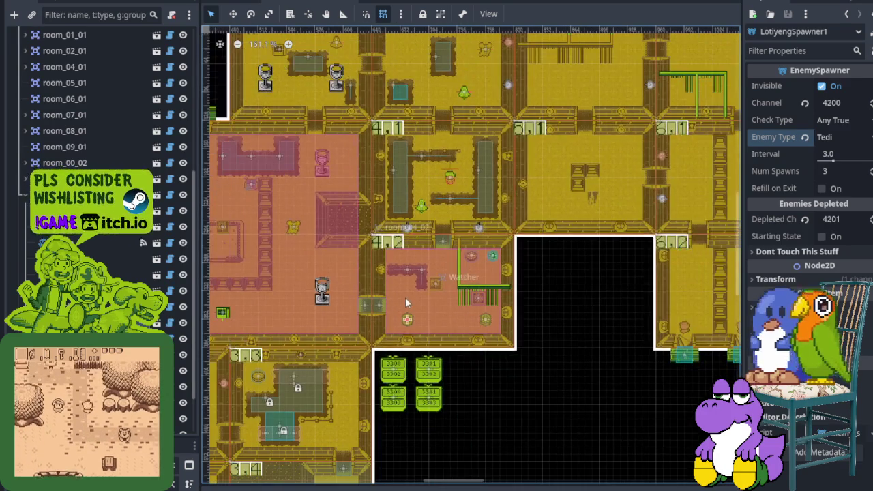
{"action": "mouse_move", "coordinate": [406, 297]}
{"action": "left_mouse_down"}
{"action": "mouse_move", "coordinate": [491, 293]}
{"action": "mouse_move", "coordinate": [435, 276]}
{"action": "left_mouse_up"}
{"action": "scroll", "coordinate": [436, 275], "scroll_direction": "down", "scroll_amount": 2}
{"action": "left_click_drag", "start_coordinate": [386, 296], "coordinate": [527, 261]}
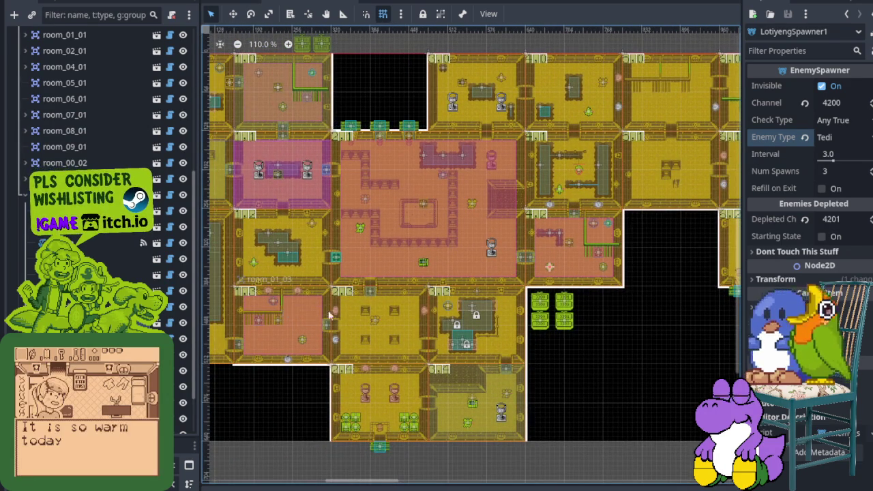
{"action": "scroll", "coordinate": [566, 272], "scroll_direction": "up", "scroll_amount": 1}
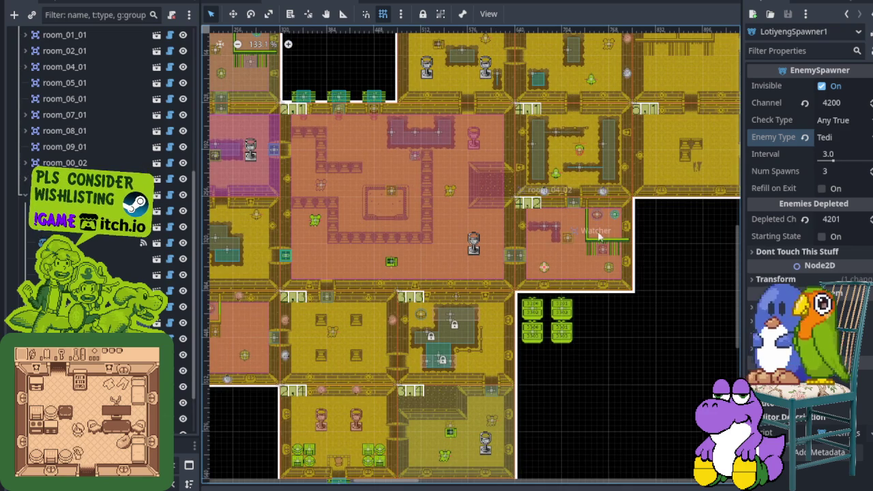
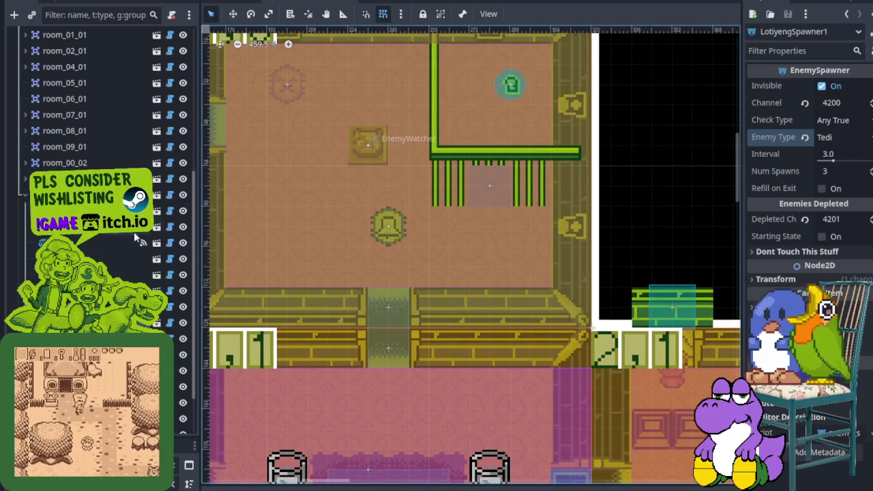
- Pan to room 1,0, check its EnemyWatcher on channel 1001, then select its TediSpawner
{"action": "right_click", "coordinate": [241, 52]}
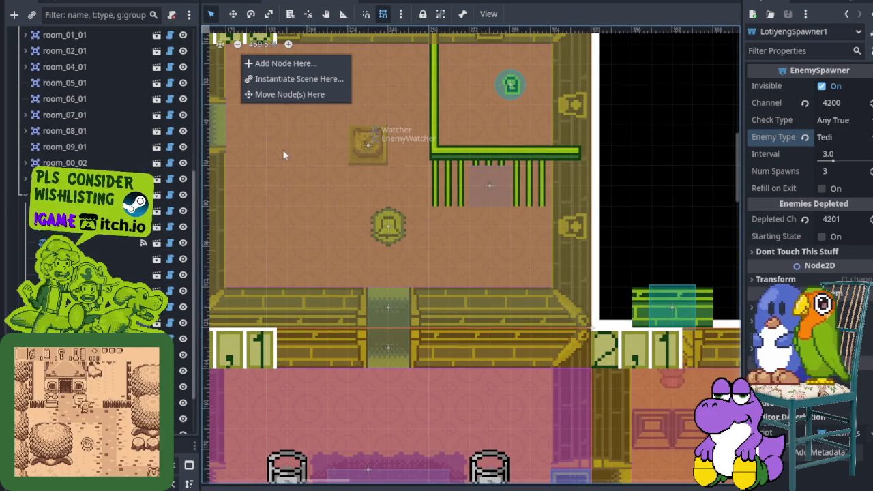
{"action": "key", "text": "Escape"}
{"action": "scroll", "coordinate": [477, 177], "scroll_direction": "up", "scroll_amount": 5}
{"action": "scroll", "coordinate": [477, 177], "scroll_direction": "left", "scroll_amount": 3}
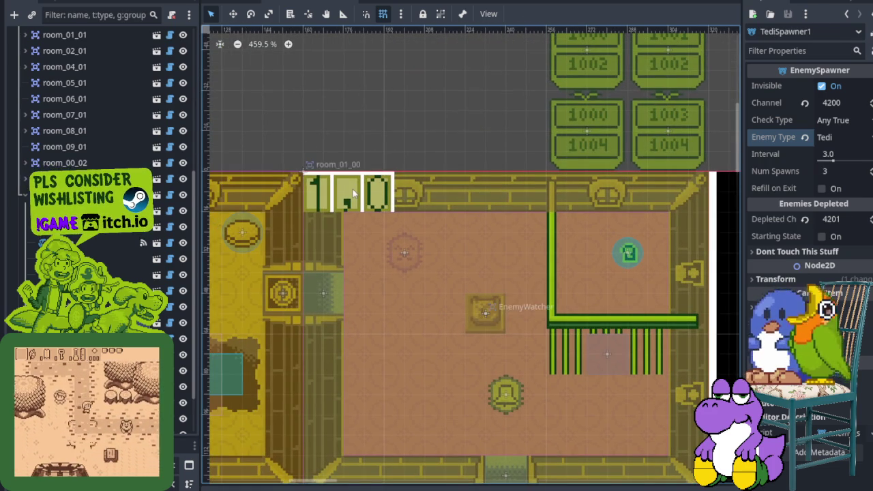
{"action": "left_click", "coordinate": [354, 193]}
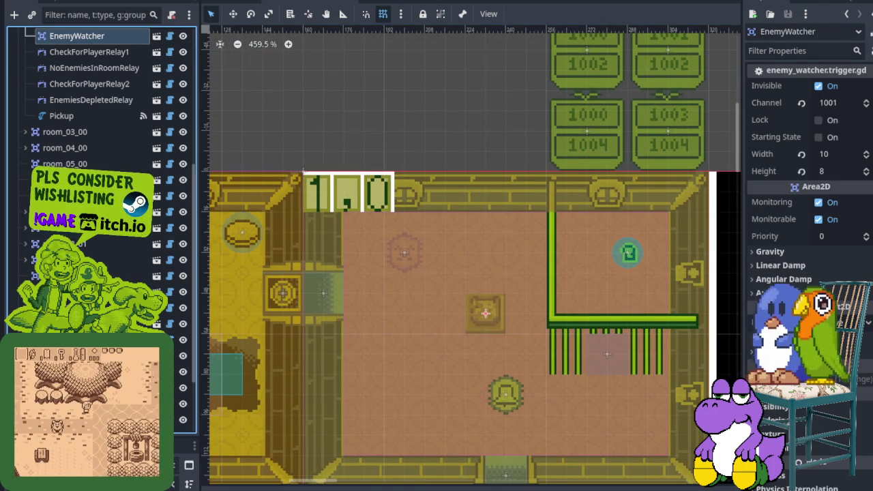
{"action": "scroll", "coordinate": [87, 244], "scroll_direction": "up", "scroll_amount": 5}
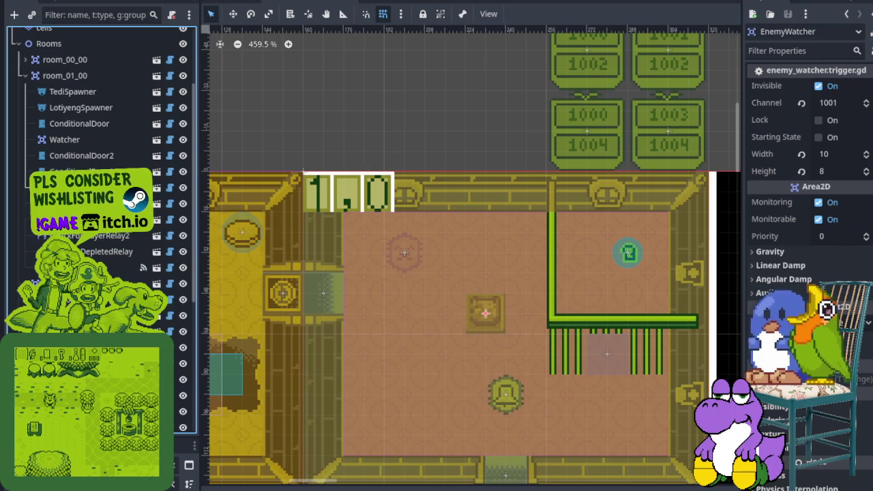
{"action": "left_click", "coordinate": [75, 92]}
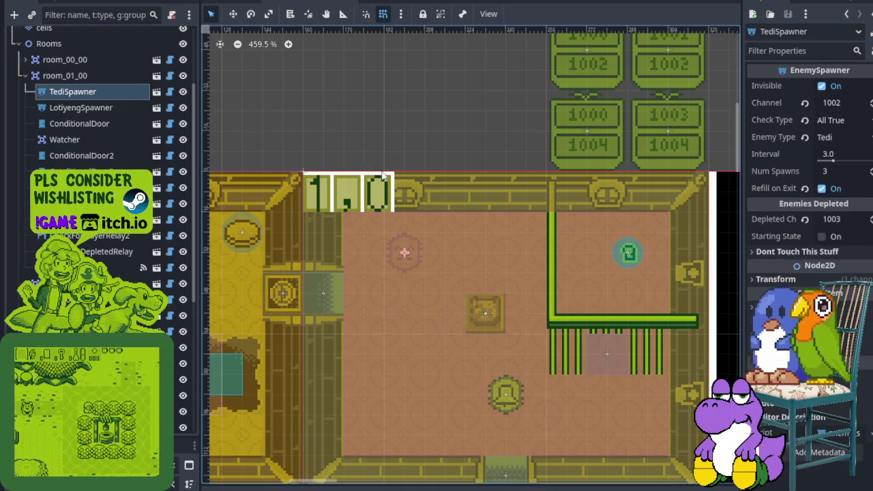
- Keep the All True check, switch TediSpawner to Lotiyeng enemies and rename it LotiyengSpawner1
{"action": "left_click", "coordinate": [827, 120]}
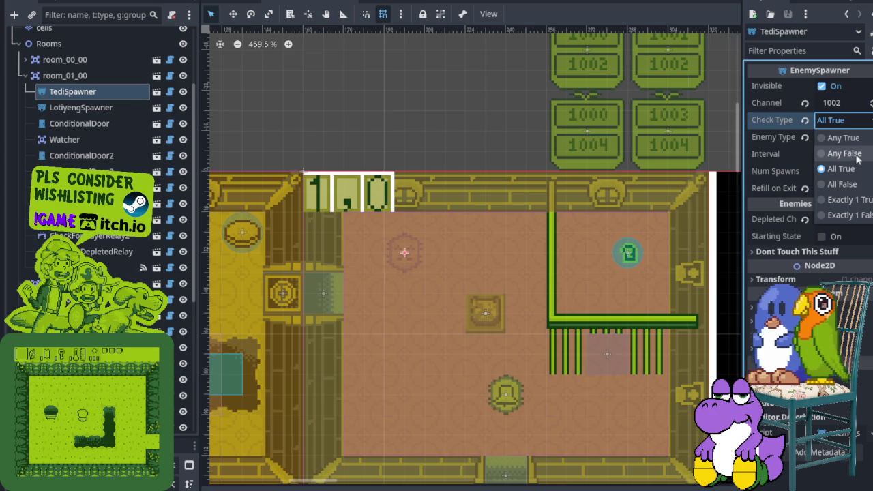
{"action": "left_click", "coordinate": [590, 10]}
{"action": "left_click", "coordinate": [844, 137]}
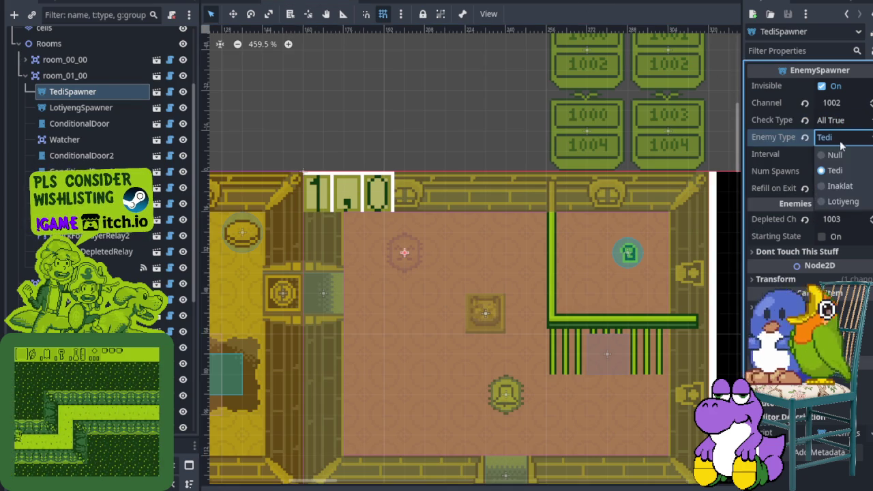
{"action": "right_click", "coordinate": [87, 96]}
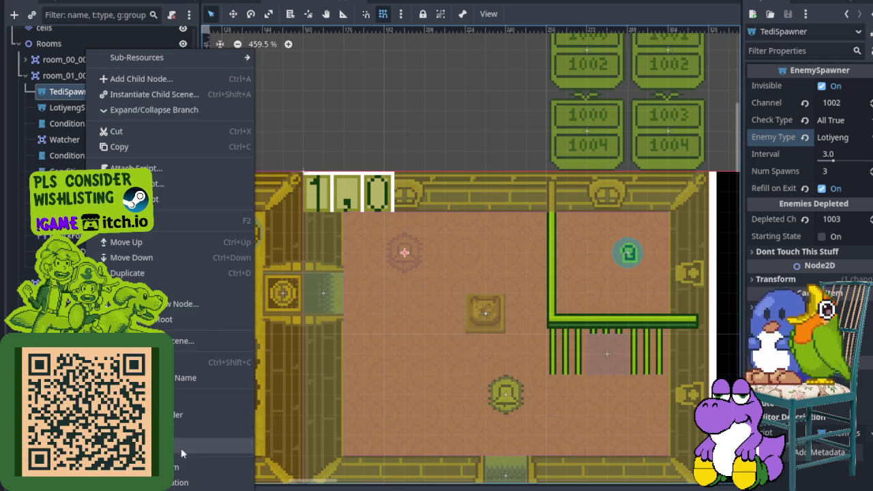
{"action": "left_click", "coordinate": [164, 220]}
{"action": "type", "text": "Lo"}
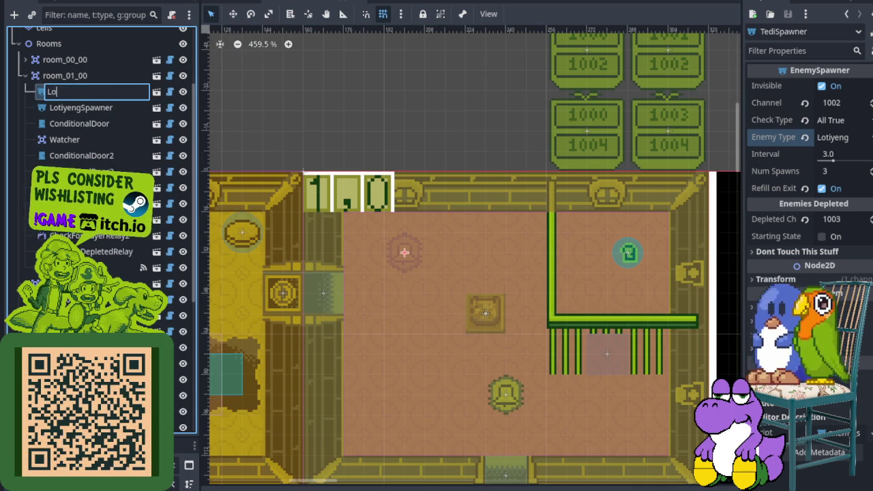
{"action": "type", "text": "tiyeng"}
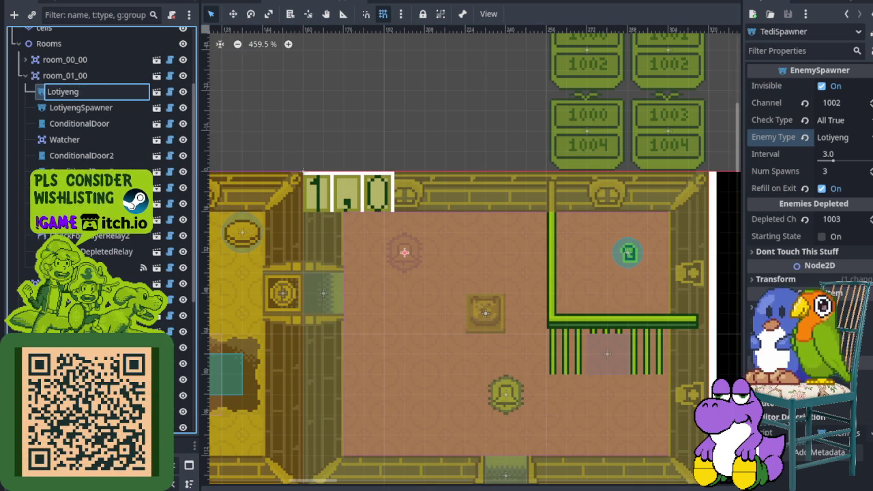
{"action": "type", "text": "Spawner1"}
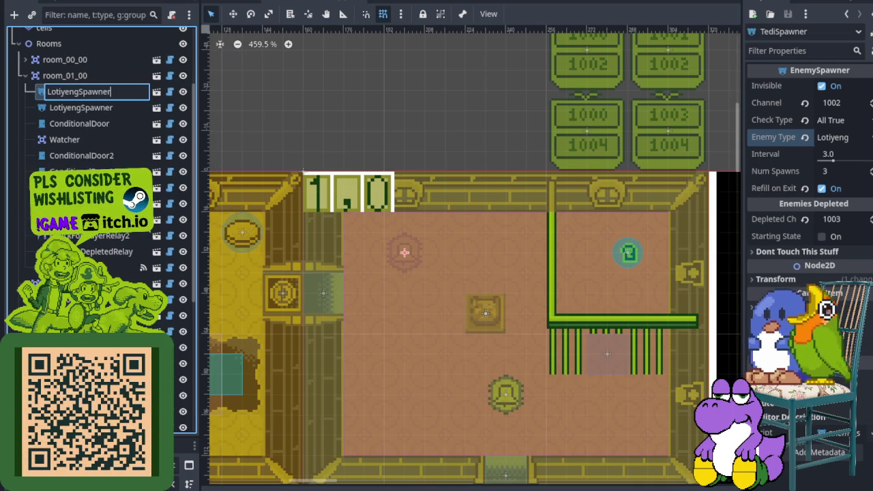
{"action": "key", "text": "Return"}
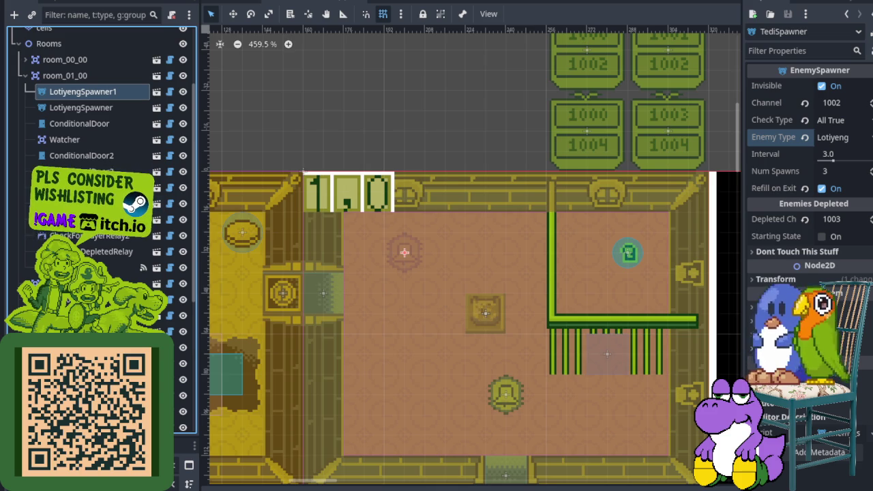
- Rename LotiyengSpawner to LotiyengSpawner2, set Num Spawns to 3, and save the scene
{"action": "left_click", "coordinate": [118, 108]}
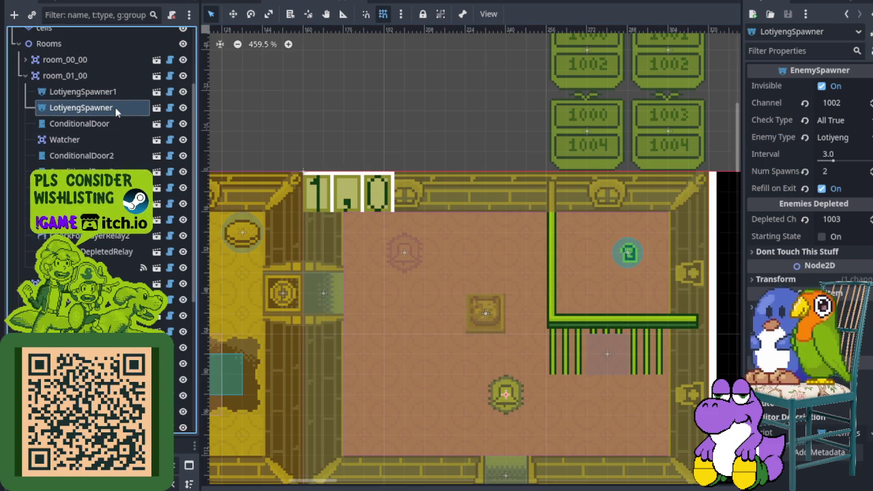
{"action": "right_click", "coordinate": [118, 107]}
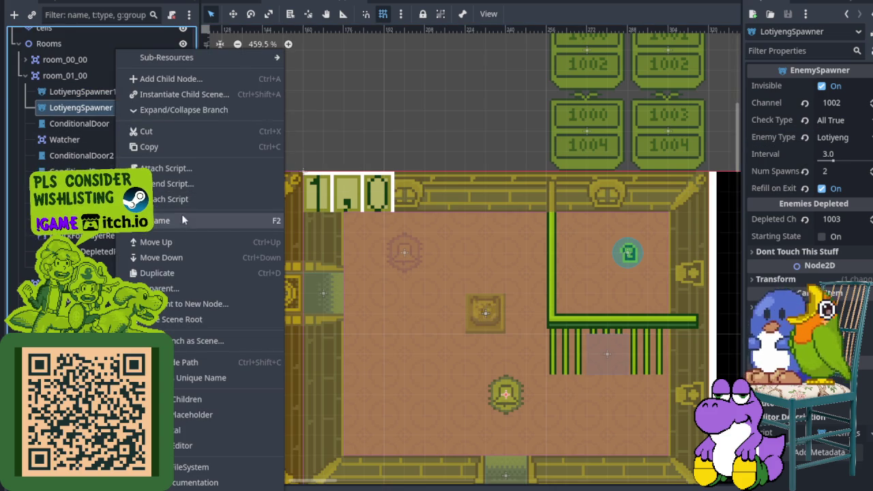
{"action": "left_click", "coordinate": [192, 224]}
{"action": "type", "text": "2"}
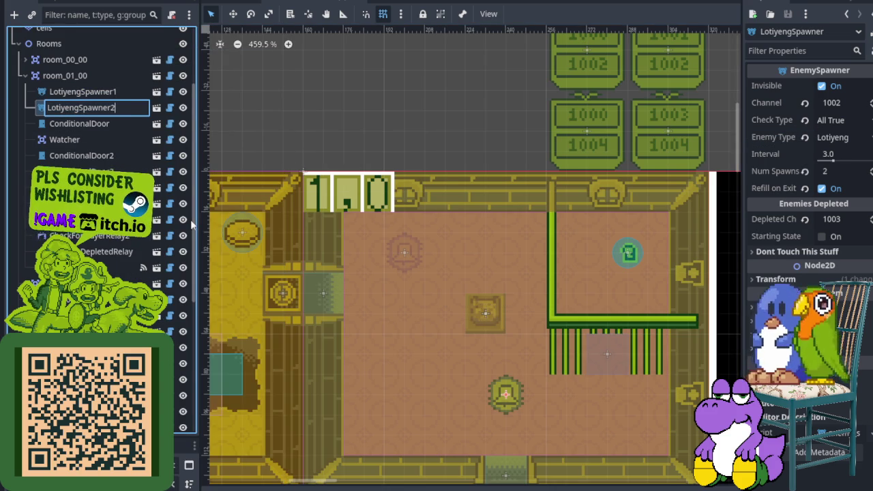
{"action": "key", "text": "Return"}
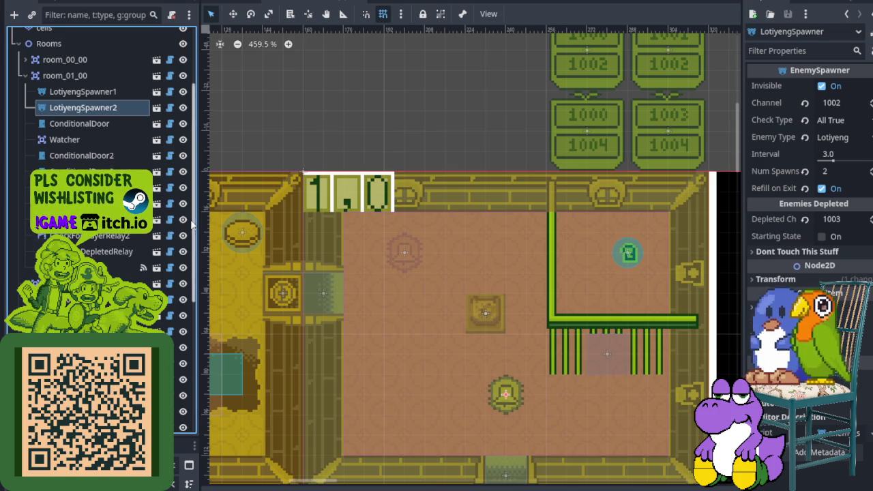
{"action": "left_click", "coordinate": [836, 171]}
{"action": "type", "text": "3"}
{"action": "key", "text": "ctrl+s"}
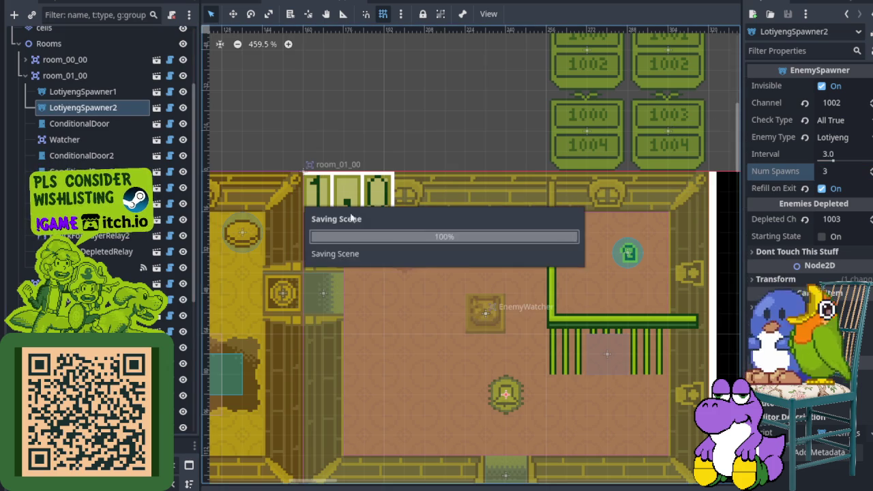
- Select room_04_02's LotiyengSpawner2 and apply an action from its node menu
{"action": "scroll", "coordinate": [438, 236], "scroll_direction": "down", "scroll_amount": 5}
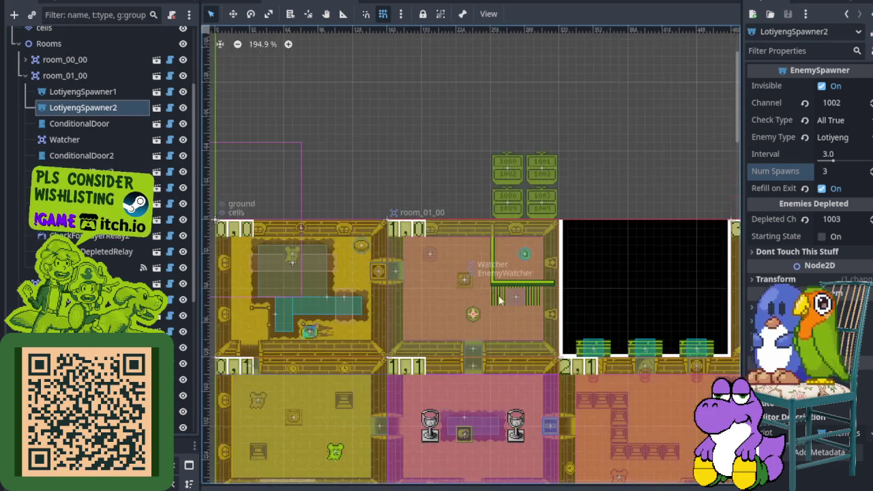
{"action": "scroll", "coordinate": [377, 232], "scroll_direction": "down", "scroll_amount": 10}
{"action": "scroll", "coordinate": [377, 232], "scroll_direction": "up", "scroll_amount": 12}
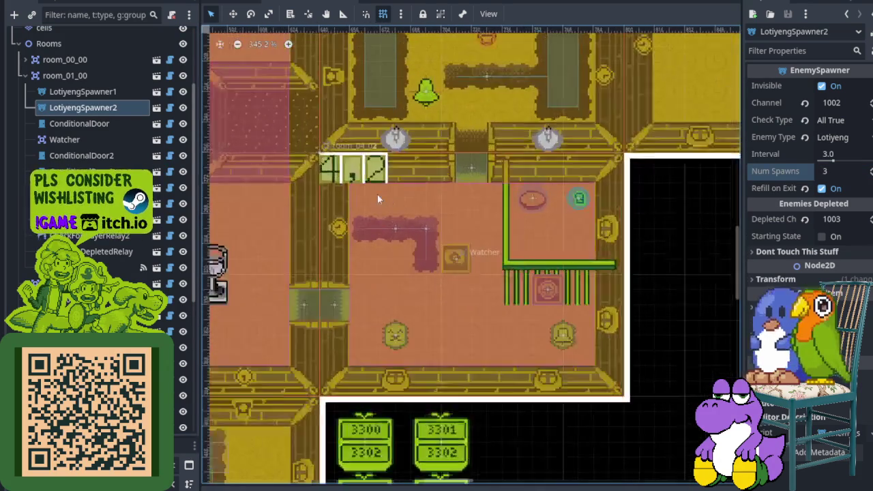
{"action": "left_click", "coordinate": [387, 279]}
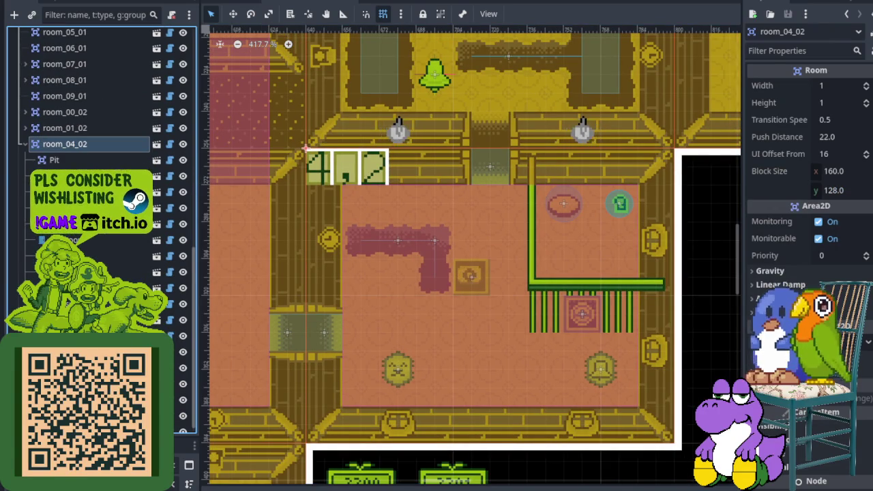
{"action": "left_click", "coordinate": [68, 288]}
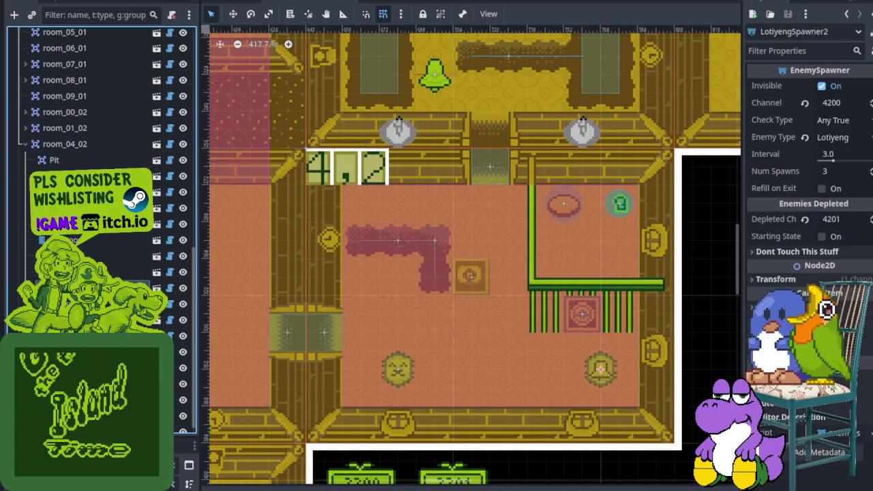
{"action": "right_click", "coordinate": [118, 288]}
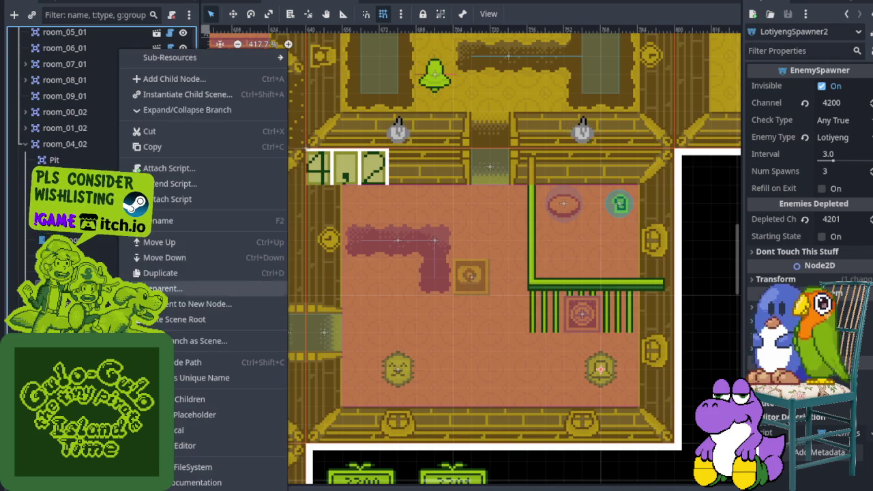
{"action": "left_click", "coordinate": [176, 225]}
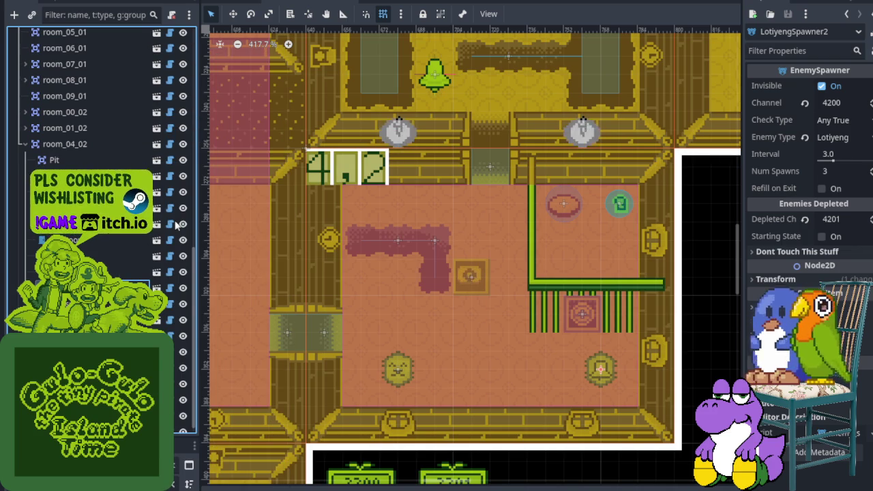
- Add a second spawner to the selection, rearrange both through the node menu, and save
{"action": "left_click", "coordinate": [102, 271], "text": "ctrl"}
{"action": "right_click", "coordinate": [109, 271]}
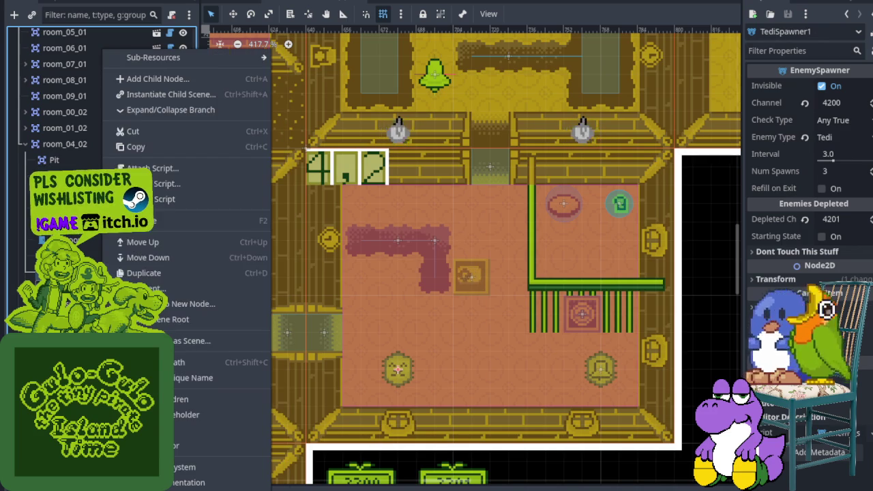
{"action": "left_click", "coordinate": [167, 229]}
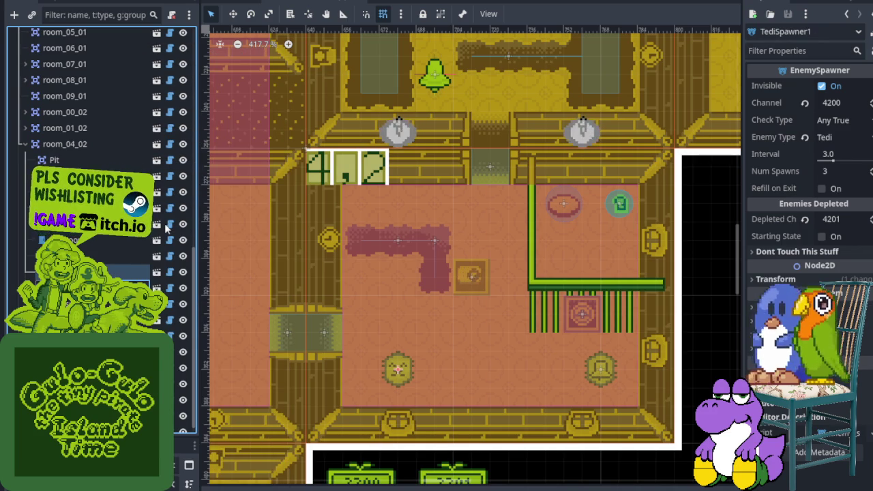
{"action": "right_click", "coordinate": [103, 272]}
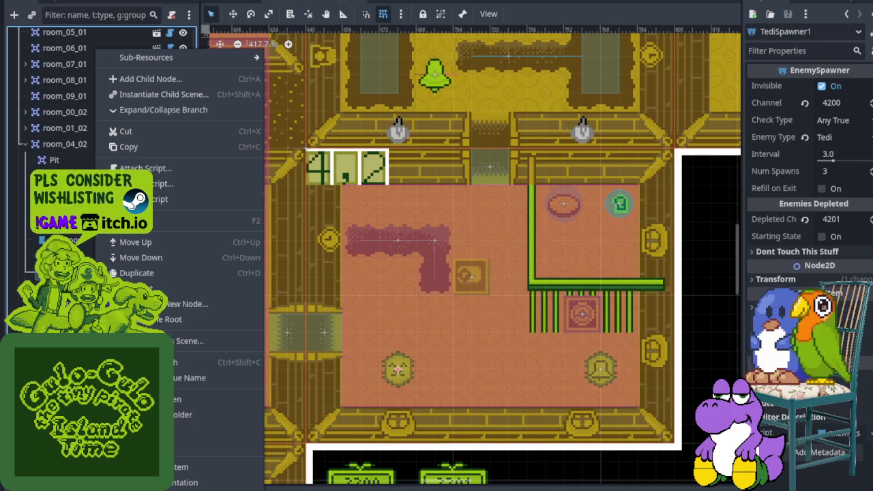
{"action": "left_click", "coordinate": [225, 221]}
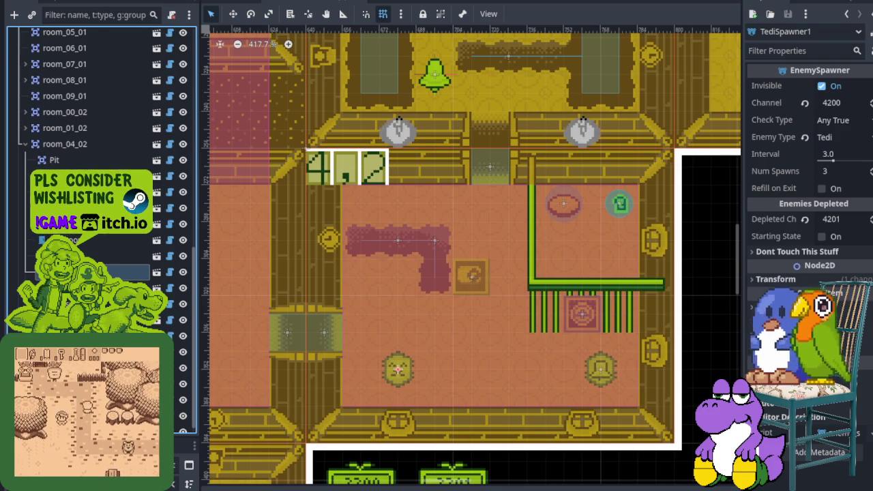
{"action": "key", "text": "ctrl+s"}
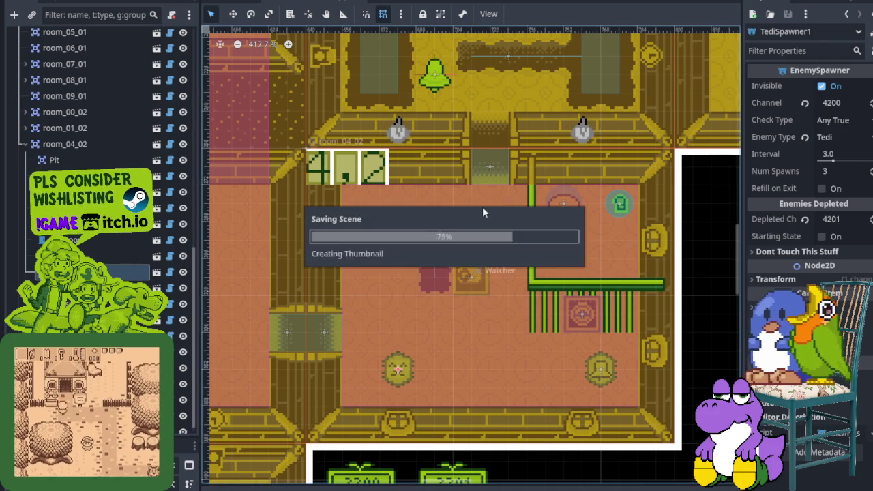
{"action": "scroll", "coordinate": [505, 237], "scroll_direction": "down", "scroll_amount": 4}
{"action": "scroll", "coordinate": [497, 243], "scroll_direction": "down", "scroll_amount": 3}
{"action": "left_click_drag", "start_coordinate": [497, 242], "coordinate": [605, 282]}
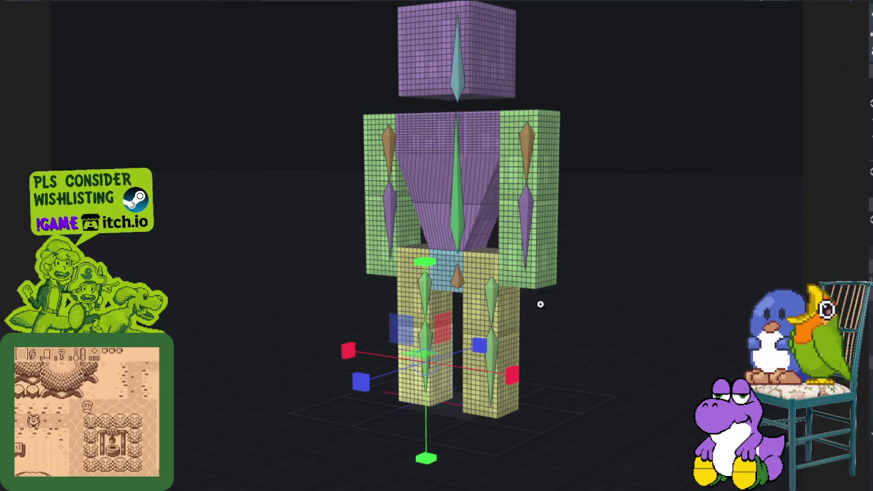
{"action": "scroll", "coordinate": [531, 298], "scroll_direction": "up", "scroll_amount": 3}
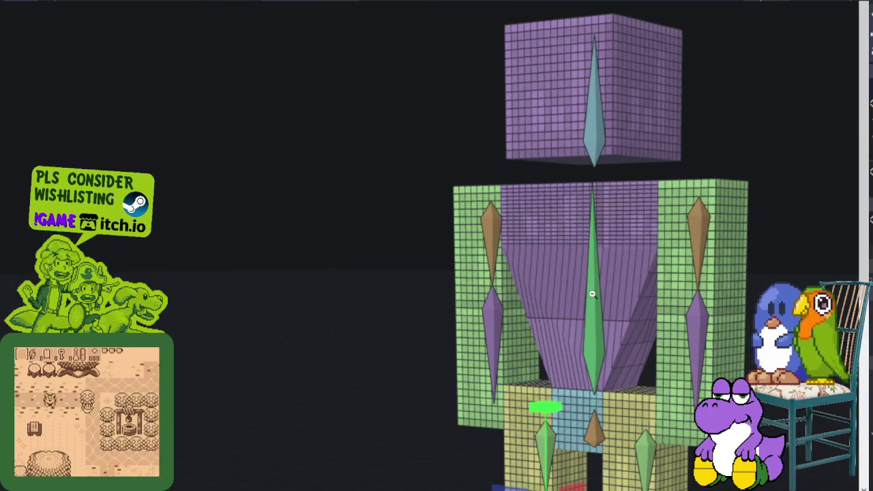
{"action": "scroll", "coordinate": [592, 294], "scroll_direction": "down", "scroll_amount": 2}
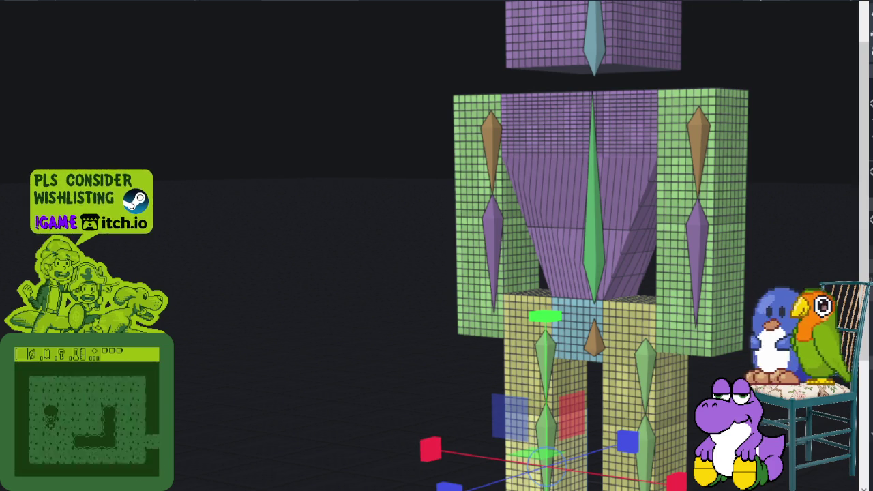
{"action": "scroll", "coordinate": [376, 337], "scroll_direction": "down", "scroll_amount": 2}
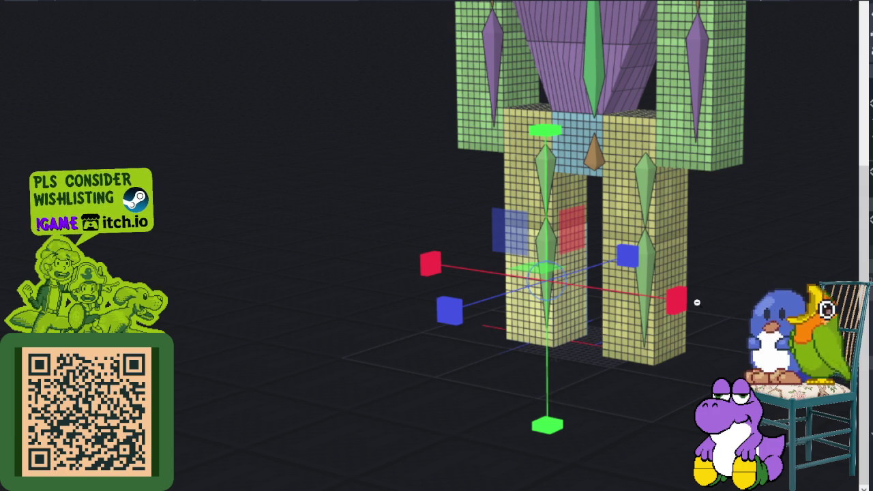
{"action": "key", "text": "w"}
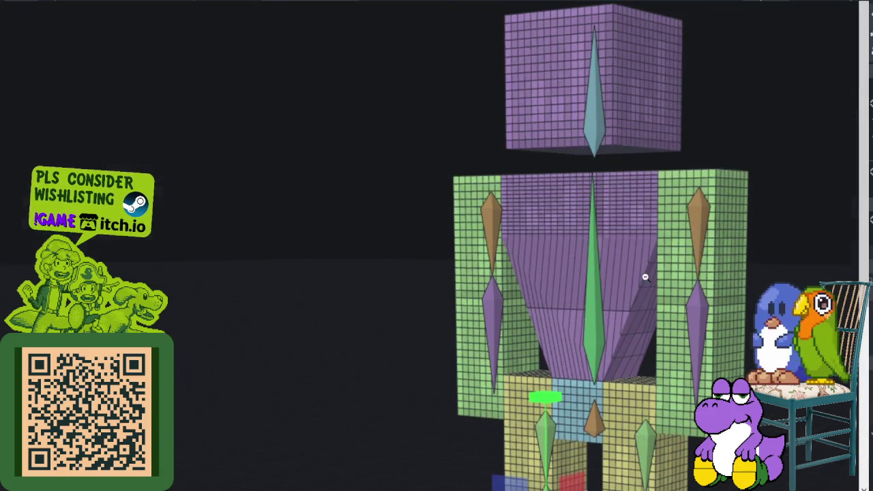
{"action": "key", "text": "s"}
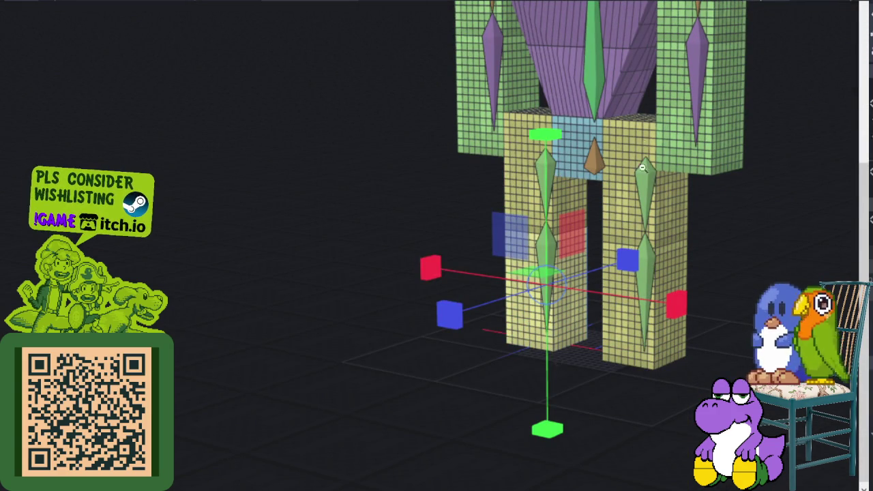
{"action": "key", "text": "w"}
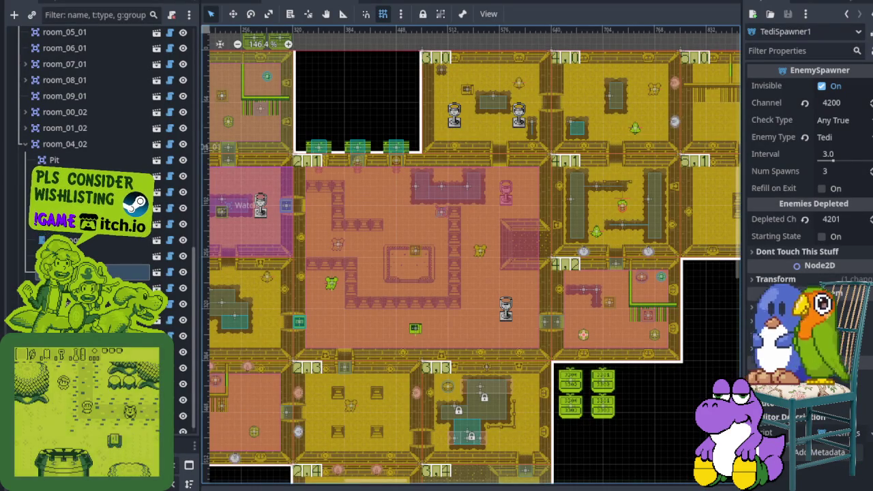
{"action": "scroll", "coordinate": [490, 214], "scroll_direction": "down", "scroll_amount": 5}
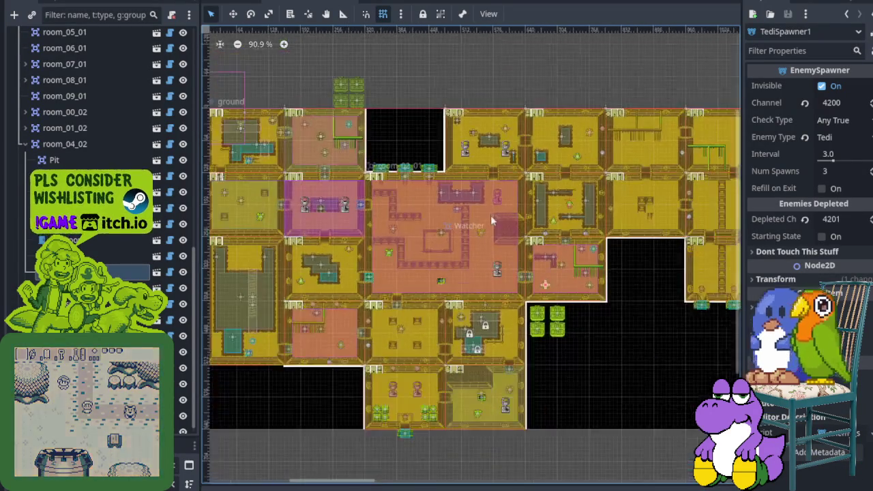
{"action": "scroll", "coordinate": [447, 237], "scroll_direction": "up", "scroll_amount": 3}
{"action": "scroll", "coordinate": [447, 236], "scroll_direction": "up", "scroll_amount": 1}
{"action": "left_click_drag", "start_coordinate": [284, 280], "coordinate": [414, 263]}
{"action": "scroll", "coordinate": [414, 263], "scroll_direction": "down", "scroll_amount": 2}
{"action": "scroll", "coordinate": [489, 257], "scroll_direction": "up", "scroll_amount": 2}
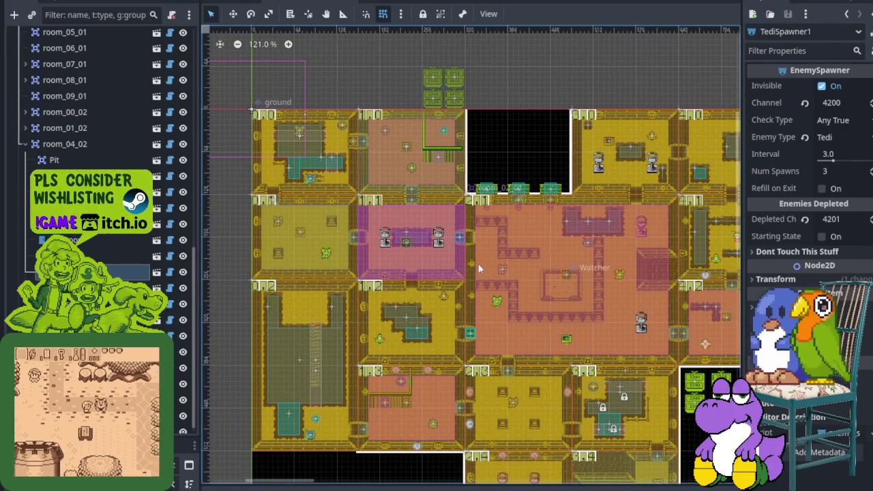
{"action": "left_click_drag", "start_coordinate": [477, 264], "coordinate": [488, 245]}
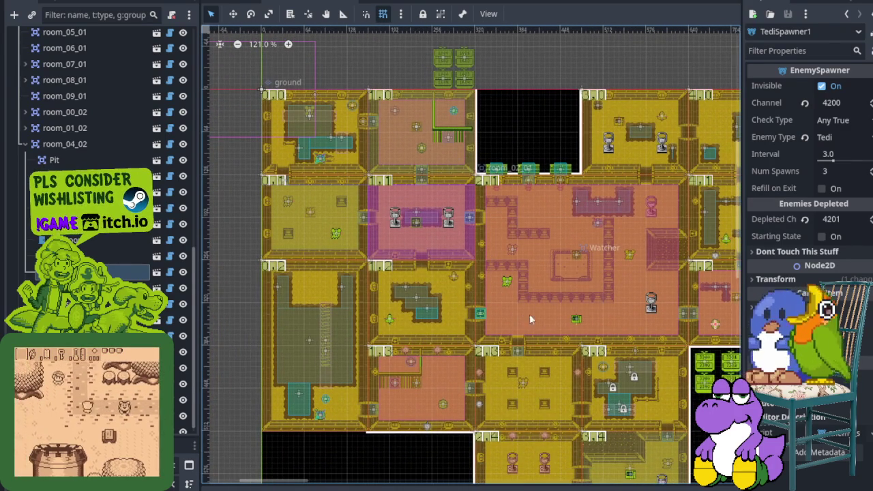
{"action": "scroll", "coordinate": [523, 314], "scroll_direction": "up", "scroll_amount": 2}
{"action": "left_click_drag", "start_coordinate": [543, 306], "coordinate": [421, 301]}
{"action": "scroll", "coordinate": [427, 286], "scroll_direction": "down", "scroll_amount": 2}
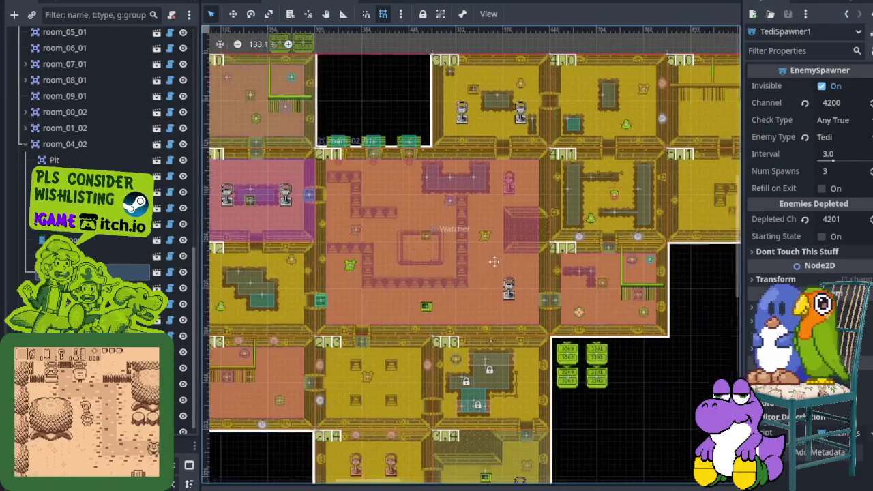
{"action": "left_click_drag", "start_coordinate": [522, 236], "coordinate": [362, 232]}
{"action": "scroll", "coordinate": [376, 245], "scroll_direction": "left", "scroll_amount": 8}
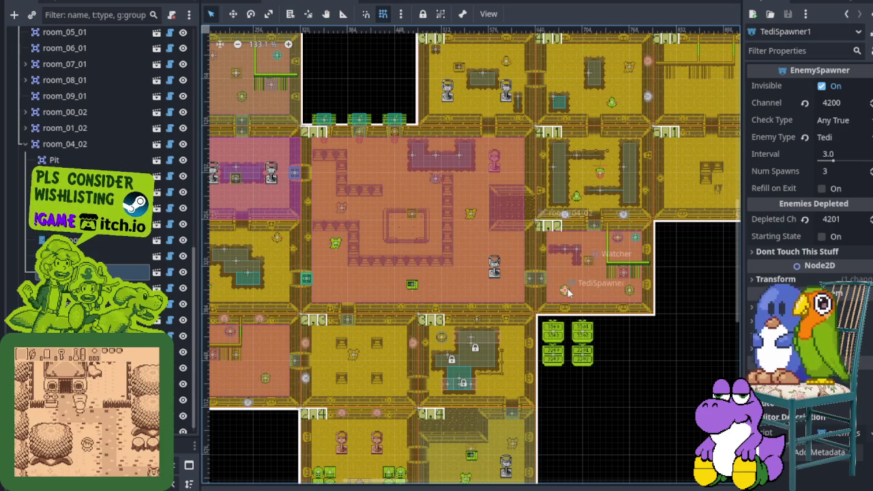
{"action": "scroll", "coordinate": [425, 252], "scroll_direction": "right", "scroll_amount": 10}
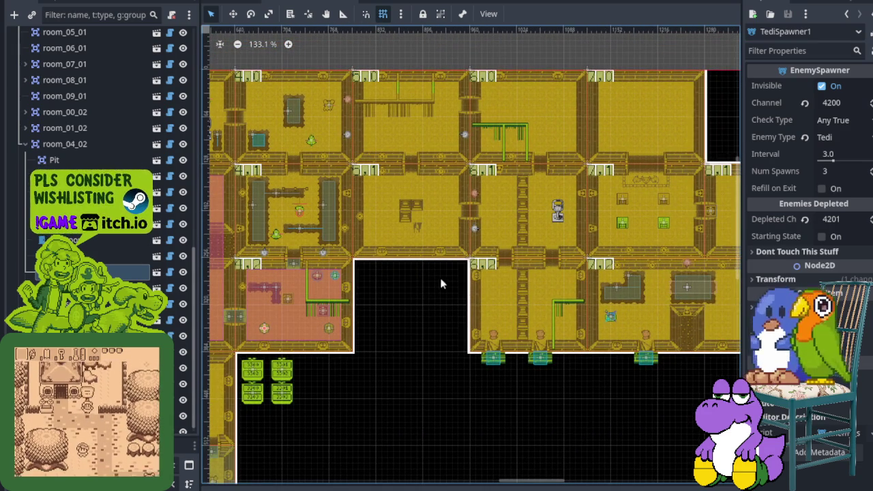
{"action": "scroll", "coordinate": [419, 300], "scroll_direction": "down", "scroll_amount": 3}
{"action": "scroll", "coordinate": [477, 307], "scroll_direction": "left", "scroll_amount": 6}
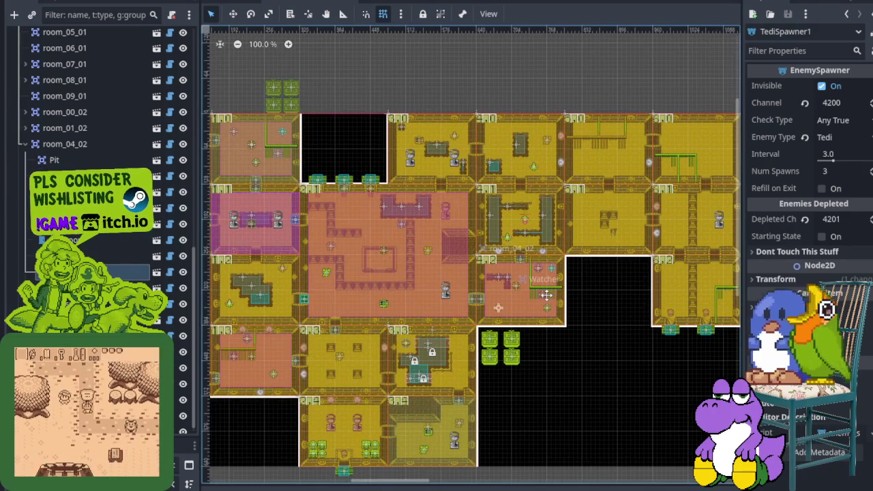
{"action": "left_click_drag", "start_coordinate": [546, 295], "coordinate": [360, 243]}
{"action": "scroll", "coordinate": [638, 252], "scroll_direction": "up", "scroll_amount": 6}
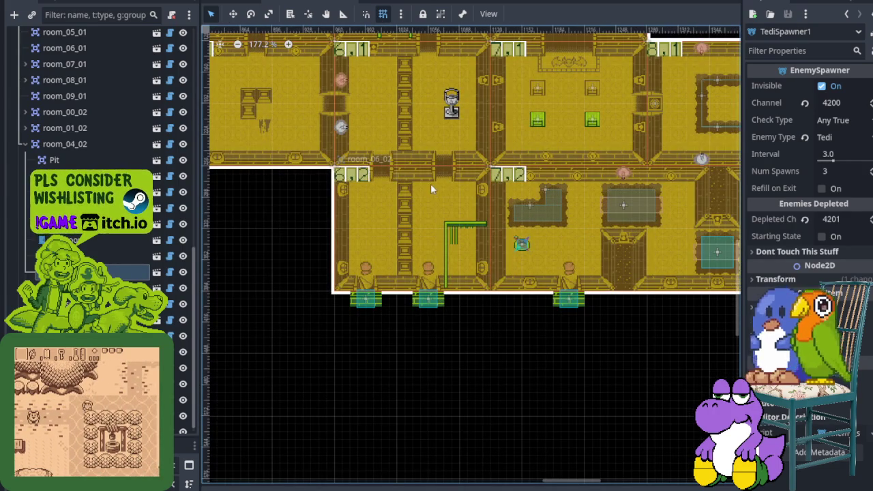
{"action": "scroll", "coordinate": [370, 184], "scroll_direction": "up", "scroll_amount": 3}
{"action": "left_click", "coordinate": [369, 183]}
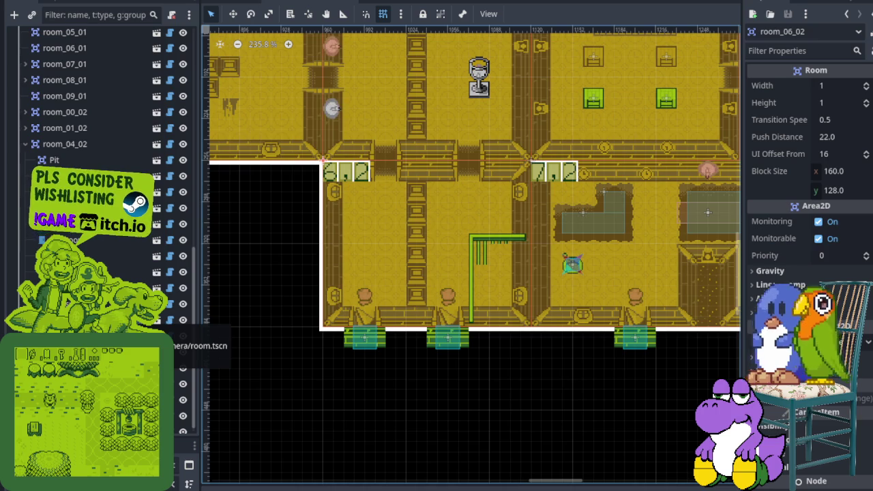
- Instance conditional_door.widget.tscn under room_06_02 and move it into the room's top doorway
{"action": "left_click", "coordinate": [26, 145]}
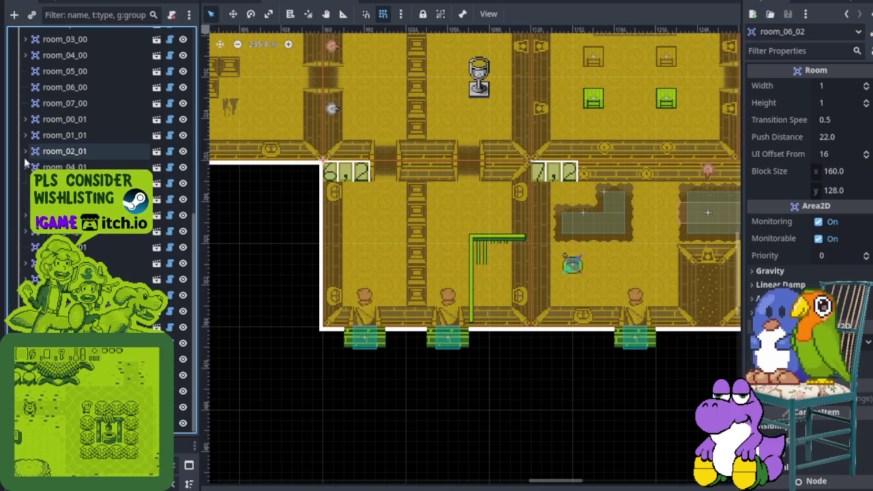
{"action": "right_click", "coordinate": [58, 47]}
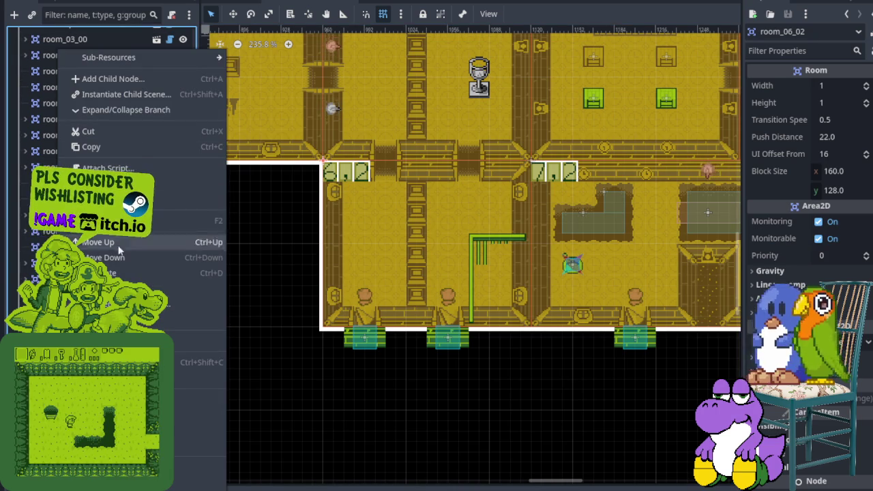
{"action": "left_click", "coordinate": [143, 96]}
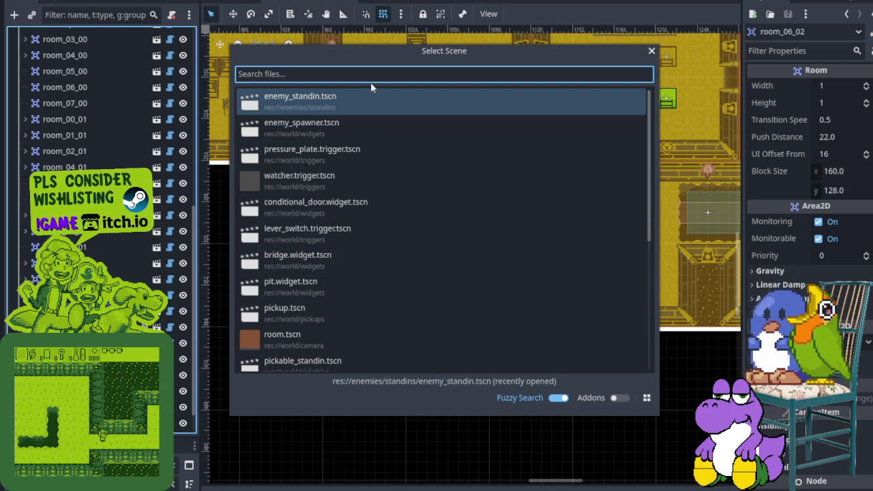
{"action": "double_click", "coordinate": [348, 207]}
{"action": "scroll", "coordinate": [336, 168], "scroll_direction": "up", "scroll_amount": 5}
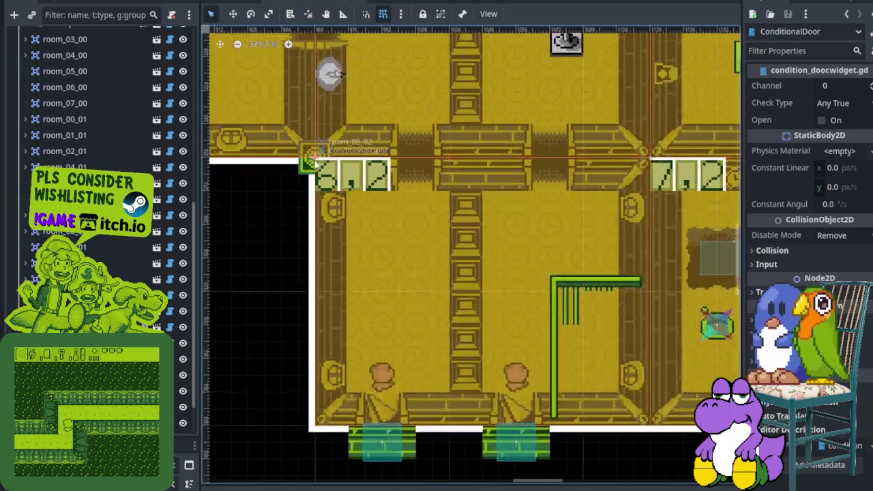
{"action": "left_click_drag", "start_coordinate": [317, 164], "coordinate": [572, 196]}
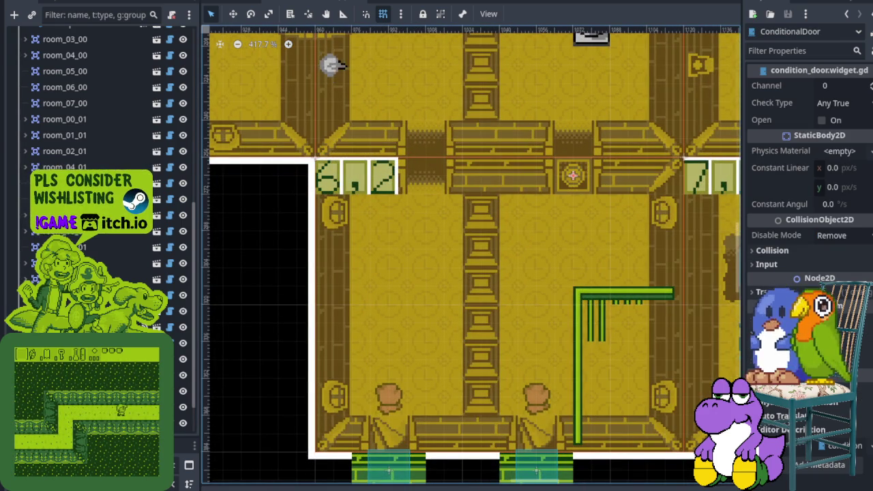
{"action": "right_click", "coordinate": [85, 50]}
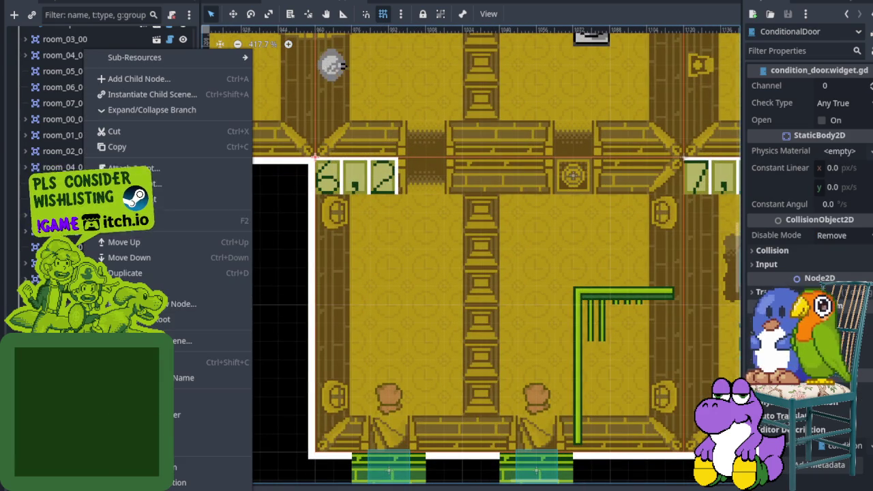
{"action": "left_click", "coordinate": [163, 226]}
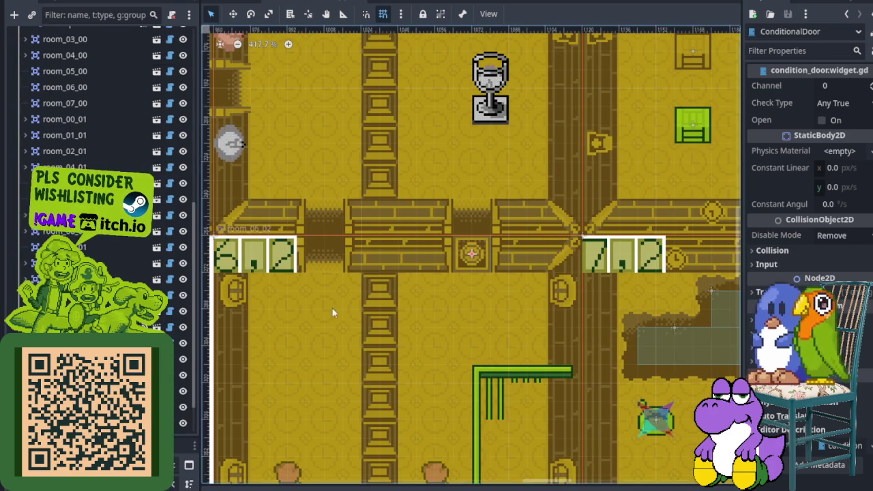
{"action": "scroll", "coordinate": [335, 305], "scroll_direction": "down", "scroll_amount": 2}
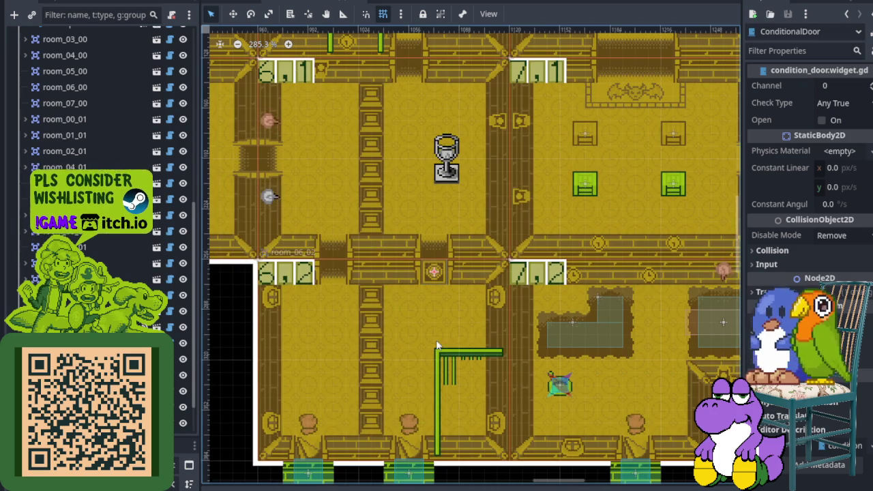
- Add a second conditional door in the bottom doorway, rotate it 180 degrees, and save
{"action": "left_click_drag", "start_coordinate": [351, 328], "coordinate": [371, 217]}
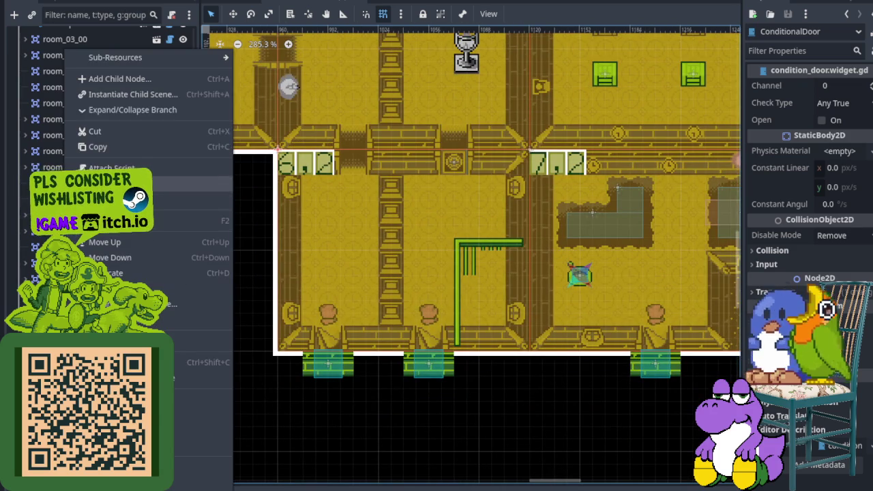
{"action": "left_click", "coordinate": [137, 97]}
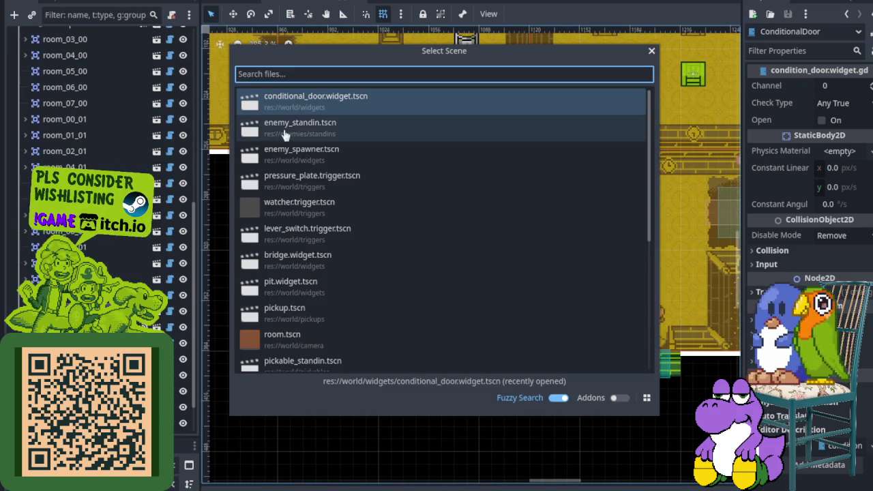
{"action": "double_click", "coordinate": [282, 130]}
{"action": "scroll", "coordinate": [295, 105], "scroll_direction": "up", "scroll_amount": 1}
{"action": "mouse_move", "coordinate": [275, 145]}
{"action": "left_mouse_down"}
{"action": "mouse_move", "coordinate": [274, 166]}
{"action": "mouse_move", "coordinate": [429, 357]}
{"action": "mouse_move", "coordinate": [481, 403]}
{"action": "left_mouse_up"}
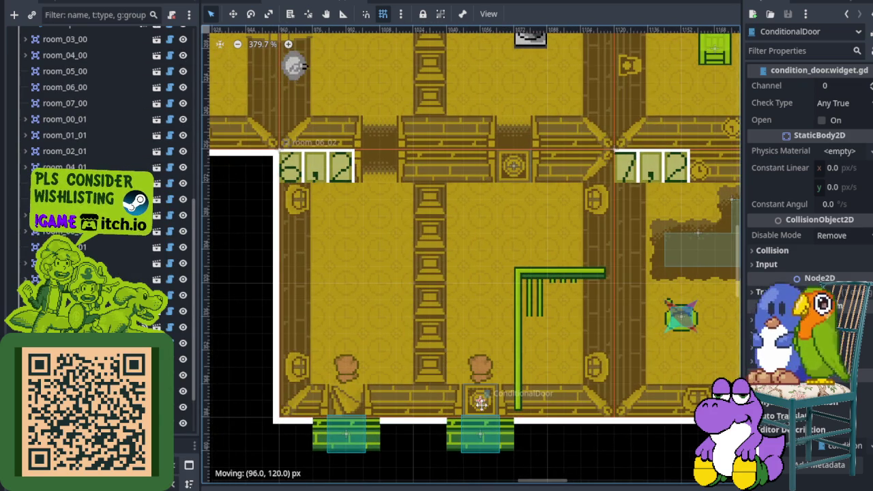
{"action": "left_click", "coordinate": [249, 15]}
{"action": "mouse_move", "coordinate": [444, 347]}
{"action": "left_mouse_down"}
{"action": "mouse_move", "coordinate": [490, 325]}
{"action": "mouse_move", "coordinate": [440, 311]}
{"action": "left_mouse_up"}
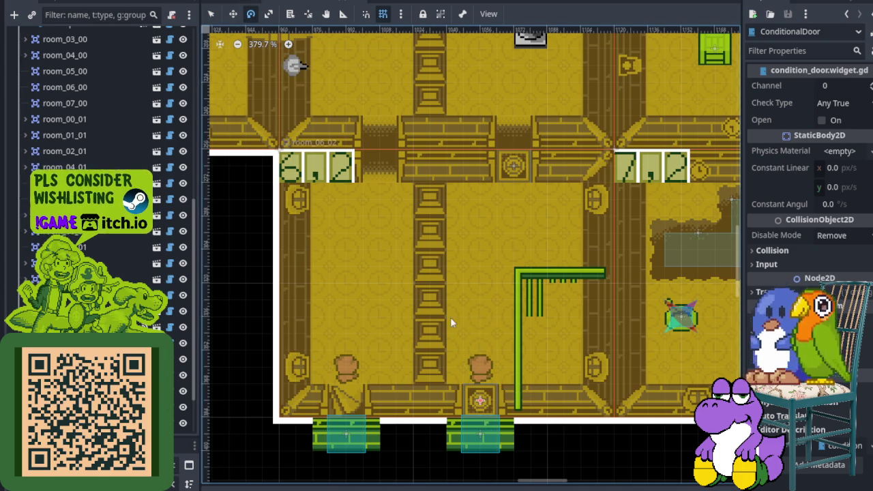
{"action": "key", "text": "ctrl+s"}
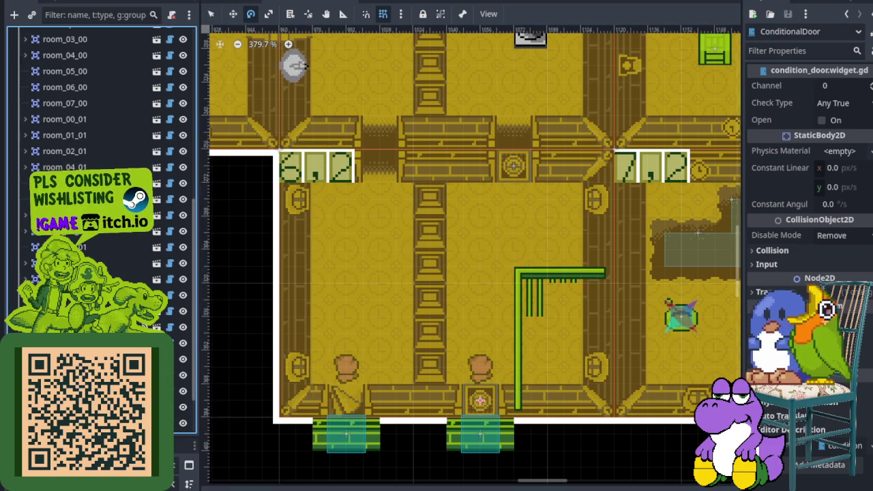
- Instance another conditional_door.widget.tscn as a child of the room
{"action": "scroll", "coordinate": [471, 255], "scroll_direction": "down", "scroll_amount": 3}
{"action": "right_click", "coordinate": [101, 231]}
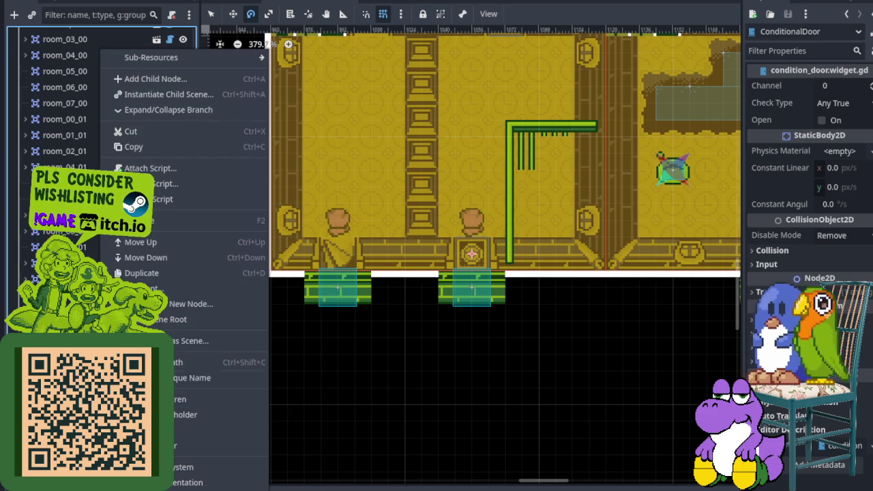
{"action": "left_click", "coordinate": [152, 225]}
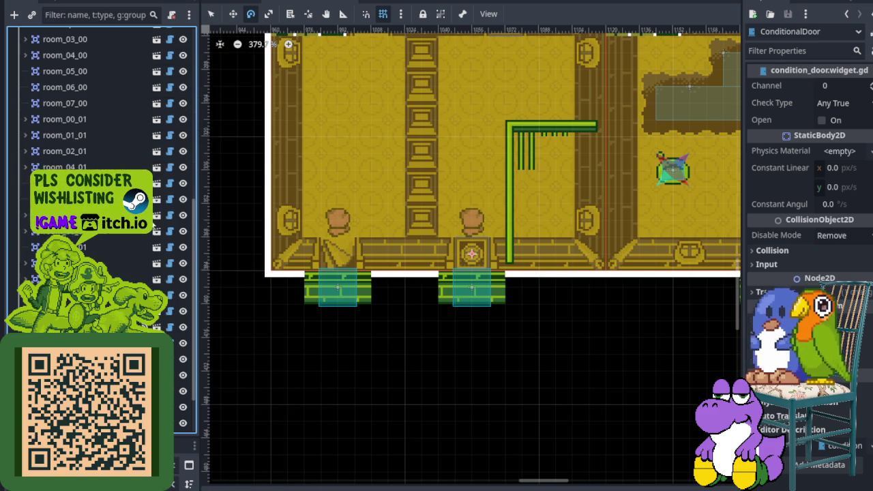
{"action": "right_click", "coordinate": [75, 177]}
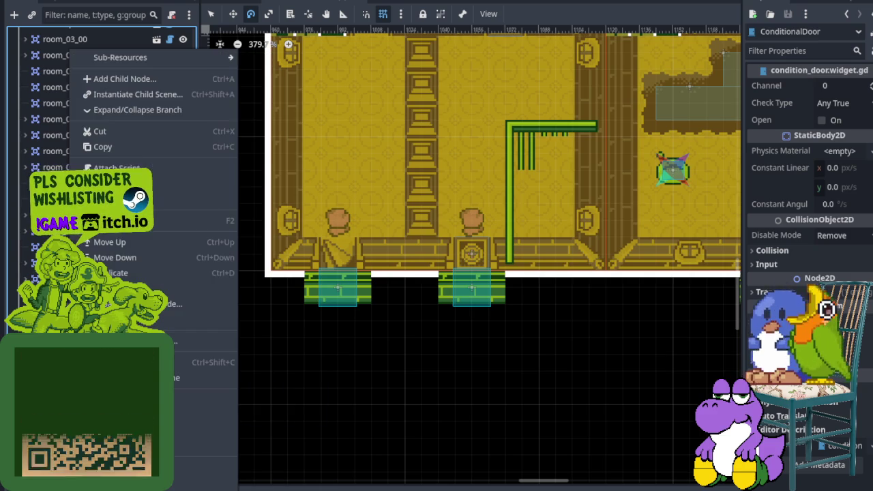
{"action": "left_click", "coordinate": [137, 94]}
{"action": "double_click", "coordinate": [360, 103]}
{"action": "scroll", "coordinate": [353, 95], "scroll_direction": "up", "scroll_amount": 4}
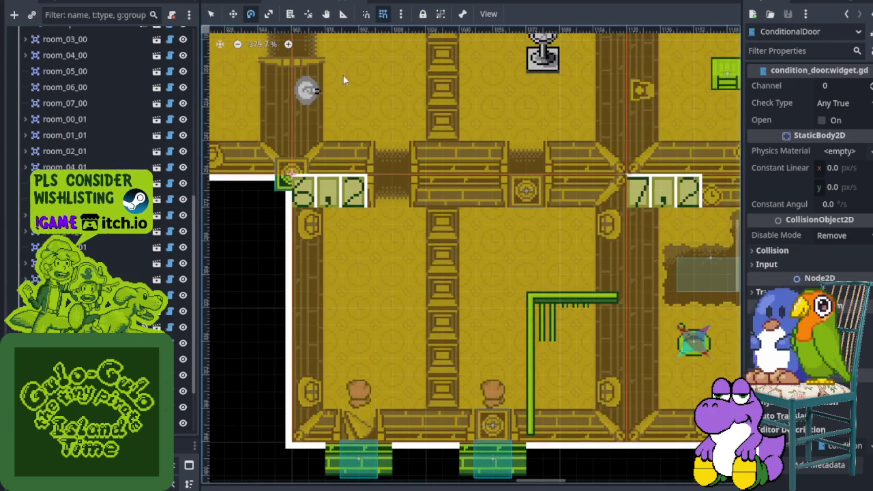
- Move the new conditional door beside the green L-shaped wall and save the scene
{"action": "left_click", "coordinate": [233, 13]}
{"action": "mouse_move", "coordinate": [302, 175]}
{"action": "left_mouse_down"}
{"action": "mouse_move", "coordinate": [571, 307]}
{"action": "mouse_move", "coordinate": [588, 325]}
{"action": "left_mouse_up"}
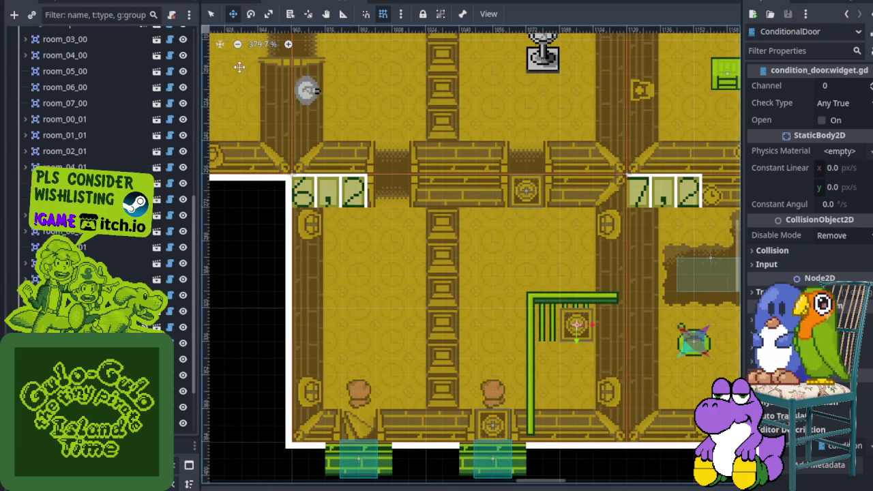
{"action": "right_click", "coordinate": [102, 409]}
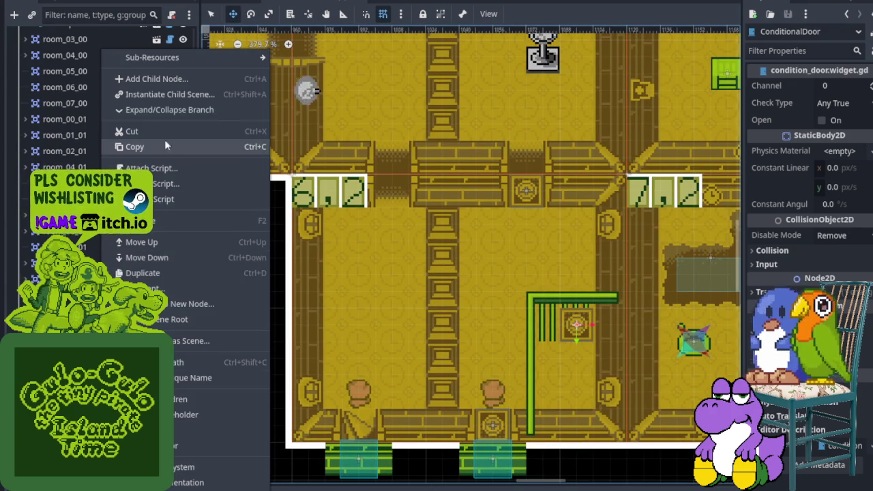
{"action": "left_click", "coordinate": [170, 224]}
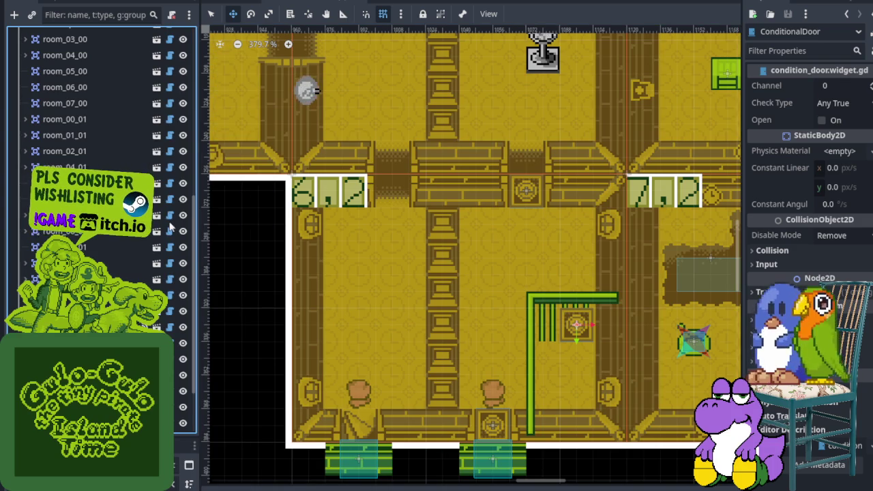
{"action": "key", "text": "ctrl+s"}
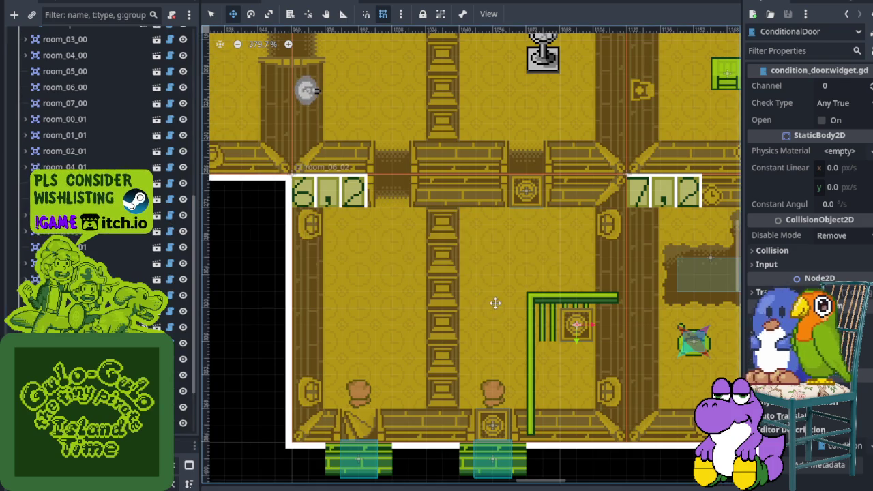
- Move room 6,2's entrance door at the top wall one tile down-right
{"action": "scroll", "coordinate": [476, 311], "scroll_direction": "down", "scroll_amount": 3}
{"action": "scroll", "coordinate": [476, 311], "scroll_direction": "down", "scroll_amount": 5}
{"action": "scroll", "coordinate": [479, 324], "scroll_direction": "up", "scroll_amount": 4}
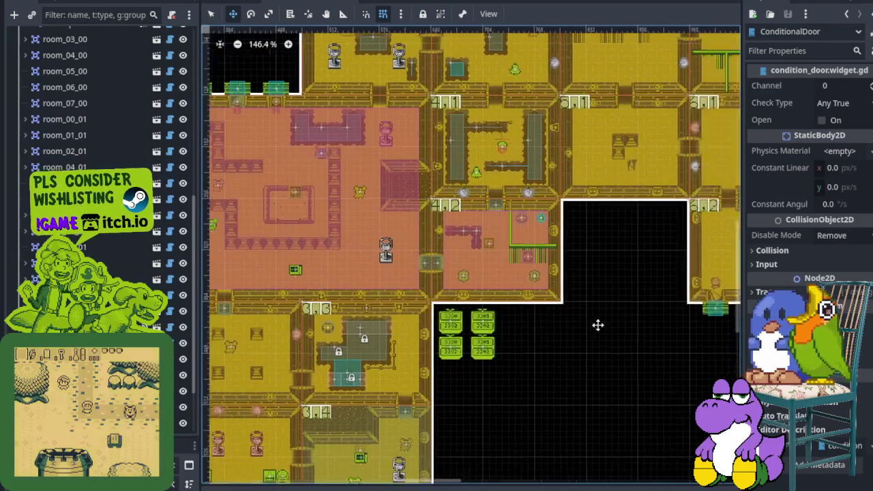
{"action": "scroll", "coordinate": [480, 324], "scroll_direction": "down", "scroll_amount": 5}
{"action": "scroll", "coordinate": [480, 324], "scroll_direction": "left", "scroll_amount": 3}
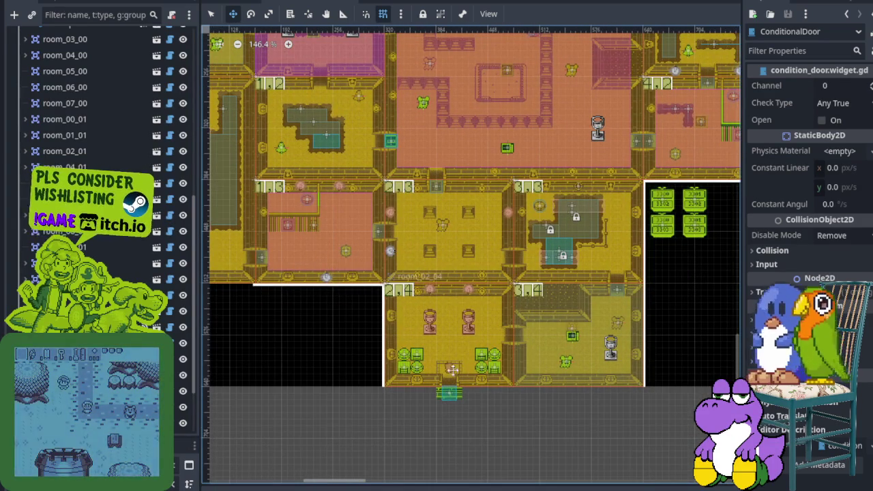
{"action": "scroll", "coordinate": [493, 348], "scroll_direction": "right", "scroll_amount": 15}
{"action": "scroll", "coordinate": [493, 348], "scroll_direction": "up", "scroll_amount": 2}
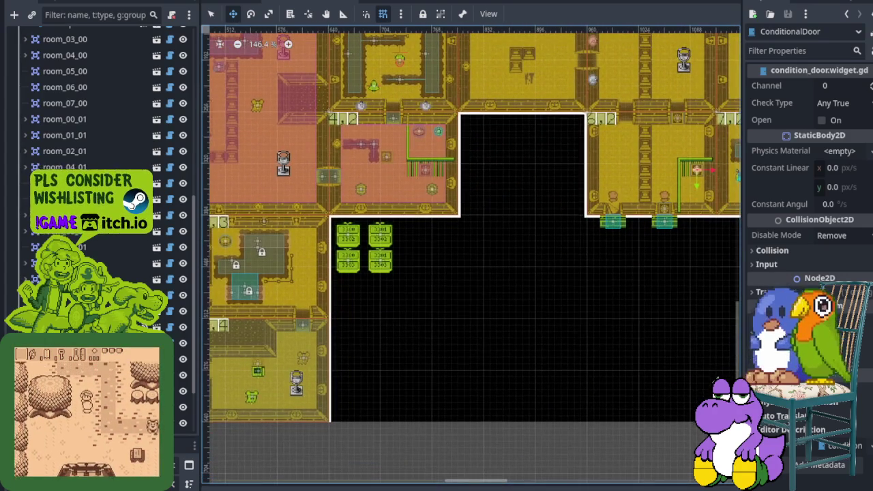
{"action": "scroll", "coordinate": [662, 261], "scroll_direction": "down", "scroll_amount": 3}
{"action": "scroll", "coordinate": [553, 255], "scroll_direction": "up", "scroll_amount": 5}
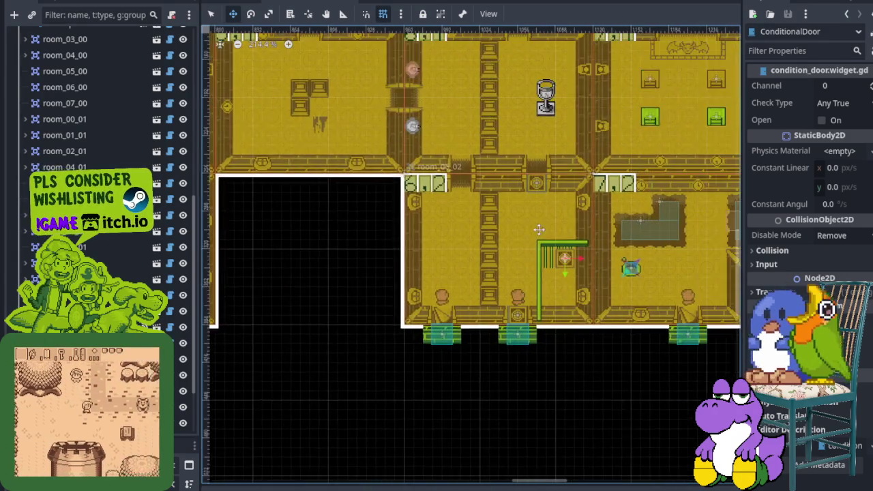
{"action": "scroll", "coordinate": [552, 255], "scroll_direction": "up", "scroll_amount": 2}
{"action": "left_click", "coordinate": [532, 150]}
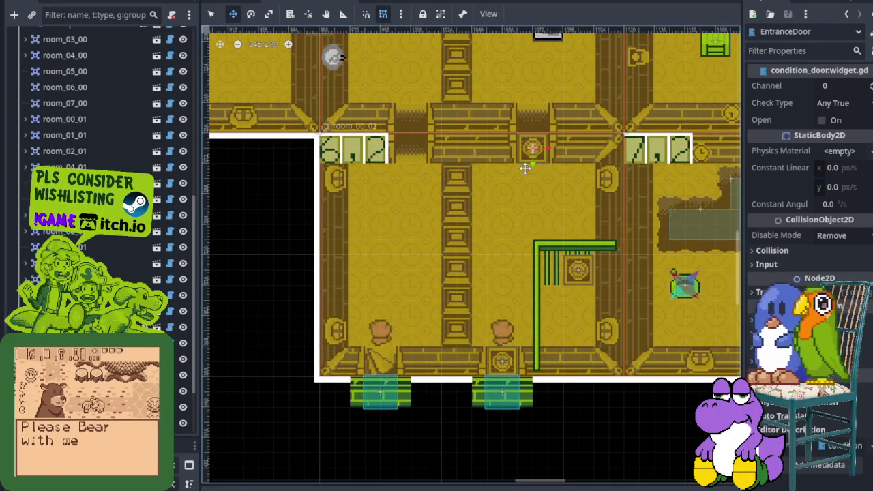
{"action": "left_click_drag", "start_coordinate": [528, 156], "coordinate": [556, 181]}
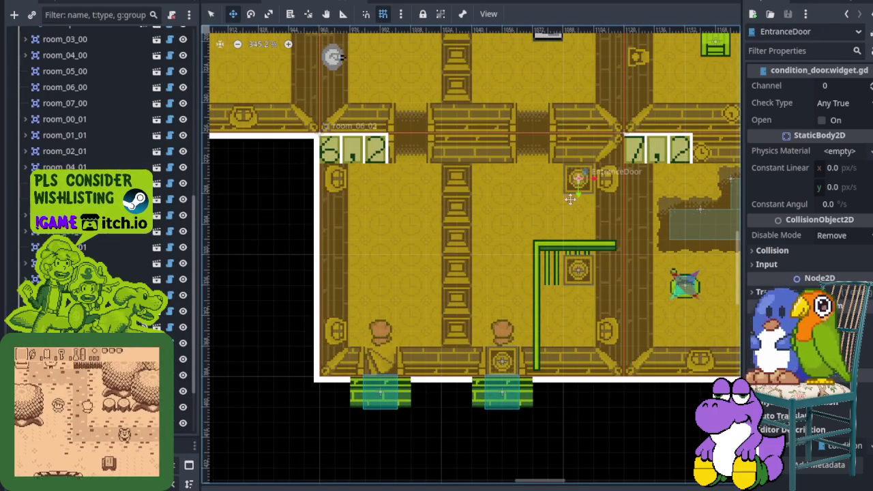
- Shift the exit door at the bottom wall up-right, then save the scene
{"action": "left_click", "coordinate": [500, 361]}
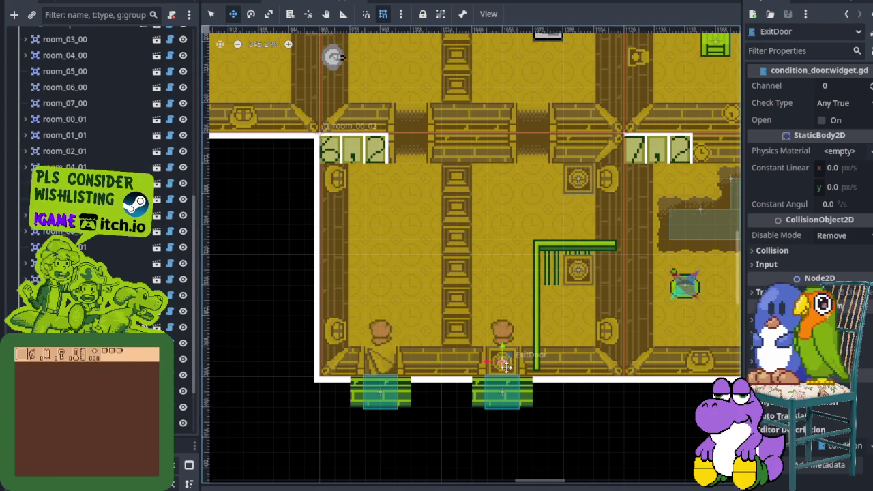
{"action": "left_click_drag", "start_coordinate": [506, 366], "coordinate": [575, 340]}
{"action": "key", "text": "ctrl+s"}
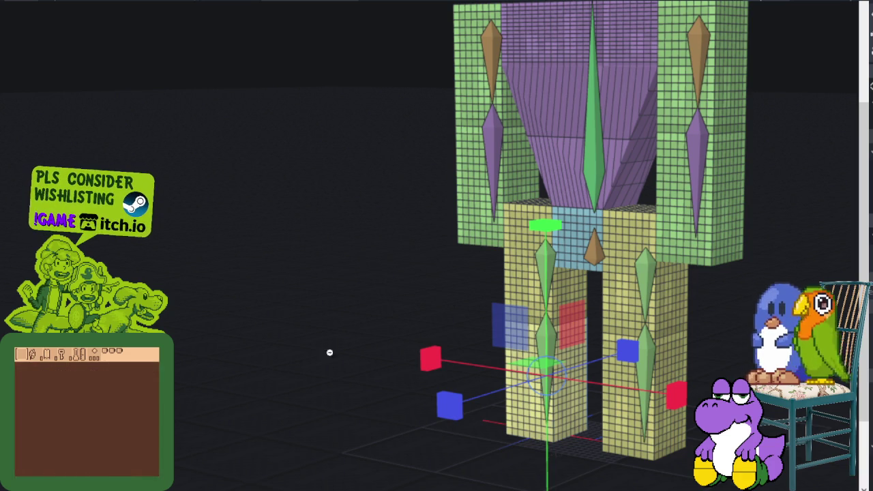
- Pan the 3D view up to the model's purple head and back to its legs, then return to the map
{"action": "left_click_drag", "start_coordinate": [594, 258], "coordinate": [622, 52]}
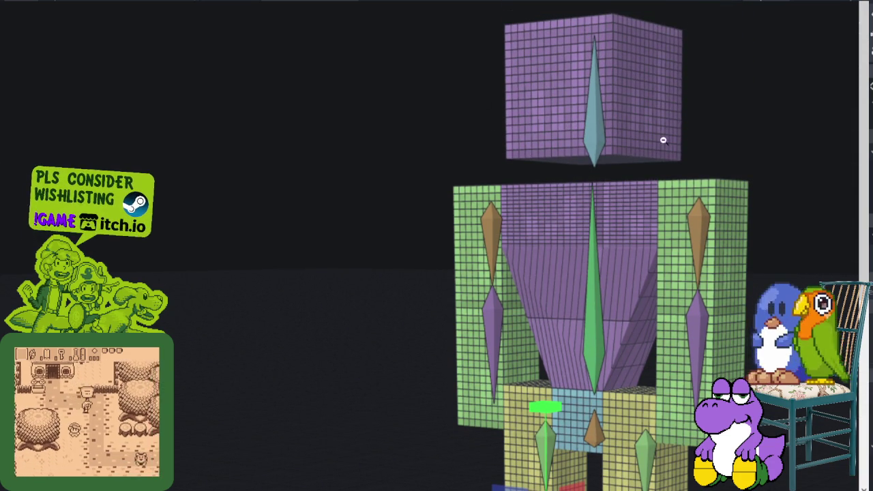
{"action": "mouse_move", "coordinate": [622, 206]}
{"action": "left_mouse_down"}
{"action": "mouse_move", "coordinate": [655, 259]}
{"action": "mouse_move", "coordinate": [717, 292]}
{"action": "mouse_move", "coordinate": [685, 303]}
{"action": "left_mouse_up"}
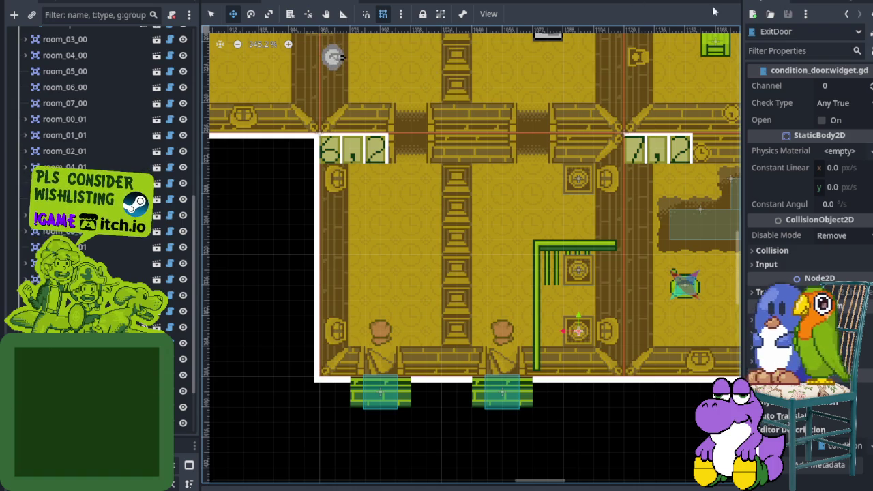
{"action": "scroll", "coordinate": [413, 287], "scroll_direction": "down", "scroll_amount": 5}
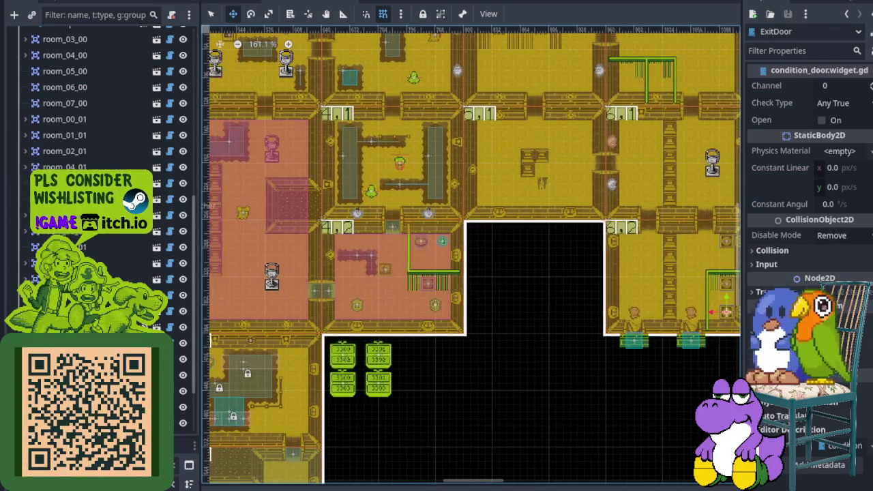
- Nudge gulo_gulo slightly up-left, save, and run the scene with F6 to playtest
{"action": "scroll", "coordinate": [78, 131], "scroll_direction": "up", "scroll_amount": 3}
{"action": "left_click", "coordinate": [75, 83]}
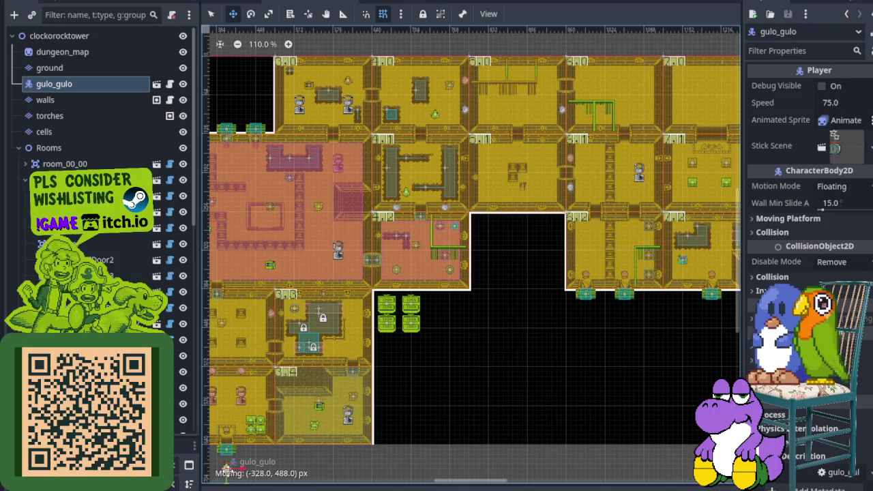
{"action": "left_click_drag", "start_coordinate": [227, 469], "coordinate": [220, 463]}
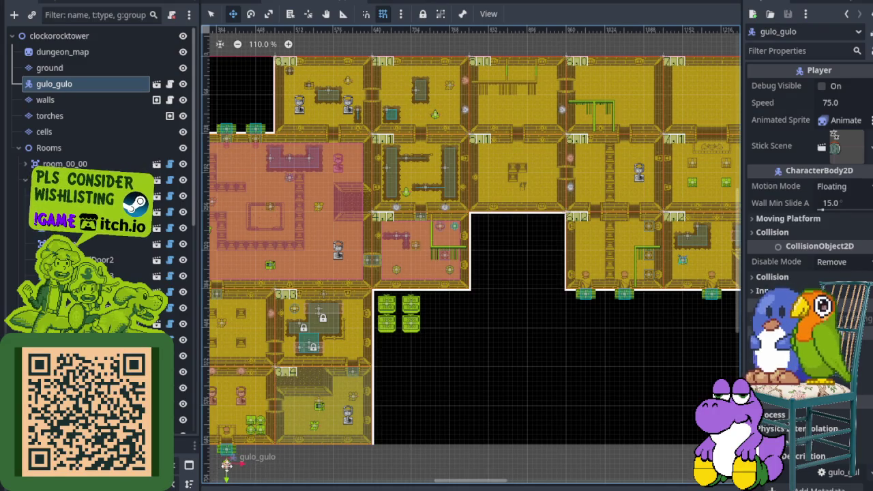
{"action": "scroll", "coordinate": [225, 464], "scroll_direction": "up", "scroll_amount": 8}
{"action": "key", "text": "ctrl+s"}
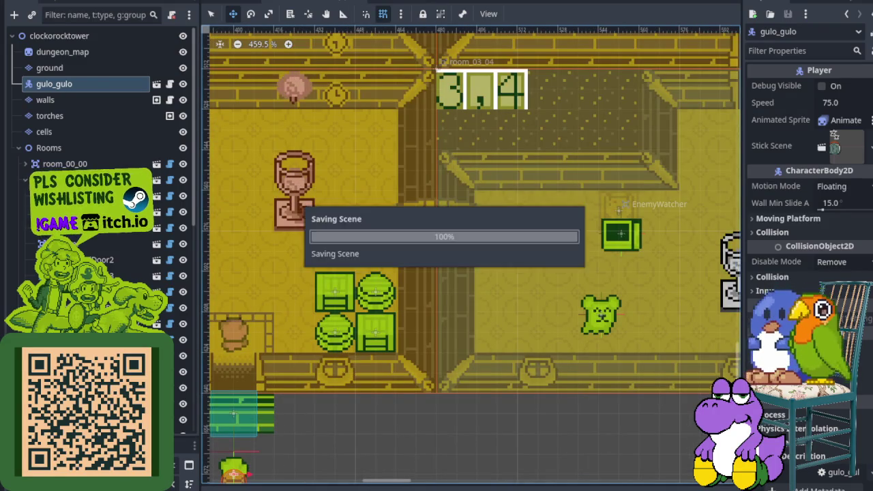
{"action": "key", "text": "F6"}
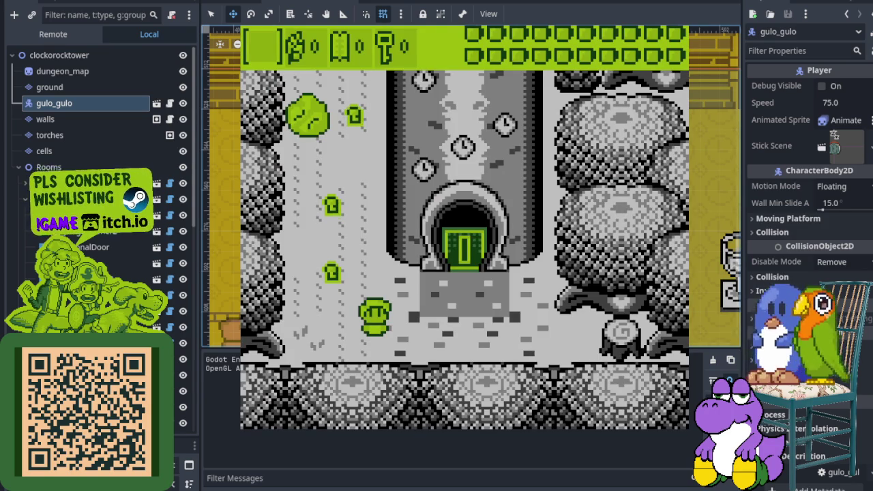
- Walk up to the pan-house door and back out, slash a bush, and talk to the villager
{"action": "key", "text": "Up"}
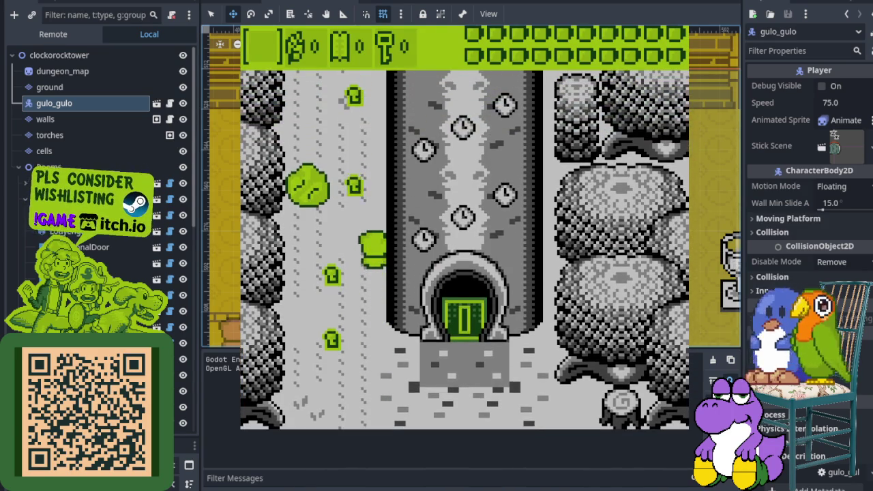
{"action": "key", "text": "Up"}
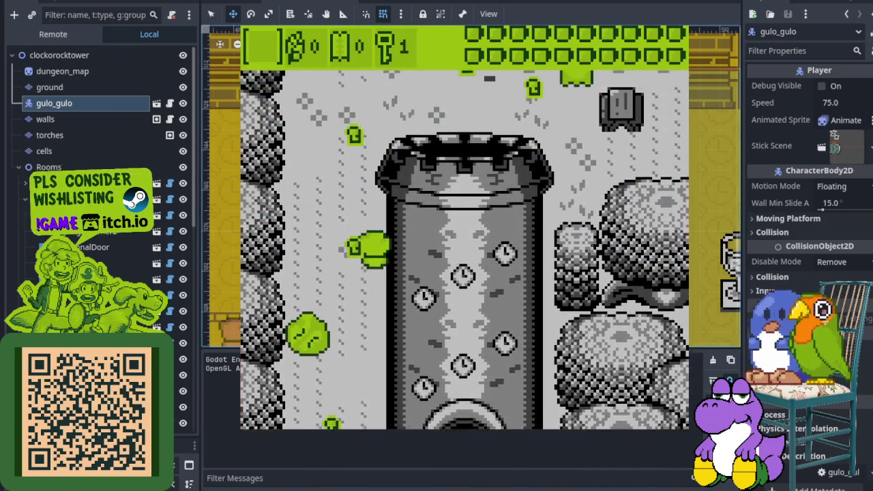
{"action": "key", "text": "Up"}
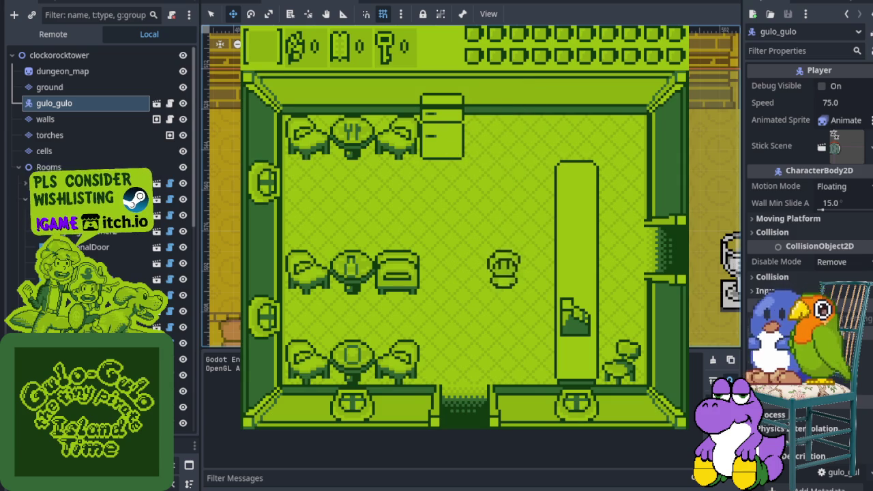
{"action": "key", "text": "Down"}
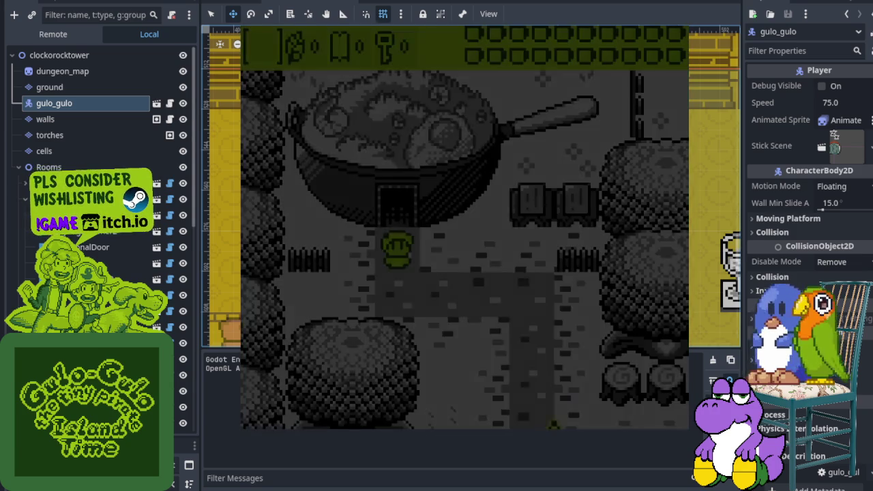
{"action": "key", "text": "Down"}
{"action": "key", "text": "Right"}
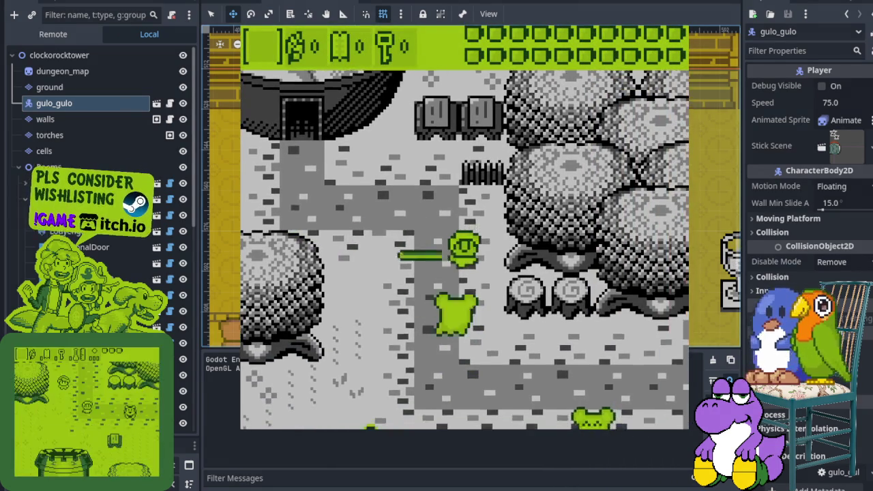
{"action": "key", "text": "Down"}
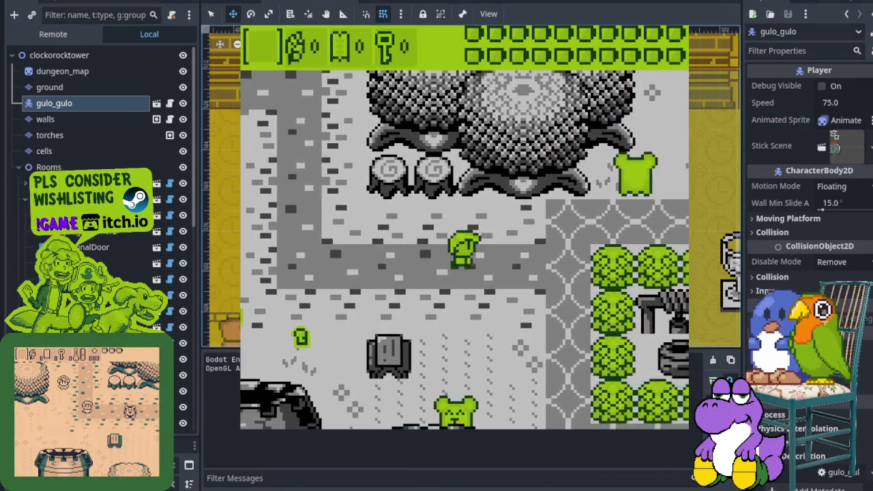
{"action": "key", "text": "Right"}
{"action": "key", "text": "Up"}
{"action": "key", "text": "Right"}
{"action": "key", "text": "Up"}
{"action": "key", "text": "Down"}
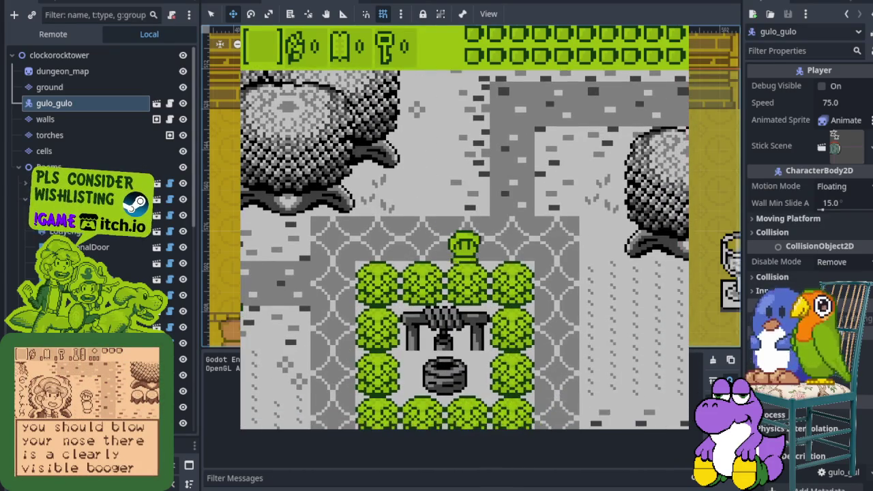
{"action": "key", "text": "Return"}
{"action": "key", "text": "Down"}
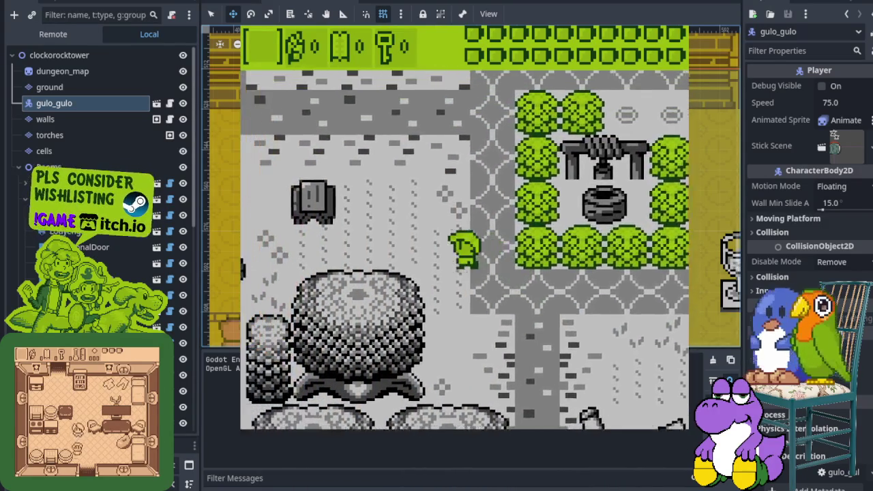
- Collect the keys around the tower and walk through its door into the first room
{"action": "key", "text": "Left"}
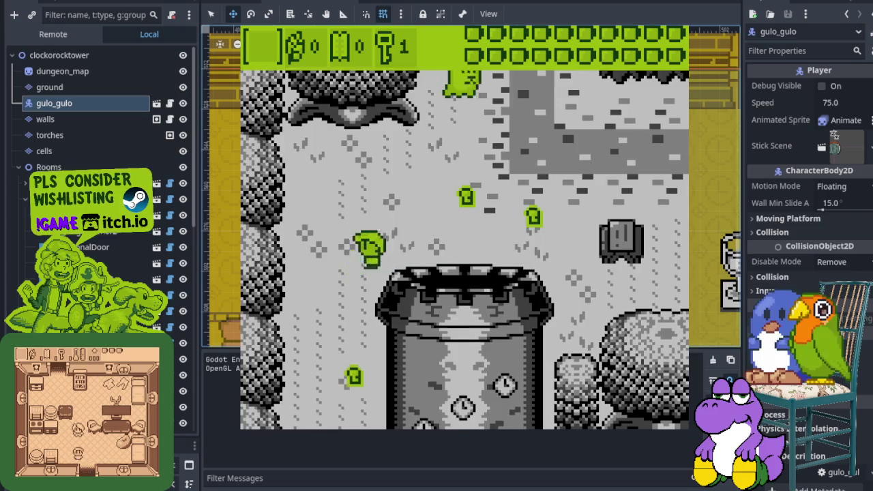
{"action": "key", "text": "Down"}
{"action": "key", "text": "Right"}
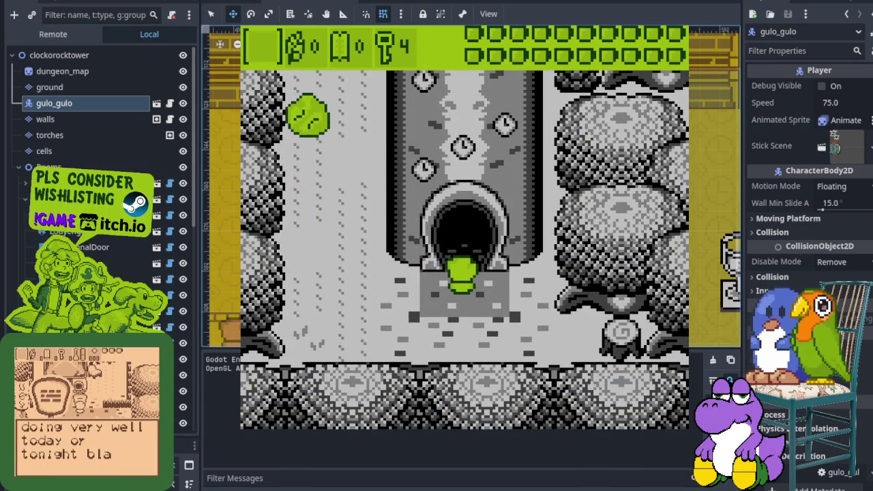
{"action": "key", "text": "Up"}
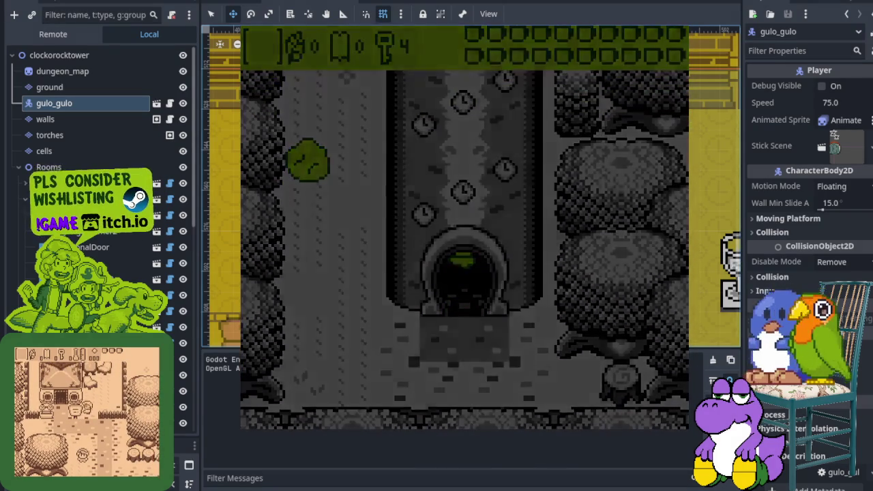
{"action": "key", "text": "Up"}
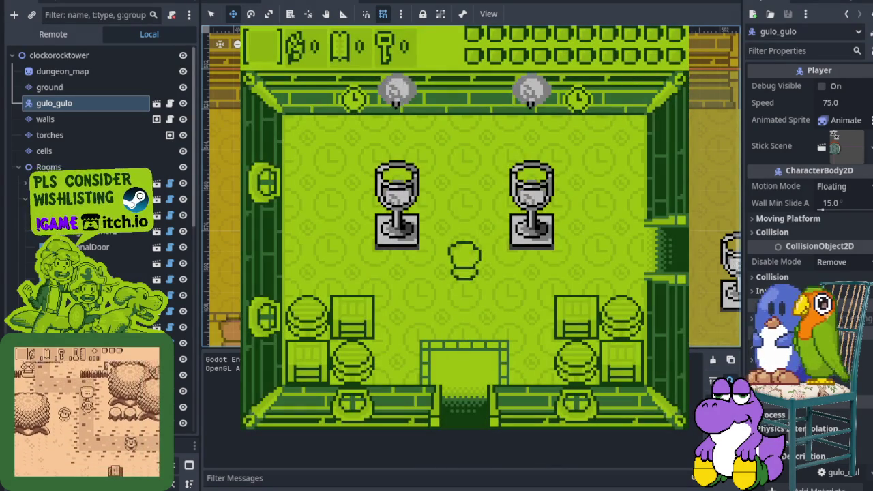
- Go through the east door and fight the enemy in the next room's top-right corner
{"action": "key", "text": "Right"}
{"action": "key", "text": "Down"}
{"action": "key", "text": "Right"}
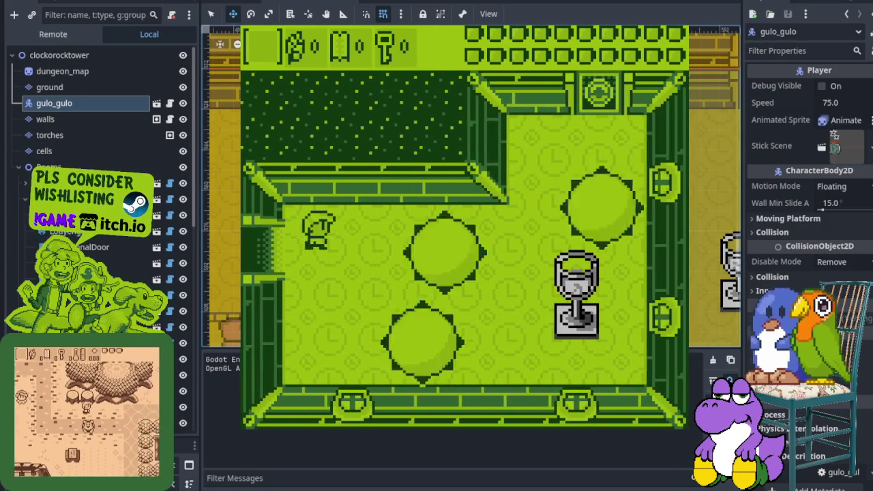
{"action": "key", "text": "x"}
{"action": "key", "text": "Right"}
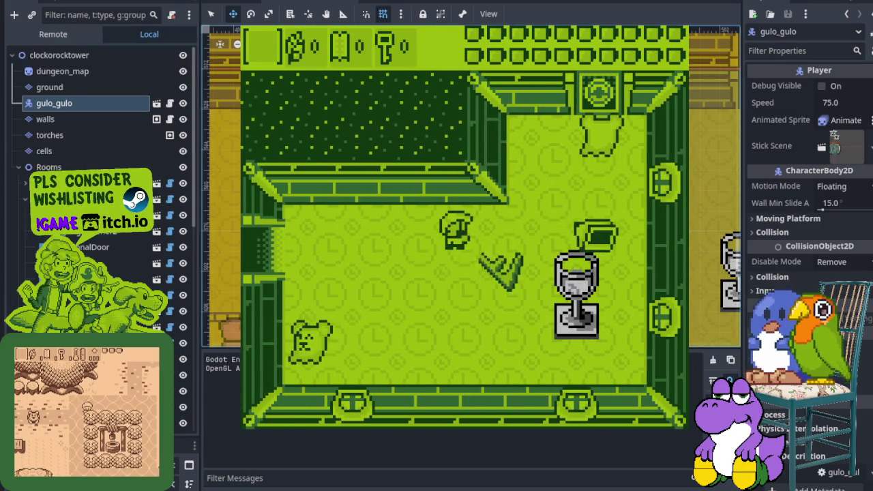
{"action": "key", "text": "Up"}
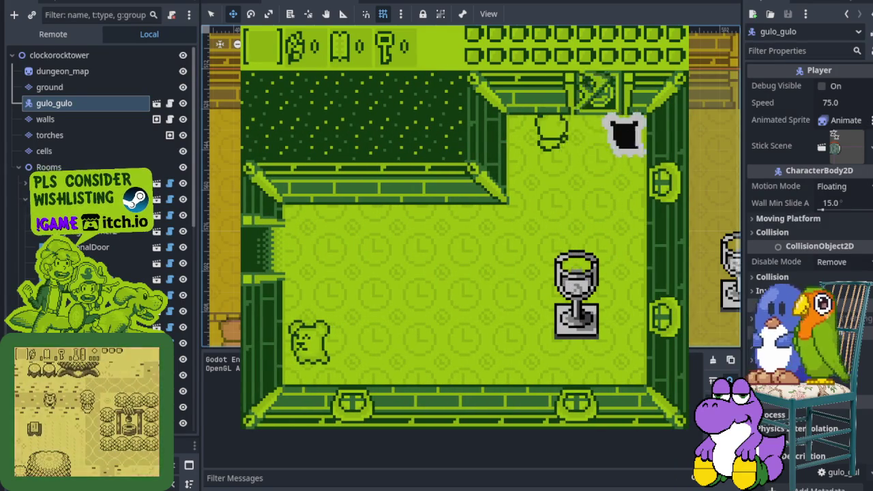
{"action": "key", "text": "x"}
{"action": "key", "text": "Right"}
{"action": "key", "text": "Down"}
{"action": "key", "text": "Left"}
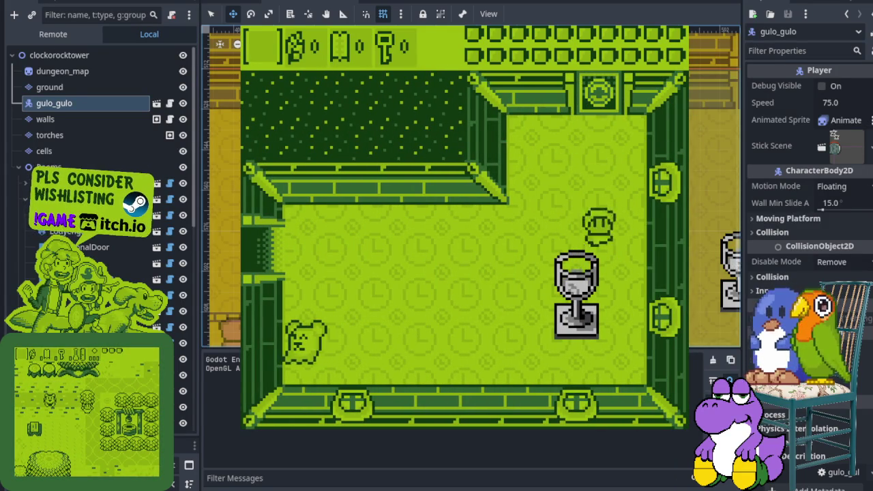
{"action": "key", "text": "Left"}
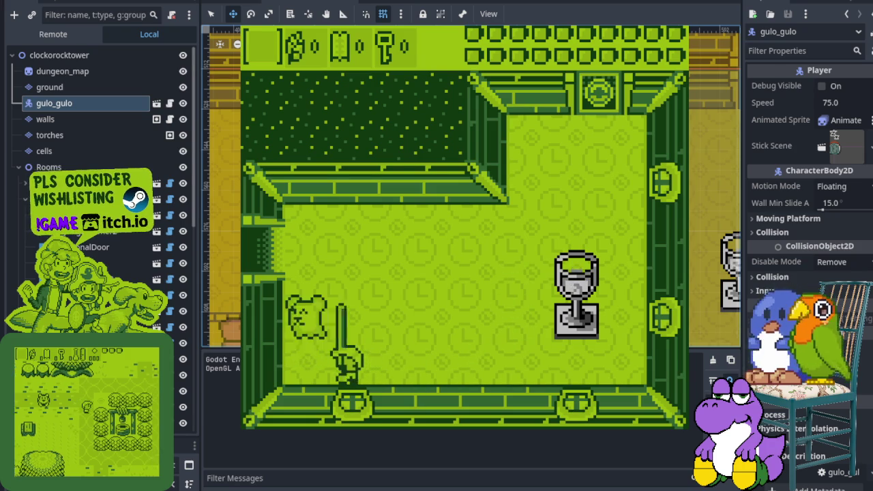
- Cross the neighbouring rooms, then walk up through the opened top door into the spike room
{"action": "key", "text": "Left"}
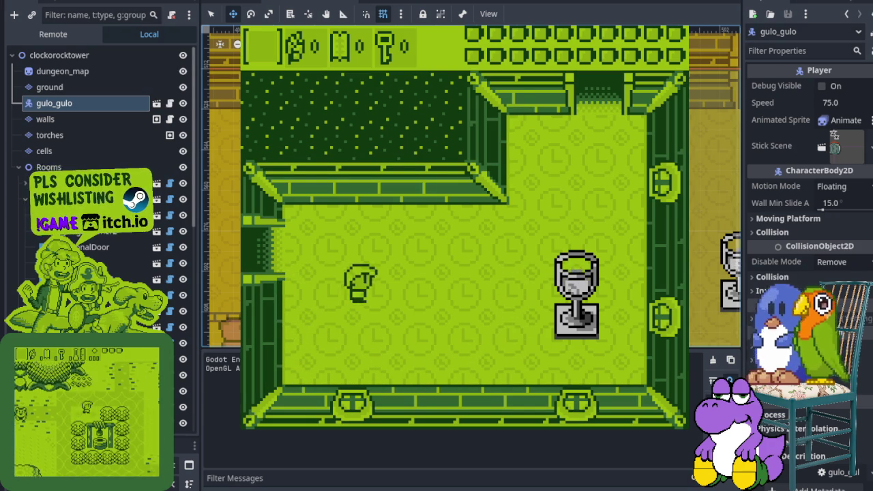
{"action": "key", "text": "Left"}
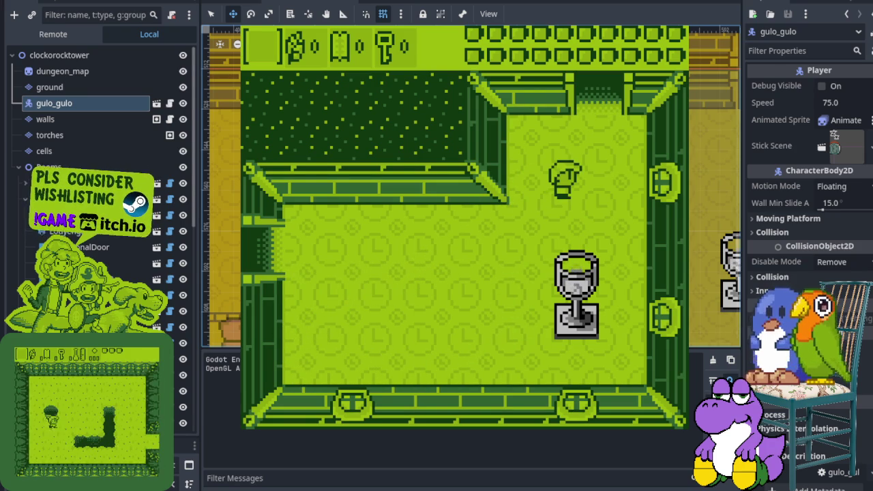
{"action": "key", "text": "Left"}
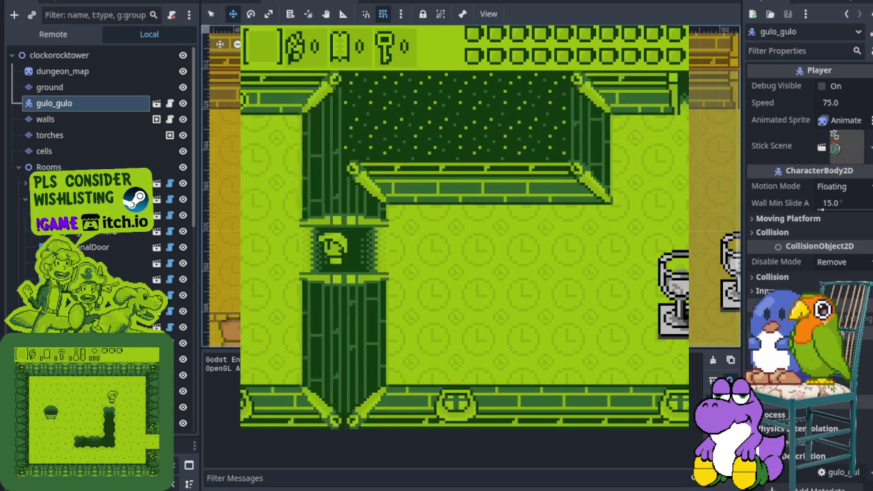
{"action": "key", "text": "Down"}
{"action": "key", "text": "Right"}
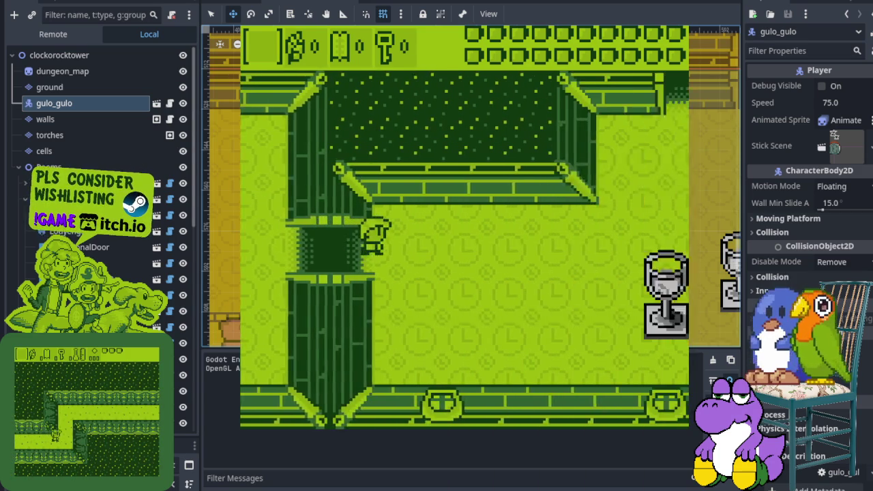
{"action": "key", "text": "Left"}
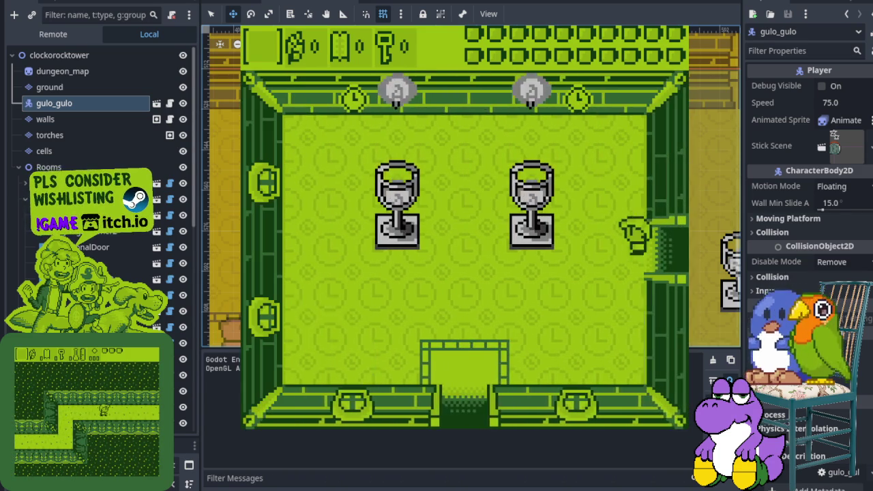
{"action": "key", "text": "Right"}
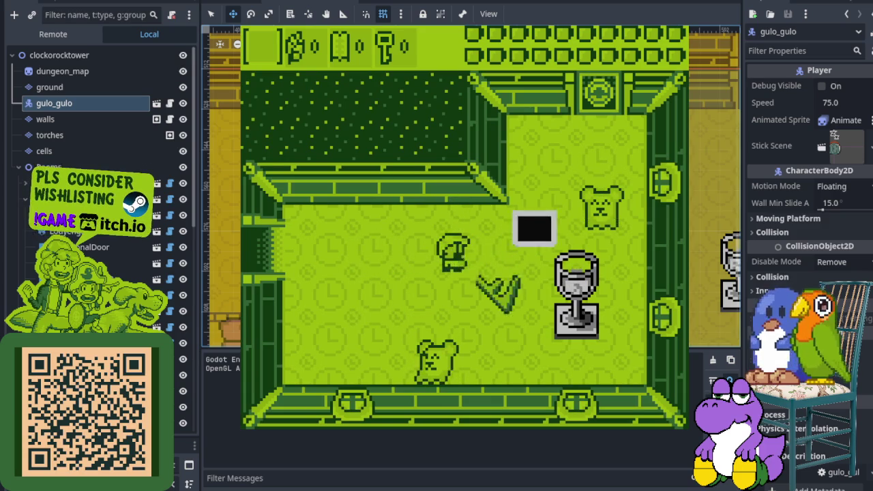
{"action": "key", "text": "Right"}
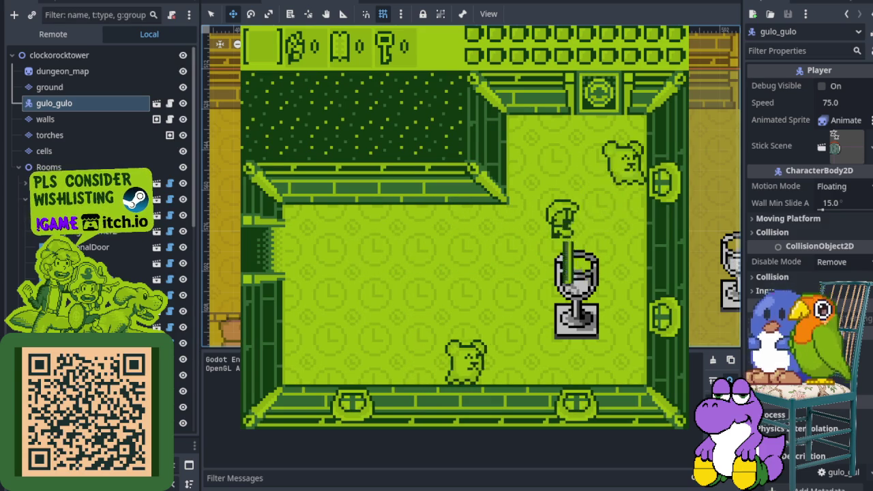
{"action": "key", "text": "Right"}
{"action": "key", "text": "Right"}
{"action": "key", "text": "Up"}
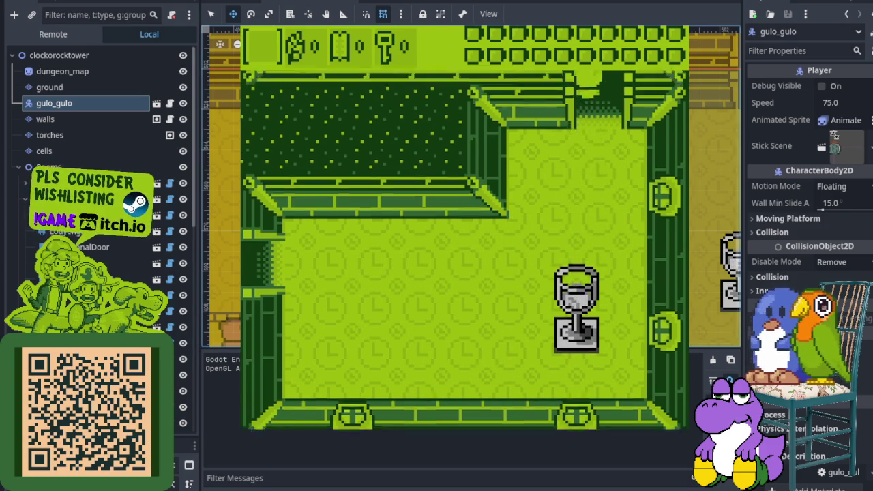
{"action": "key", "text": "Up"}
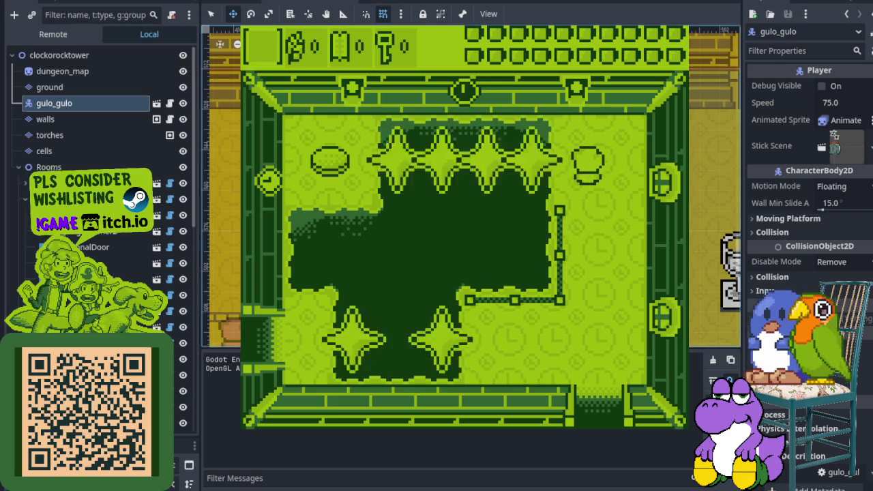
- Walk around the spike room's edges and exit through its left wall into a new room
{"action": "key", "text": "Down"}
{"action": "key", "text": "Left"}
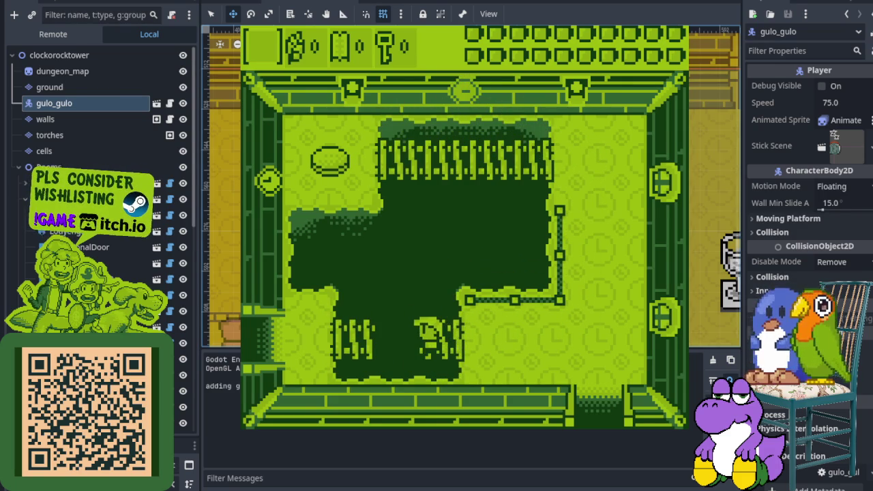
{"action": "key", "text": "Right"}
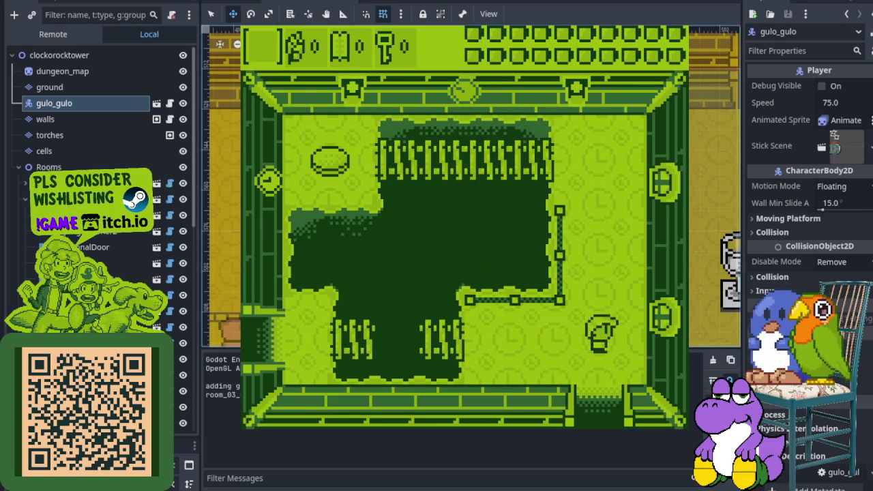
{"action": "key", "text": "Up"}
{"action": "key", "text": "Left"}
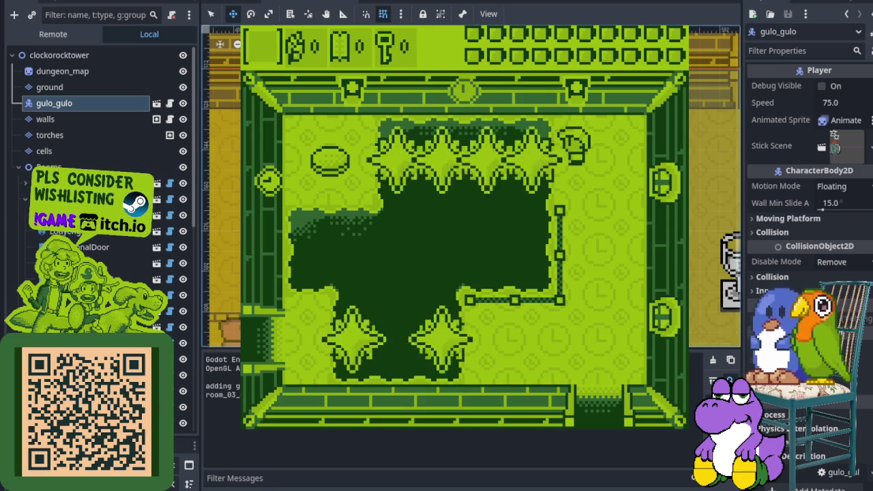
{"action": "key", "text": "Left"}
{"action": "key", "text": "Right"}
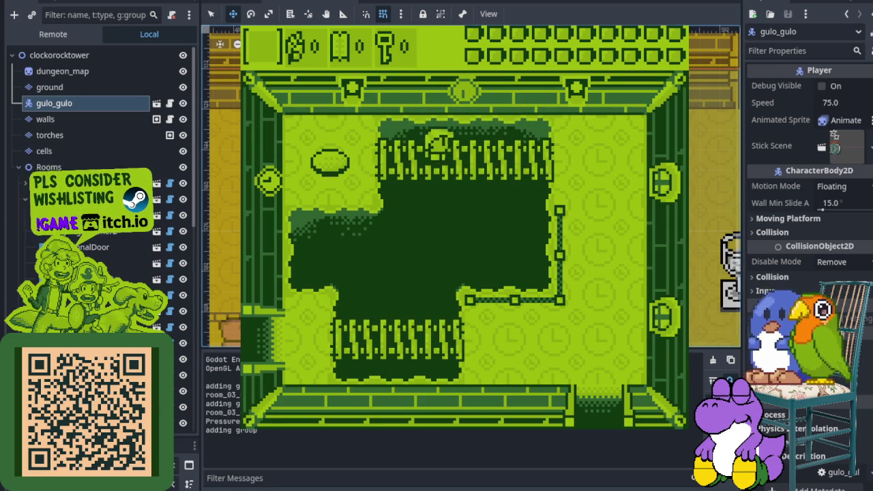
{"action": "key", "text": "Down"}
{"action": "key", "text": "Left"}
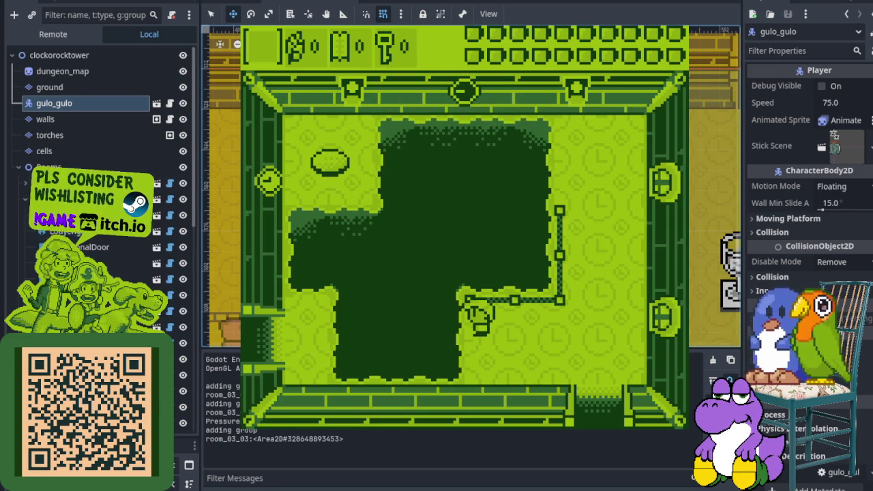
{"action": "key", "text": "Left"}
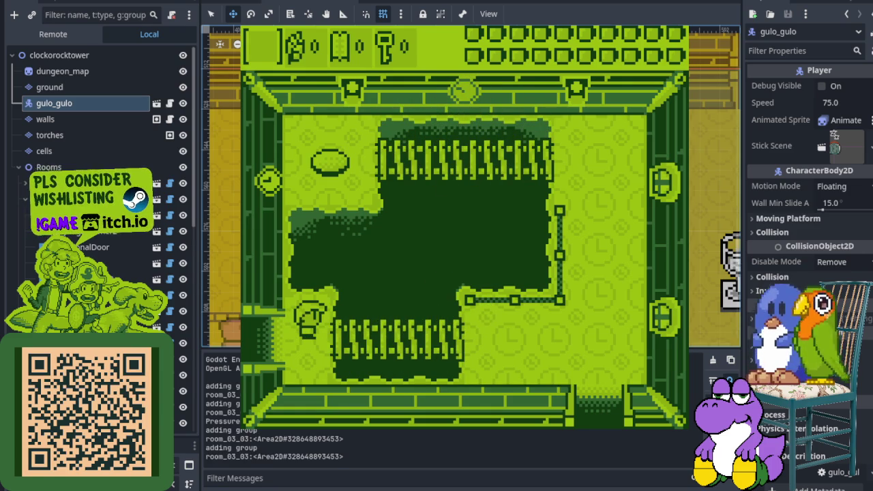
{"action": "key", "text": "Left"}
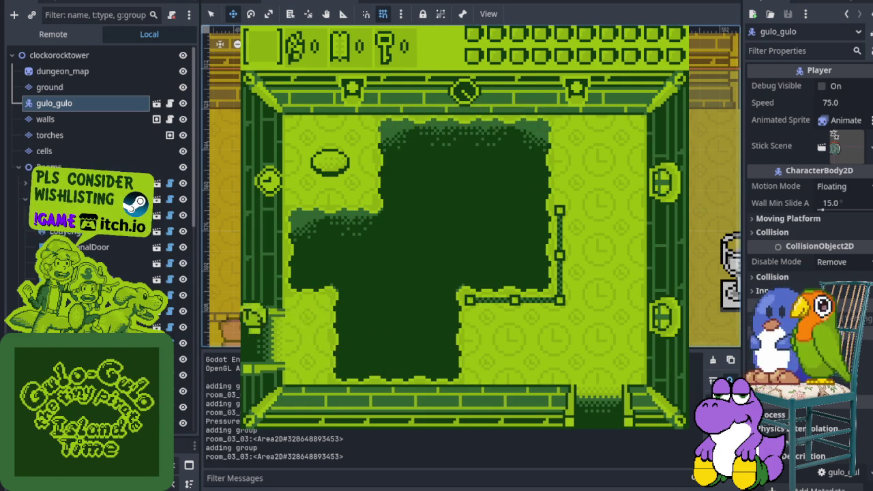
{"action": "key", "text": "Left"}
- Slash the nearby enemy, then leave through the top door and the left opening
{"action": "key", "text": "Up"}
{"action": "key", "text": "Left"}
{"action": "key", "text": "x"}
{"action": "key", "text": "Up"}
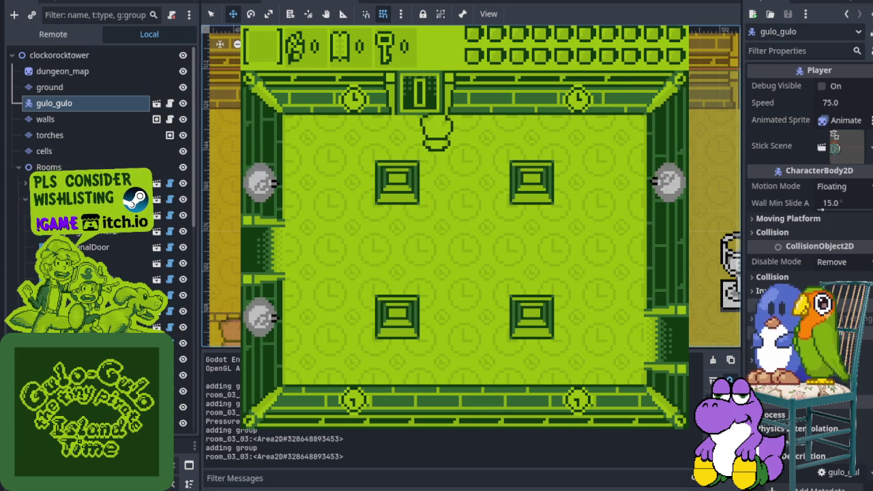
{"action": "key", "text": "Left"}
{"action": "key", "text": "Up"}
{"action": "key", "text": "Left"}
{"action": "key", "text": "Down"}
{"action": "key", "text": "Left"}
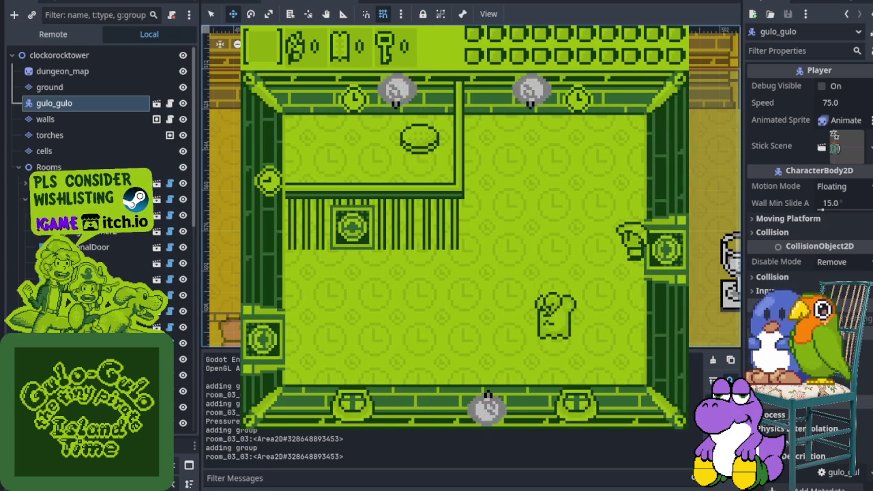
- Defeat the toast enemy with the sword and swing at another enemy on the right
{"action": "key", "text": "Left"}
{"action": "key", "text": "x"}
{"action": "key", "text": "Down"}
{"action": "key", "text": "x"}
{"action": "key", "text": "Right"}
{"action": "key", "text": "Up"}
{"action": "key", "text": "Down"}
{"action": "key", "text": "x"}
{"action": "key", "text": "Left"}
{"action": "key", "text": "Up"}
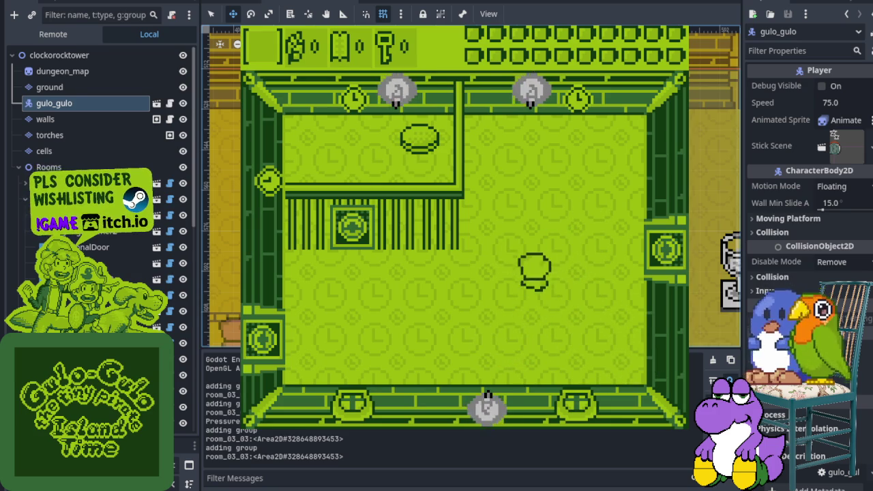
- Cross the room, pick up the key, and step on the dark room's switch to lower the ladder
{"action": "key", "text": "Down"}
{"action": "key", "text": "Left"}
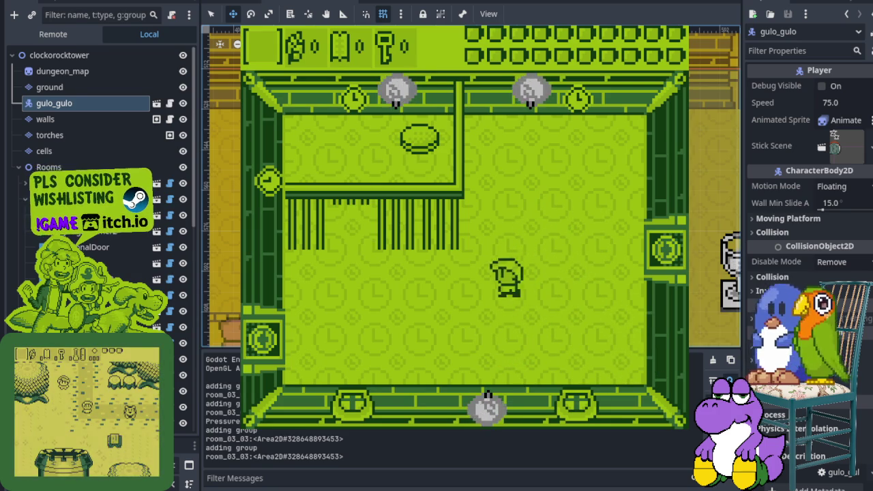
{"action": "key", "text": "Up"}
{"action": "key", "text": "Left"}
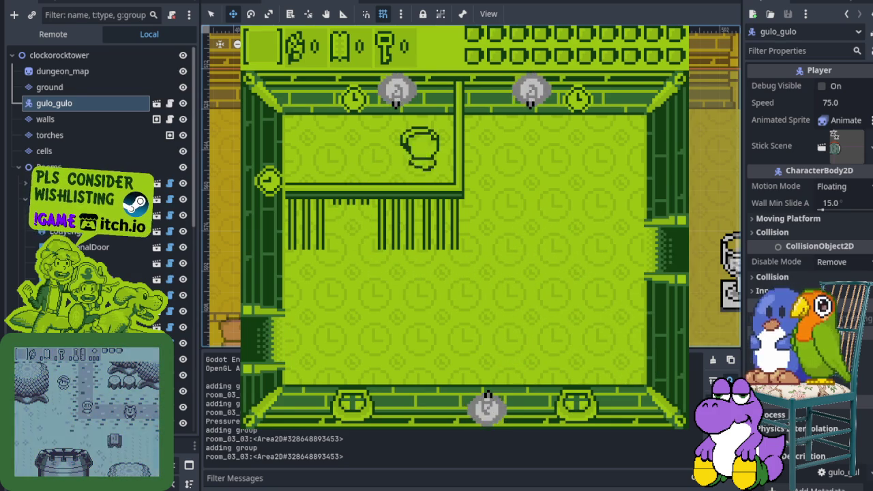
{"action": "key", "text": "Left"}
{"action": "key", "text": "Down"}
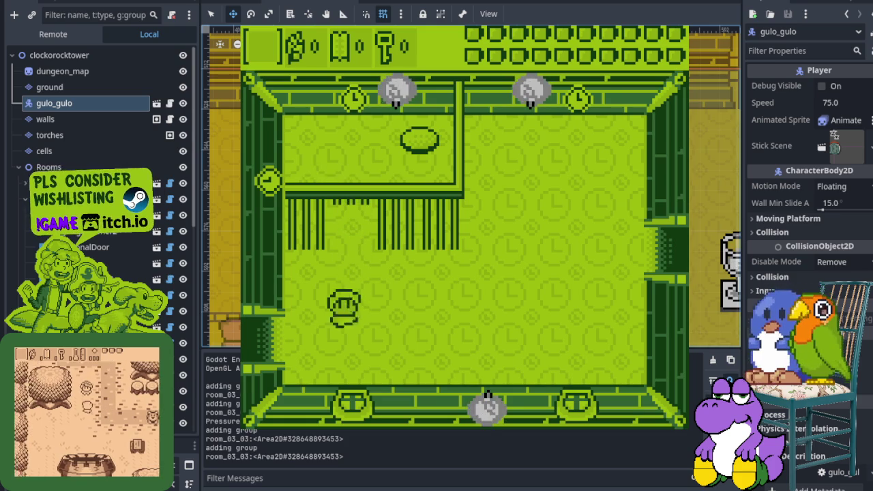
{"action": "key", "text": "Left"}
{"action": "key", "text": "Left"}
{"action": "key", "text": "Up"}
{"action": "key", "text": "Left"}
{"action": "key", "text": "Down"}
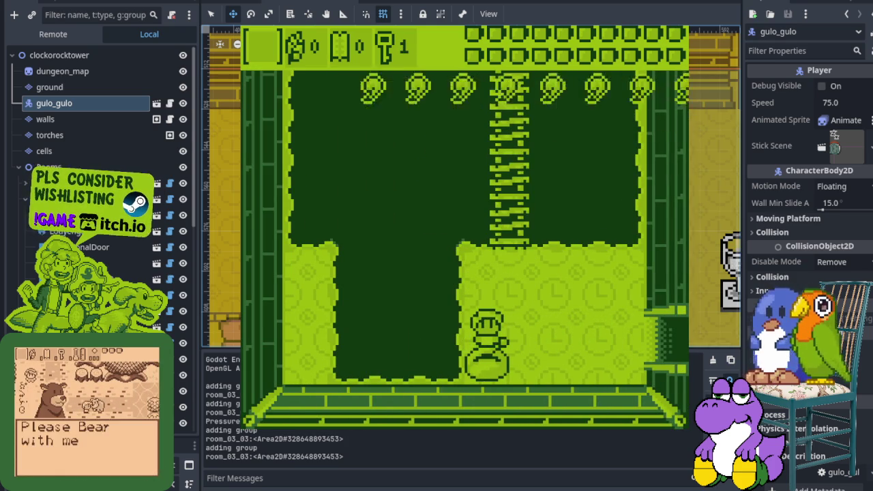
- Walk east through the clock room into the four-block room and attack the ghost
{"action": "key", "text": "Right"}
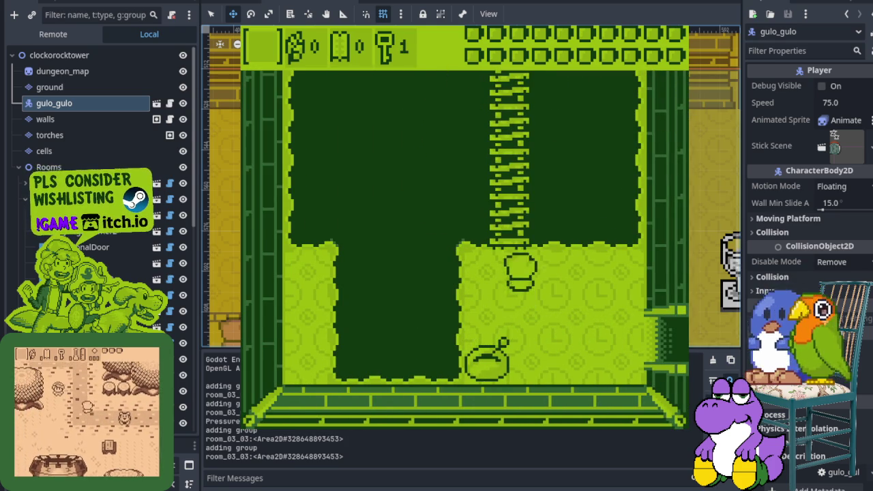
{"action": "key", "text": "Up"}
{"action": "key", "text": "Down"}
{"action": "key", "text": "Right"}
{"action": "key", "text": "Right"}
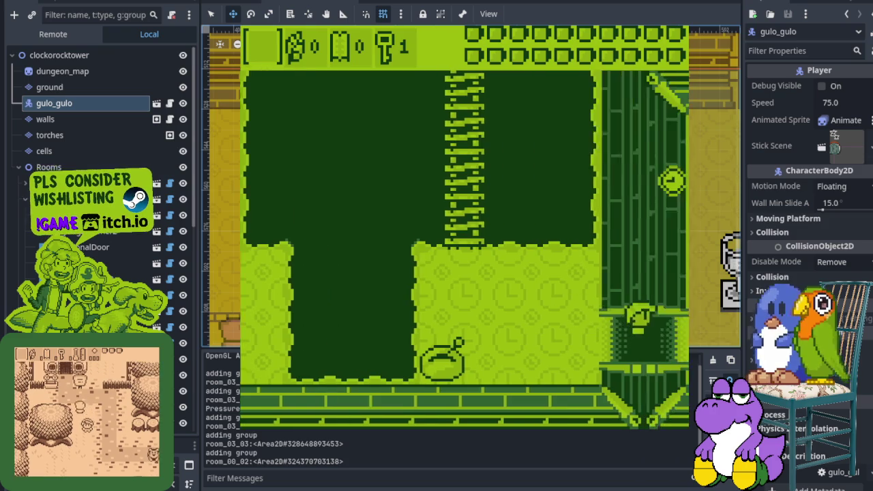
{"action": "key", "text": "Up"}
{"action": "key", "text": "Right"}
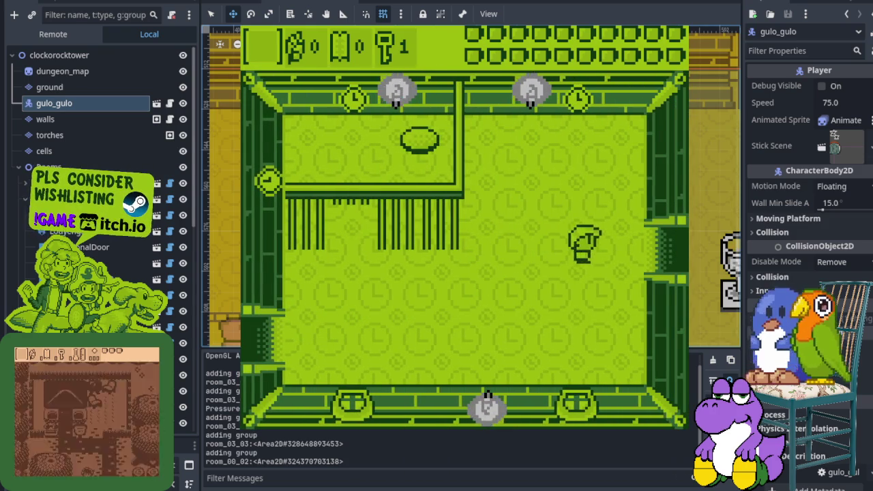
{"action": "key", "text": "Up"}
{"action": "key", "text": "Right"}
{"action": "key", "text": "x"}
{"action": "key", "text": "Up"}
{"action": "key", "text": "Up"}
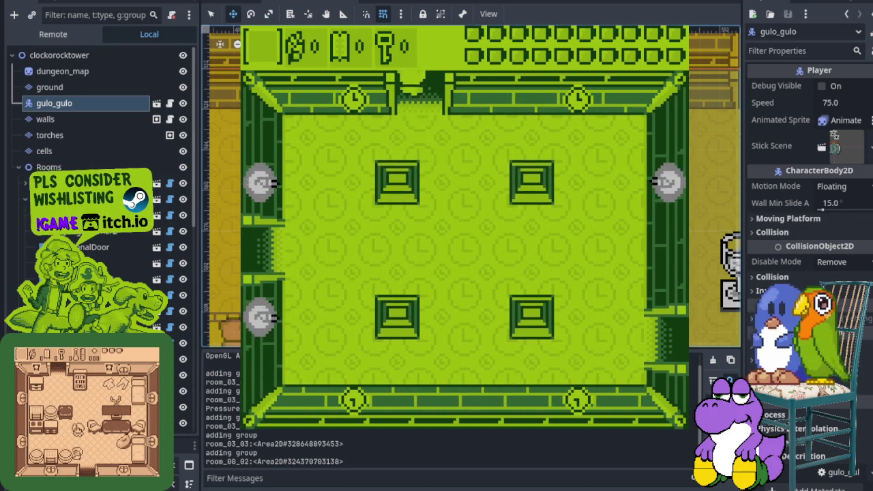
- Pass through the top door, slash the enemy, and walk right into the next room
{"action": "key", "text": "Left"}
{"action": "key", "text": "Left"}
{"action": "key", "text": "Down"}
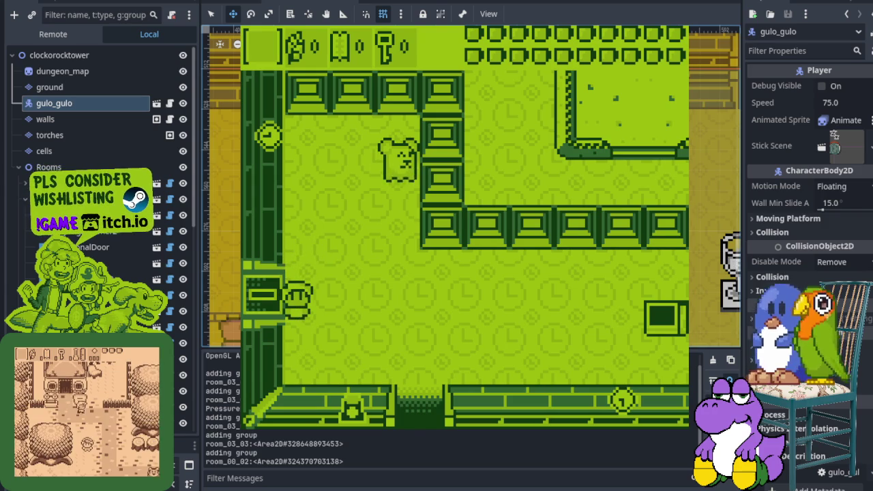
{"action": "key", "text": "Right"}
{"action": "key", "text": "Up"}
{"action": "key", "text": "Down"}
{"action": "key", "text": "x"}
{"action": "key", "text": "Right"}
{"action": "key", "text": "Down"}
{"action": "key", "text": "Left"}
{"action": "key", "text": "Down"}
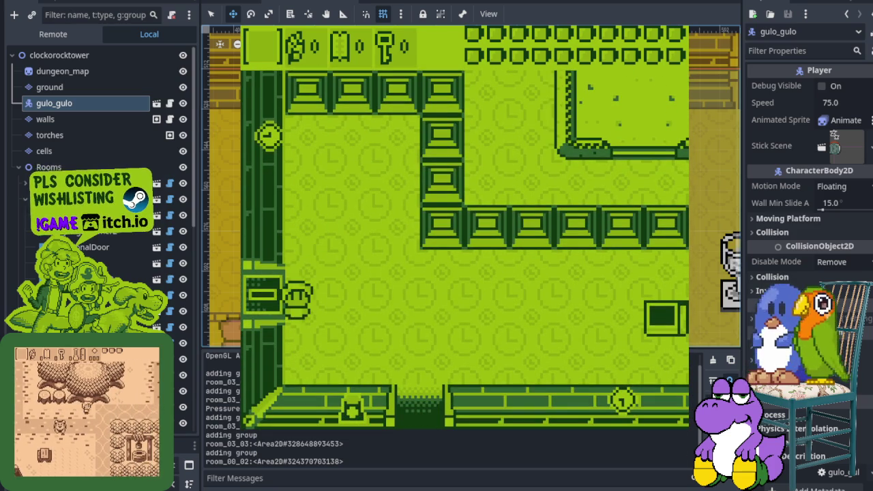
{"action": "key", "text": "Right"}
{"action": "key", "text": "Right"}
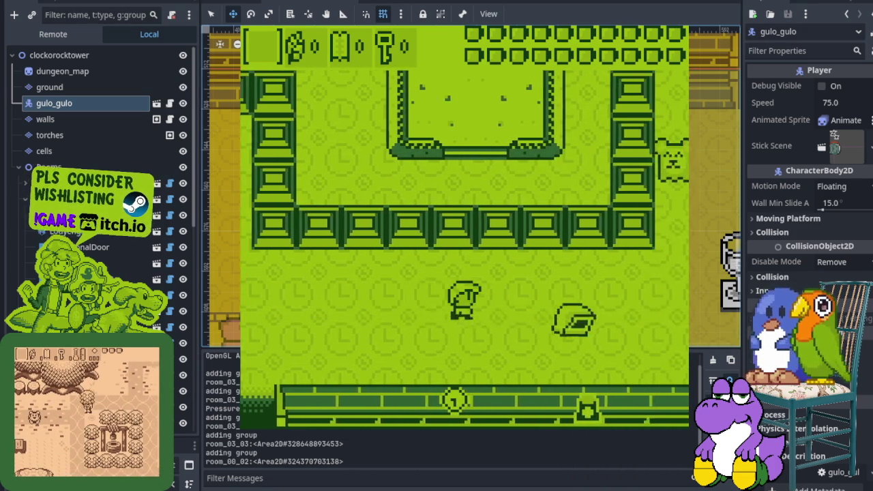
{"action": "key", "text": "Right"}
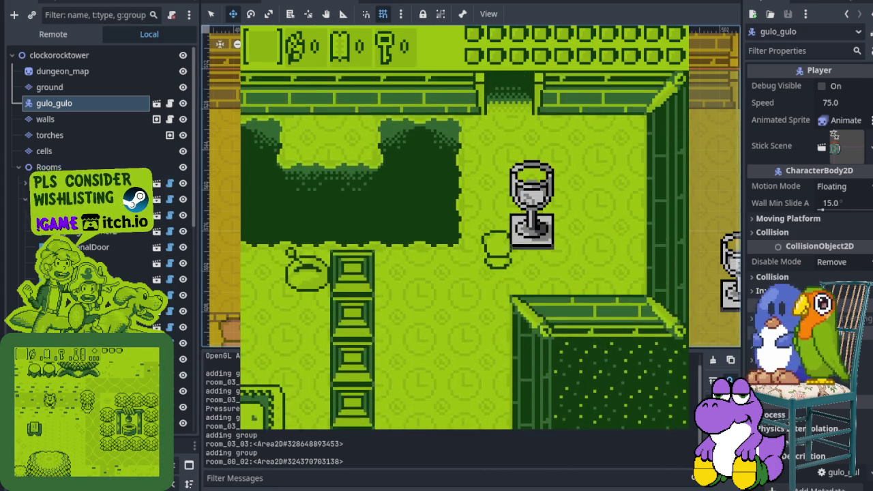
- Circle the central pillar, walk past the chalice to the east door, then stop the game with F8
{"action": "key", "text": "Left"}
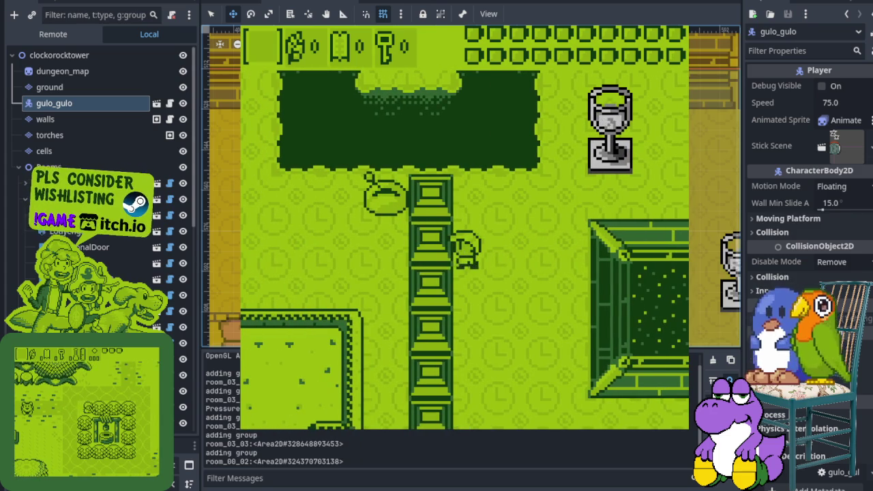
{"action": "key", "text": "Up"}
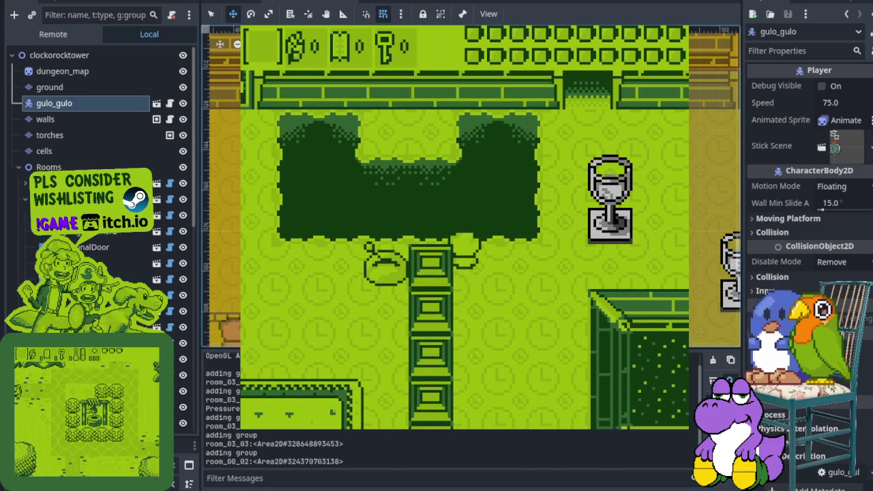
{"action": "key", "text": "Up"}
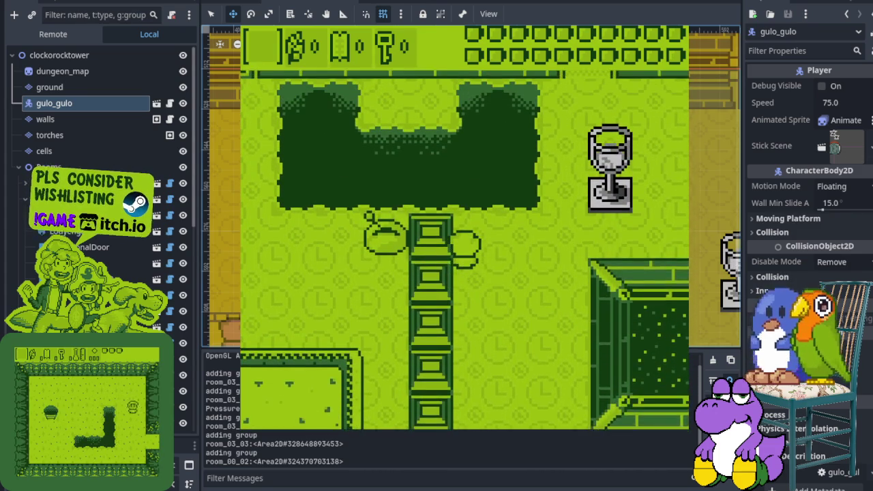
{"action": "key", "text": "Down"}
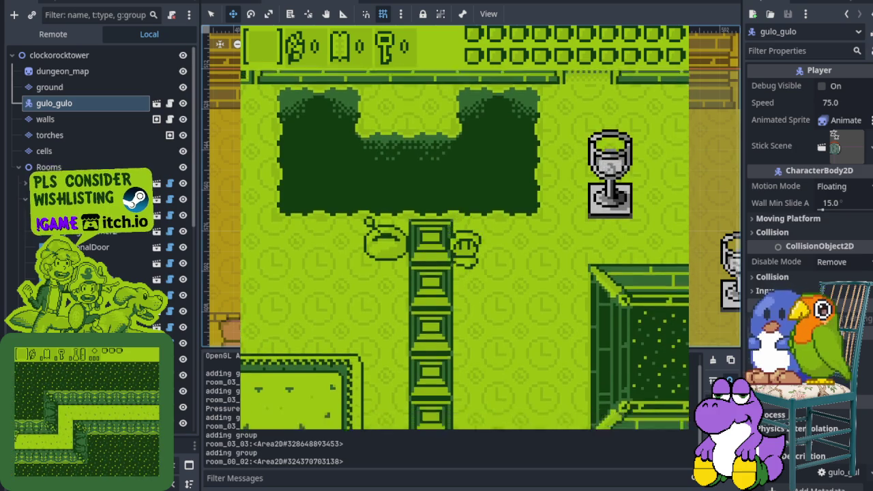
{"action": "key", "text": "Up"}
{"action": "key", "text": "Down"}
{"action": "key", "text": "Right"}
{"action": "key", "text": "Down"}
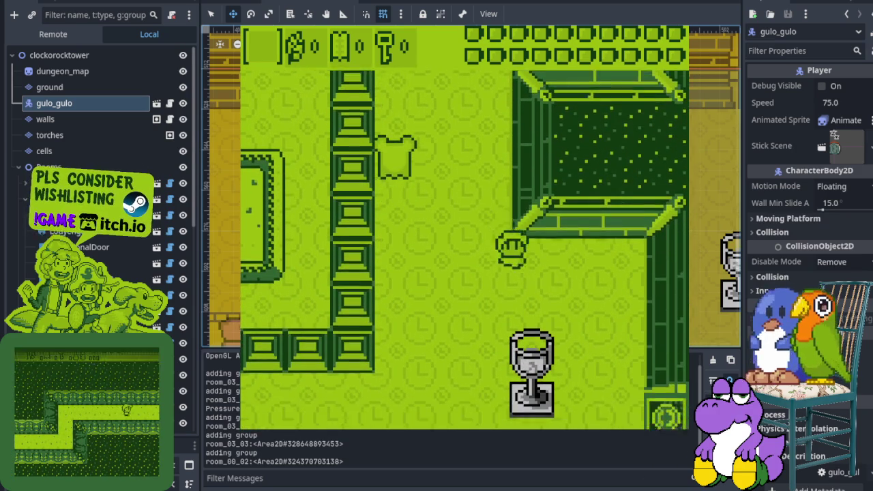
{"action": "key", "text": "Right"}
{"action": "key", "text": "Down"}
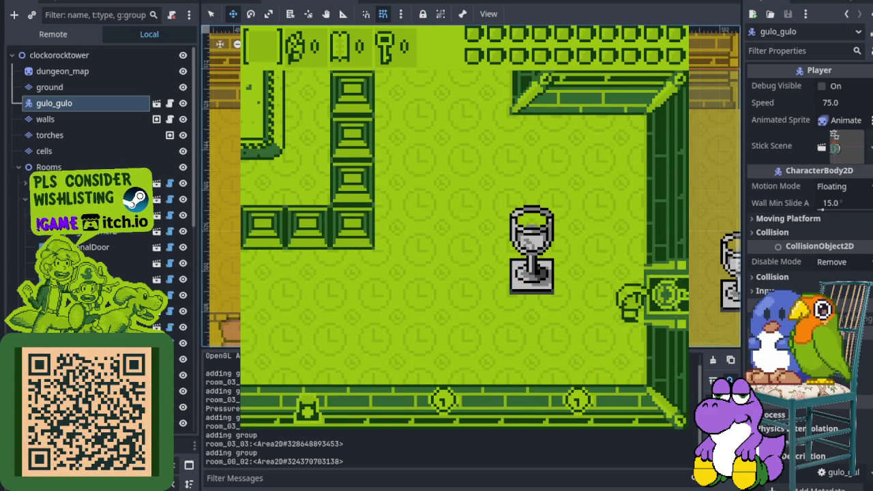
{"action": "key", "text": "Right"}
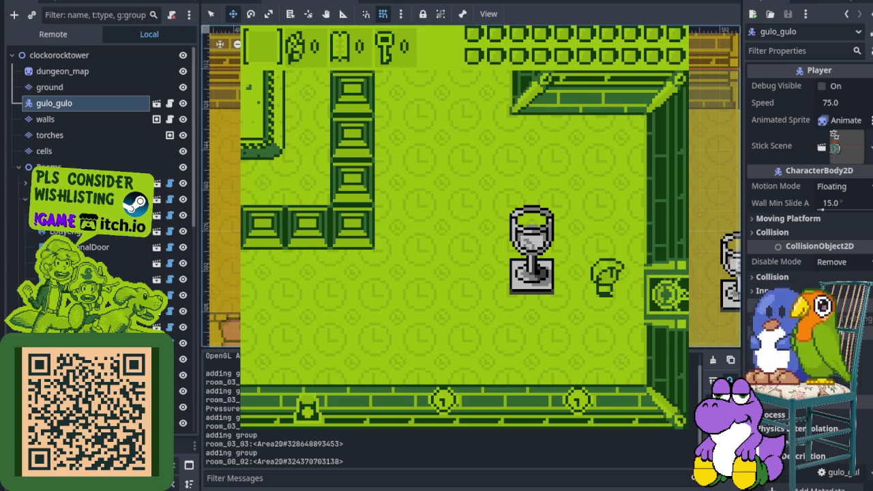
{"action": "key", "text": "F8"}
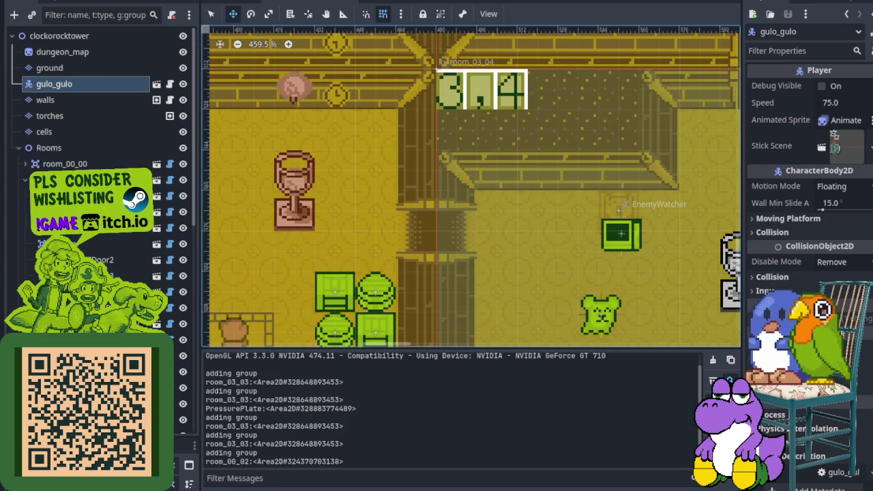
- Hide the Output panel and zoom and pan the map to rooms 3,3, 3,4 and 4,2
{"action": "key", "text": "ctrl+j"}
{"action": "scroll", "coordinate": [376, 316], "scroll_direction": "down", "scroll_amount": 6}
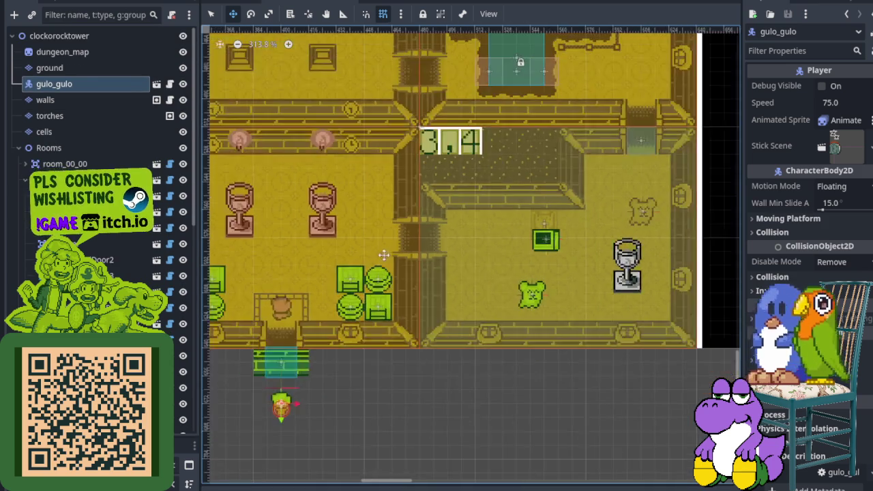
{"action": "scroll", "coordinate": [285, 75], "scroll_direction": "up", "scroll_amount": 3}
{"action": "left_click", "coordinate": [211, 14]}
{"action": "scroll", "coordinate": [456, 217], "scroll_direction": "up", "scroll_amount": 3}
{"action": "scroll", "coordinate": [457, 217], "scroll_direction": "up", "scroll_amount": 2}
{"action": "left_click", "coordinate": [456, 217]}
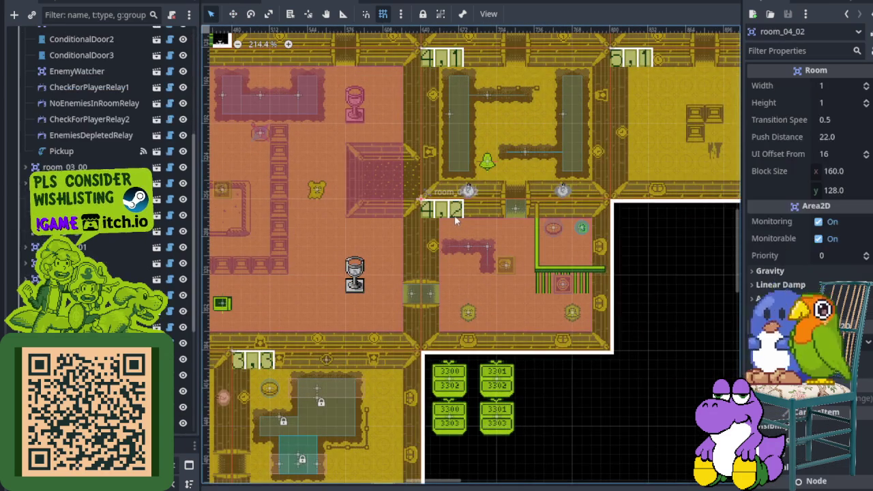
{"action": "scroll", "coordinate": [477, 300], "scroll_direction": "up", "scroll_amount": 10}
{"action": "scroll", "coordinate": [453, 291], "scroll_direction": "down", "scroll_amount": 9}
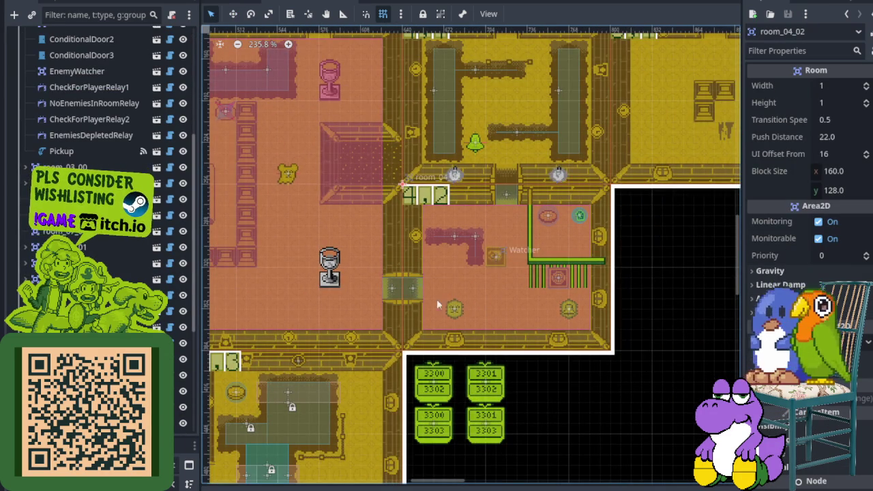
{"action": "scroll", "coordinate": [102, 102], "scroll_direction": "down", "scroll_amount": 5}
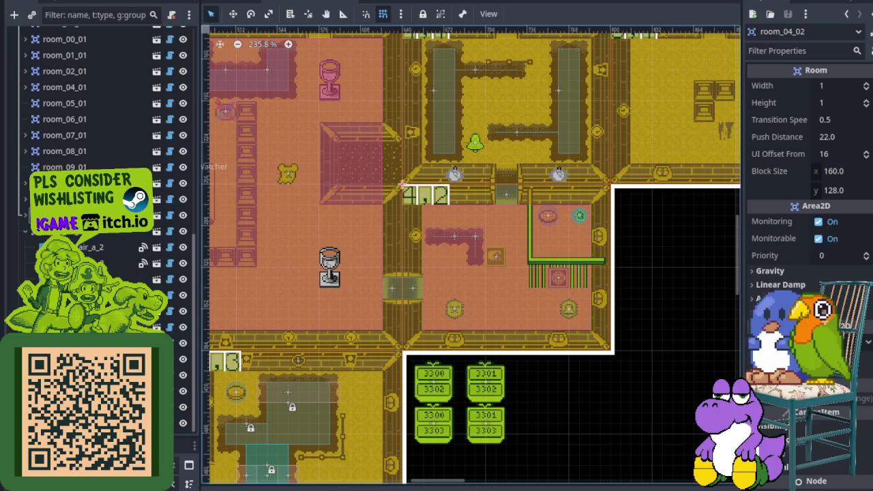
{"action": "mouse_move", "coordinate": [348, 259]}
{"action": "left_mouse_down"}
{"action": "mouse_move", "coordinate": [427, 191]}
{"action": "mouse_move", "coordinate": [470, 135]}
{"action": "mouse_move", "coordinate": [489, 129]}
{"action": "mouse_move", "coordinate": [412, 73]}
{"action": "mouse_move", "coordinate": [415, 92]}
{"action": "left_mouse_up"}
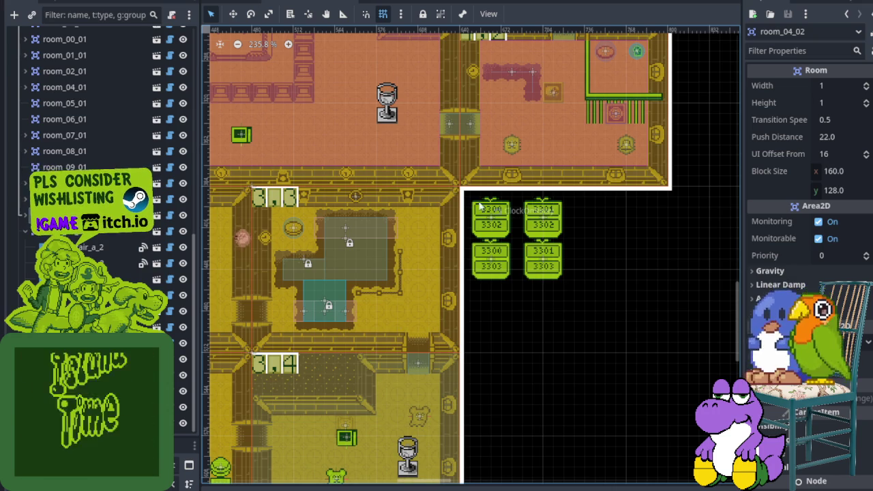
{"action": "scroll", "coordinate": [470, 211], "scroll_direction": "up", "scroll_amount": 4}
{"action": "scroll", "coordinate": [460, 226], "scroll_direction": "up", "scroll_amount": 4}
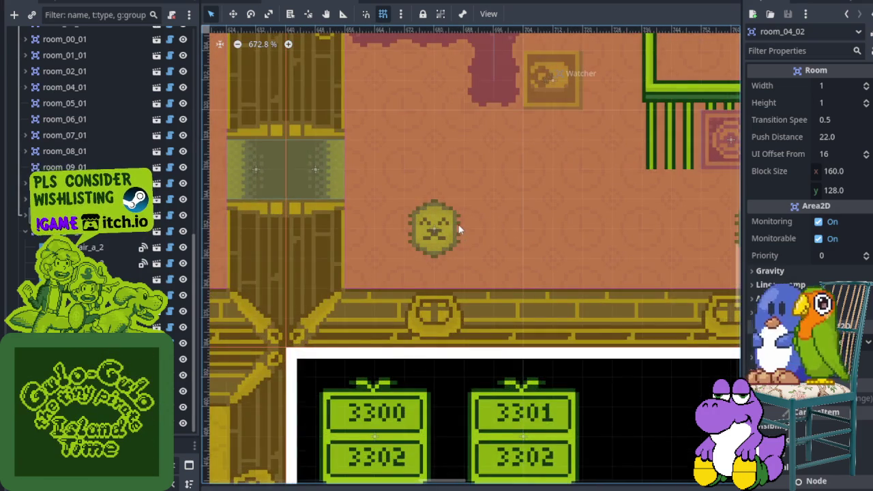
{"action": "scroll", "coordinate": [458, 226], "scroll_direction": "down", "scroll_amount": 2}
{"action": "left_click_drag", "start_coordinate": [456, 218], "coordinate": [396, 260]}
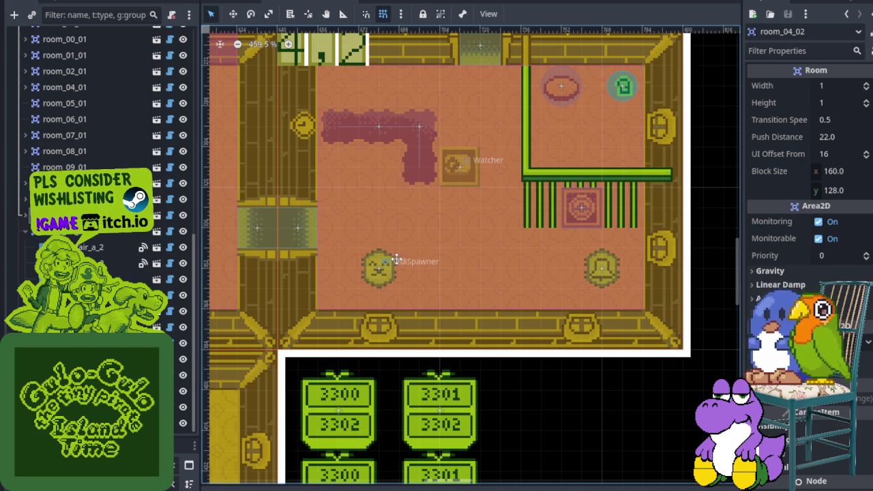
{"action": "scroll", "coordinate": [395, 257], "scroll_direction": "down", "scroll_amount": 4}
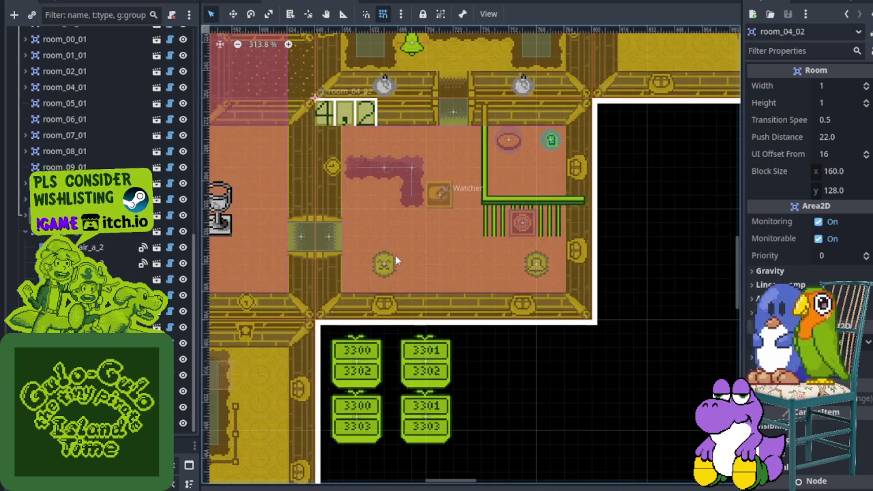
- Centre on room_04_02 from the Scene dock and inspect it and its 3-by-1 Pit node
{"action": "left_click", "coordinate": [30, 234]}
{"action": "double_click", "coordinate": [30, 234]}
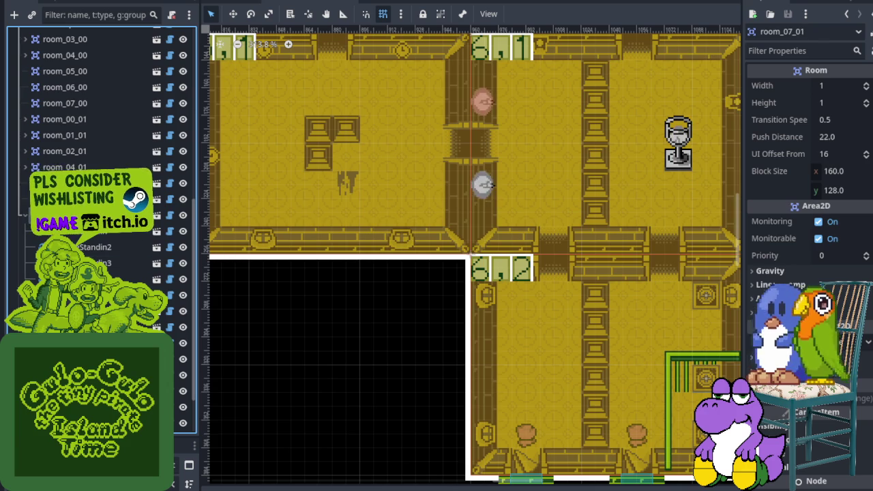
{"action": "left_click", "coordinate": [65, 230]}
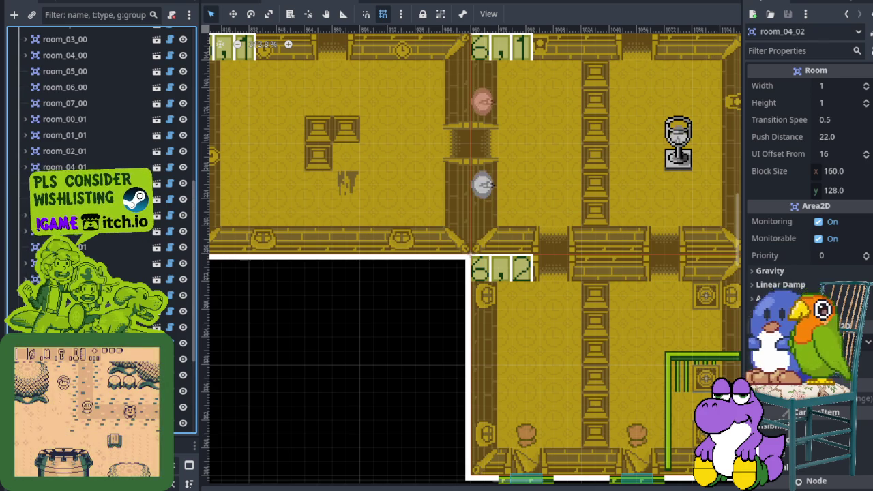
{"action": "left_click", "coordinate": [387, 201]}
{"action": "scroll", "coordinate": [476, 183], "scroll_direction": "down", "scroll_amount": 3}
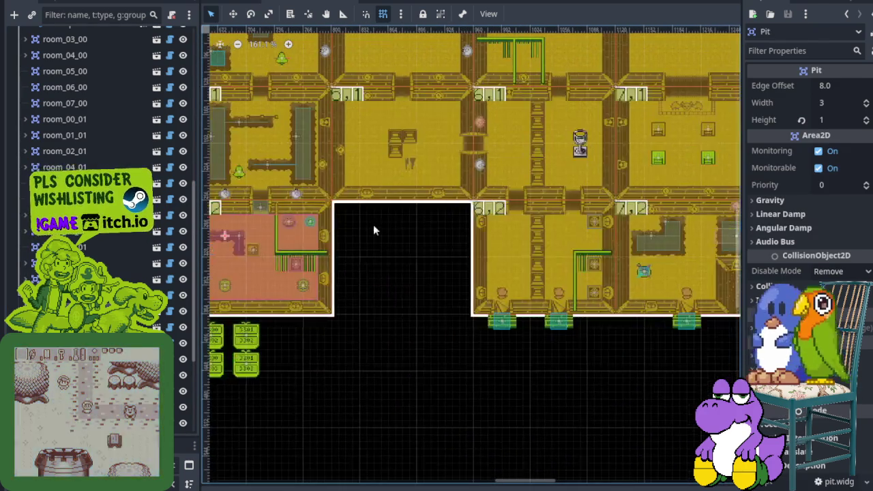
{"action": "scroll", "coordinate": [373, 230], "scroll_direction": "up", "scroll_amount": 5}
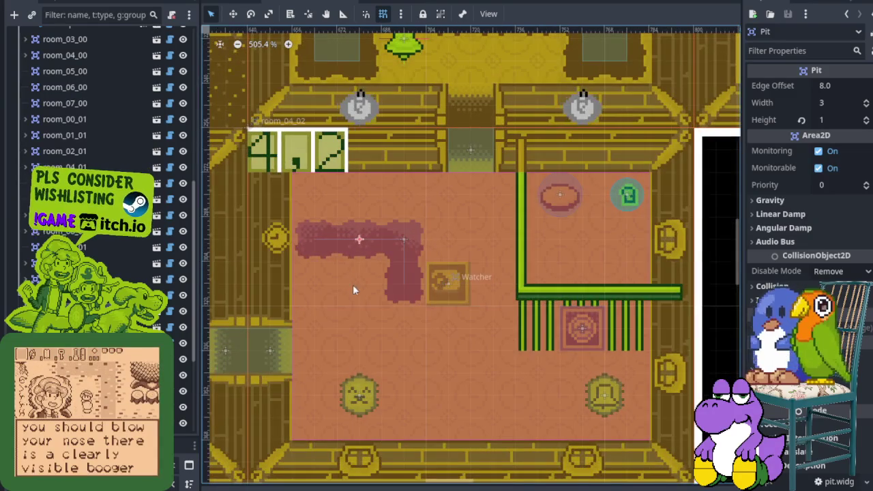
{"action": "left_click_drag", "start_coordinate": [353, 289], "coordinate": [371, 240]}
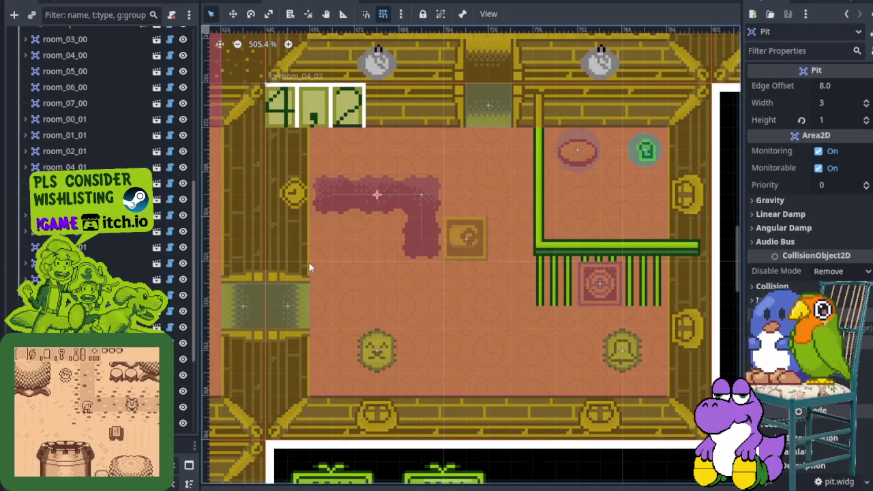
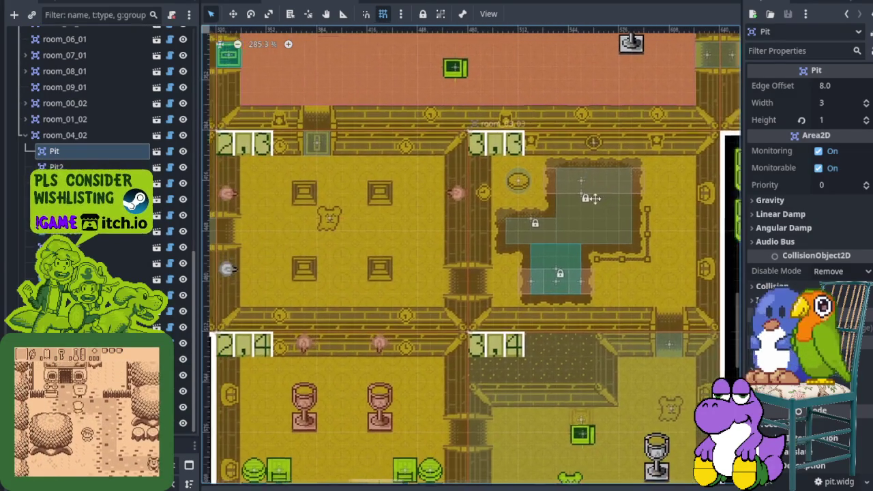
- Bring room 4,1 into view and select its EnemyStandin bell inside room_04_01
{"action": "mouse_move", "coordinate": [592, 197]}
{"action": "left_mouse_down"}
{"action": "mouse_move", "coordinate": [414, 427]}
{"action": "mouse_move", "coordinate": [380, 403]}
{"action": "left_mouse_up"}
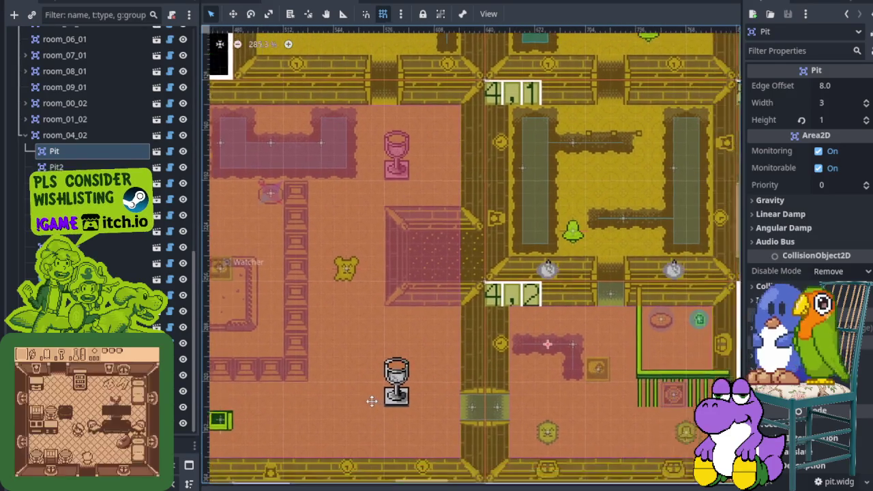
{"action": "scroll", "coordinate": [543, 281], "scroll_direction": "up", "scroll_amount": 5}
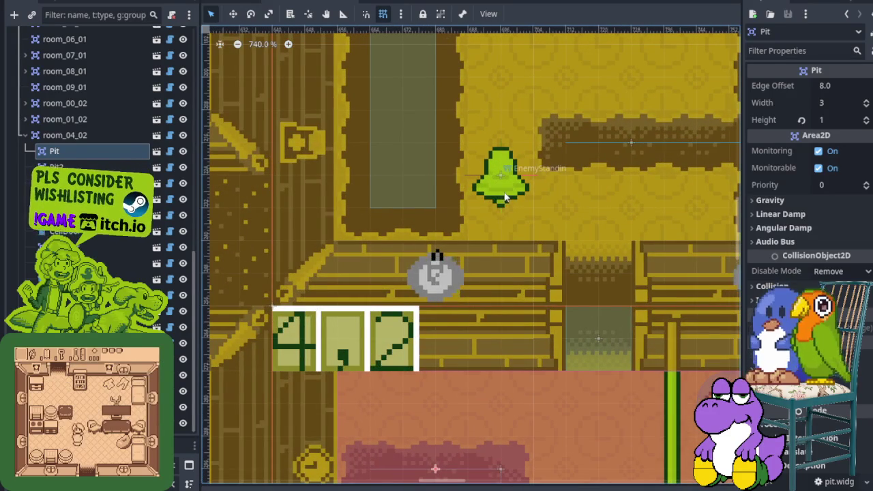
{"action": "left_click_drag", "start_coordinate": [505, 198], "coordinate": [433, 330]}
{"action": "scroll", "coordinate": [405, 326], "scroll_direction": "down", "scroll_amount": 2}
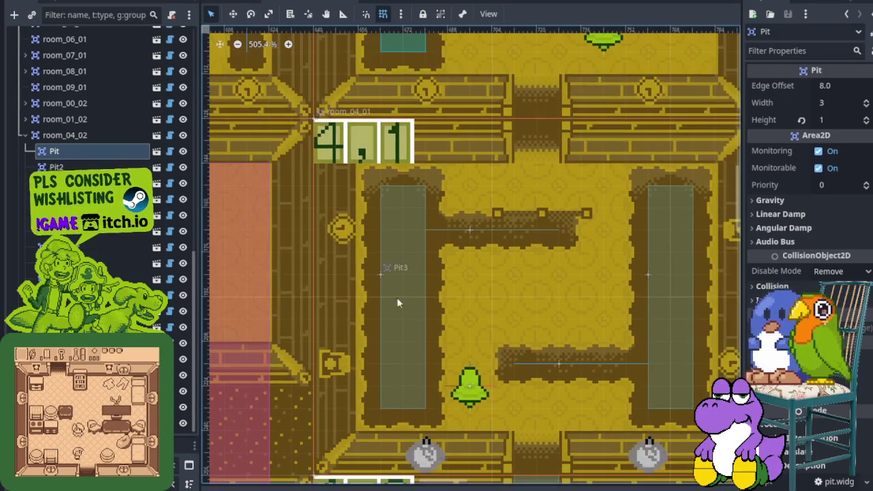
{"action": "left_click", "coordinate": [361, 152]}
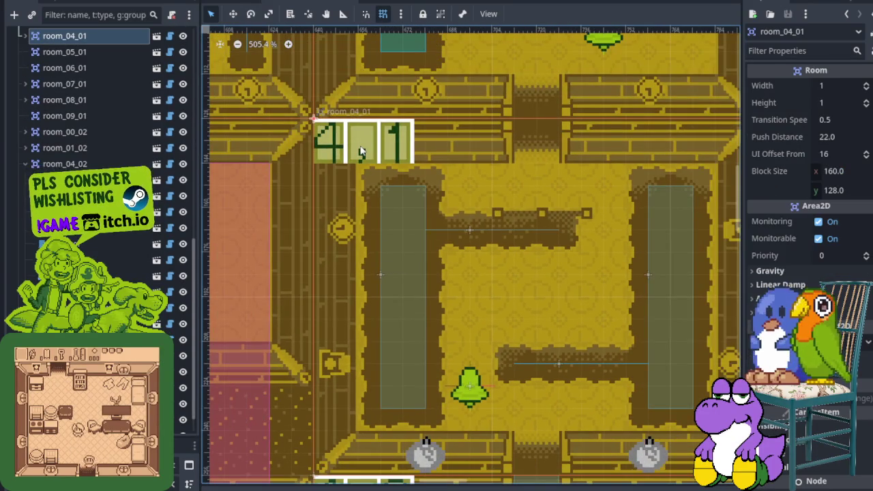
{"action": "left_click", "coordinate": [25, 36]}
{"action": "left_click", "coordinate": [64, 117]}
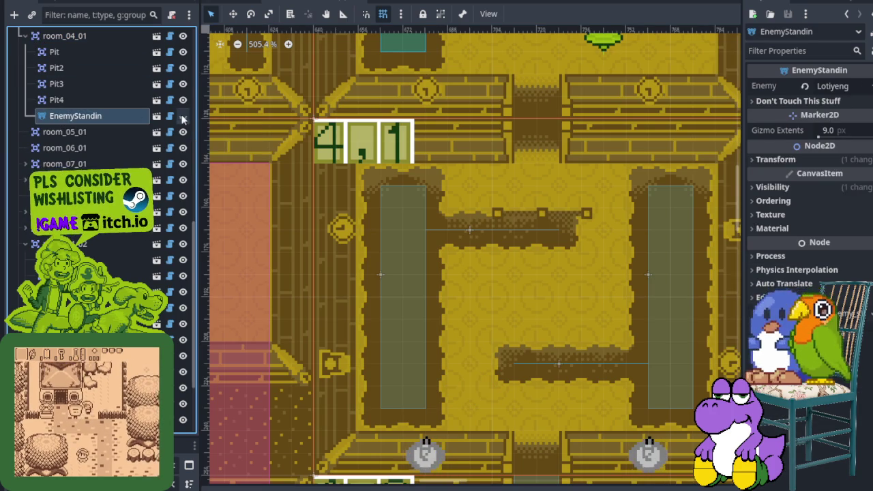
- Move down to room 4,2 and select its LotiyengSpawner to review its settings
{"action": "scroll", "coordinate": [413, 232], "scroll_direction": "down", "scroll_amount": 2}
{"action": "scroll", "coordinate": [470, 292], "scroll_direction": "up", "scroll_amount": 3}
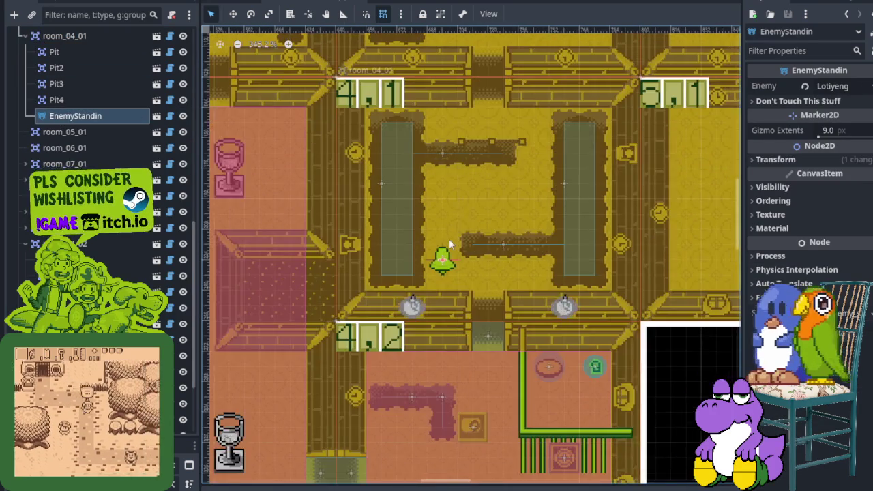
{"action": "scroll", "coordinate": [431, 293], "scroll_direction": "down", "scroll_amount": 2}
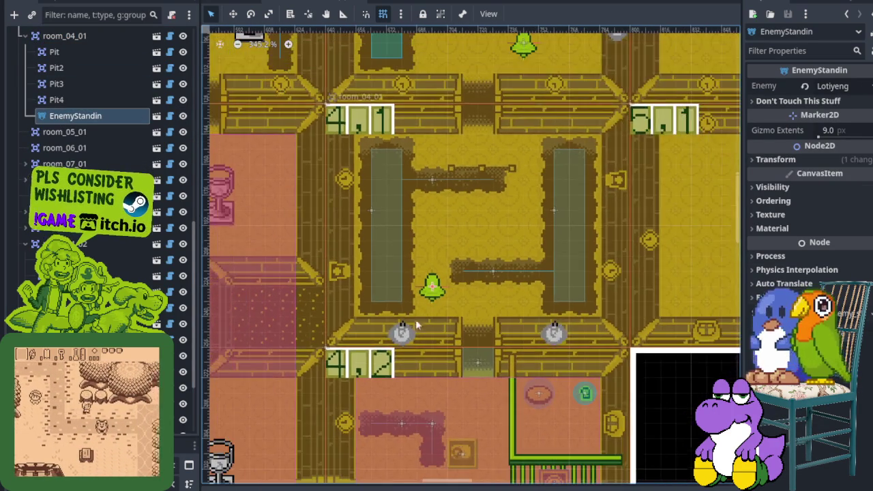
{"action": "scroll", "coordinate": [413, 222], "scroll_direction": "down", "scroll_amount": 4}
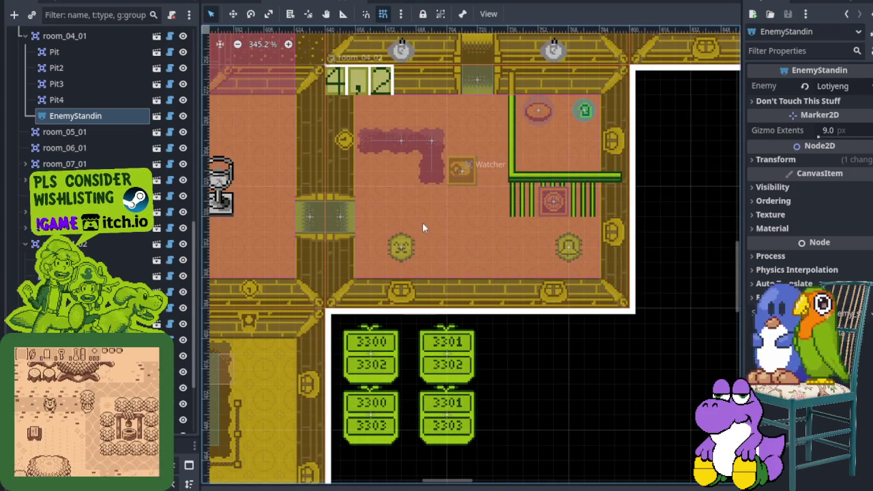
{"action": "scroll", "coordinate": [96, 170], "scroll_direction": "down", "scroll_amount": 4}
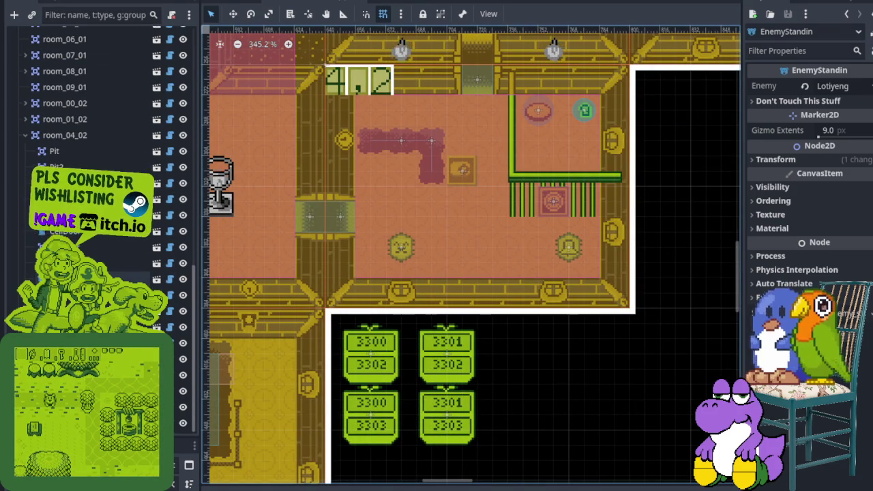
{"action": "left_click", "coordinate": [136, 279]}
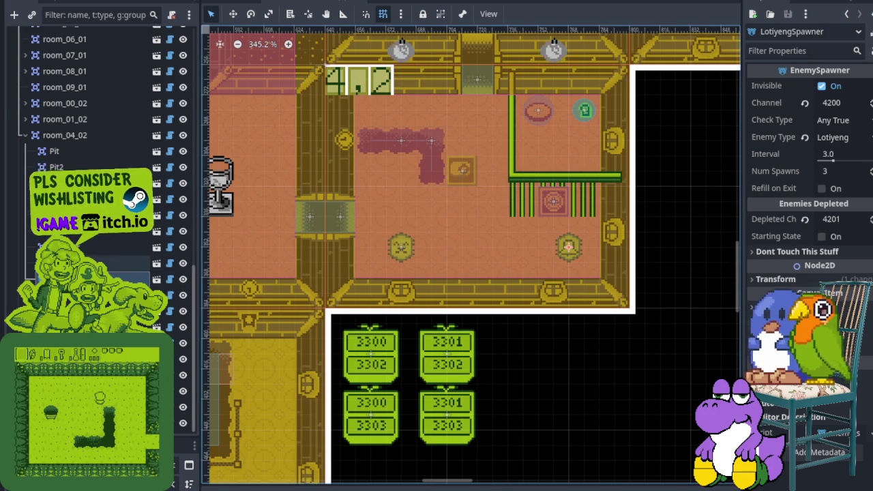
- Select TediSpawner and review its Check Type choices, keeping Any True
{"action": "left_click", "coordinate": [113, 263]}
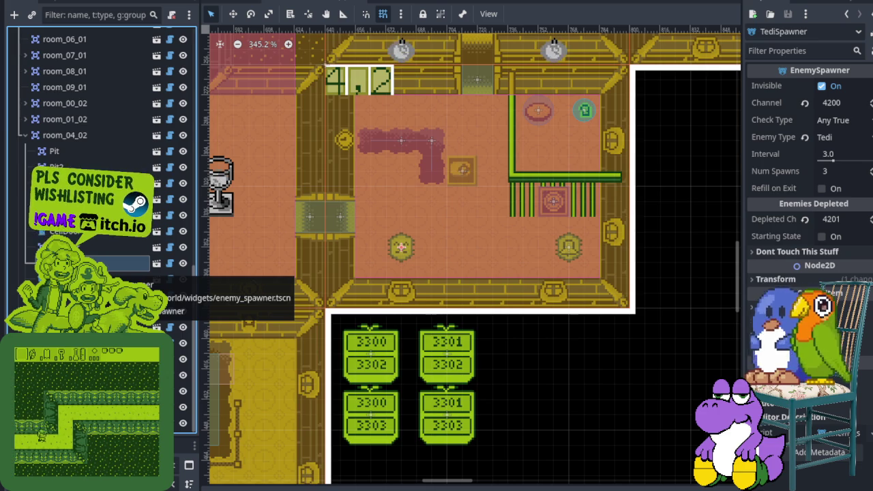
{"action": "left_click", "coordinate": [770, 121]}
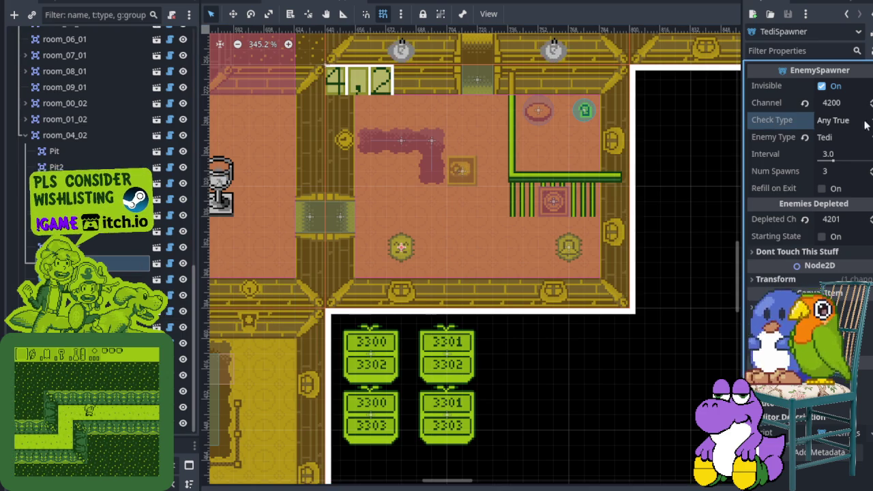
{"action": "left_click", "coordinate": [832, 120]}
{"action": "left_click", "coordinate": [836, 136]}
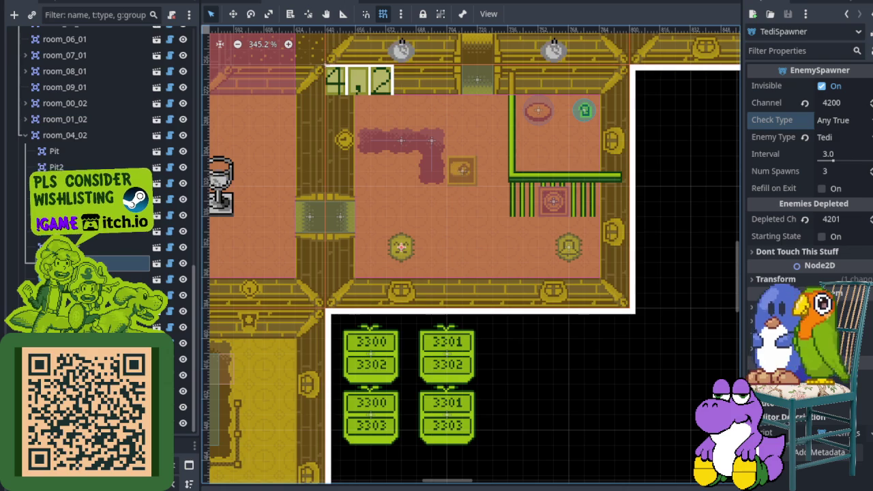
- On the Kanban board, create Todo card 'Bug: Bell Standin Attacks from another room' and open it
{"action": "left_click", "coordinate": [354, 3]}
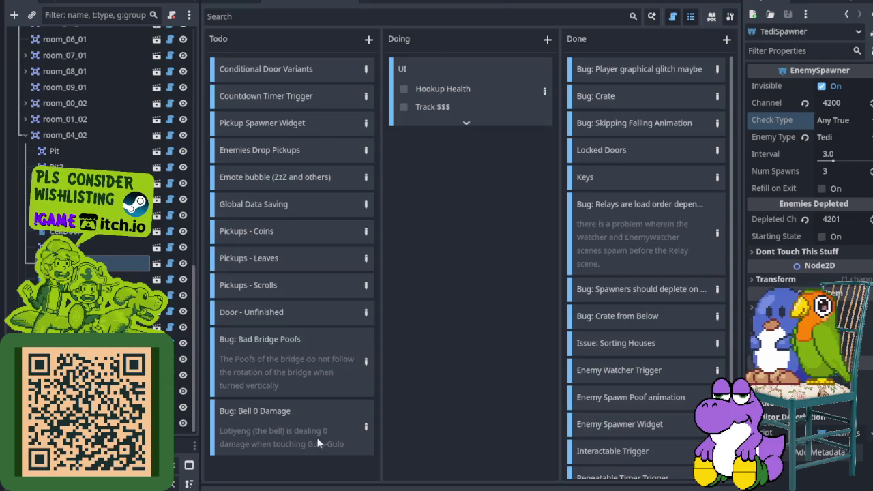
{"action": "left_click", "coordinate": [368, 40]}
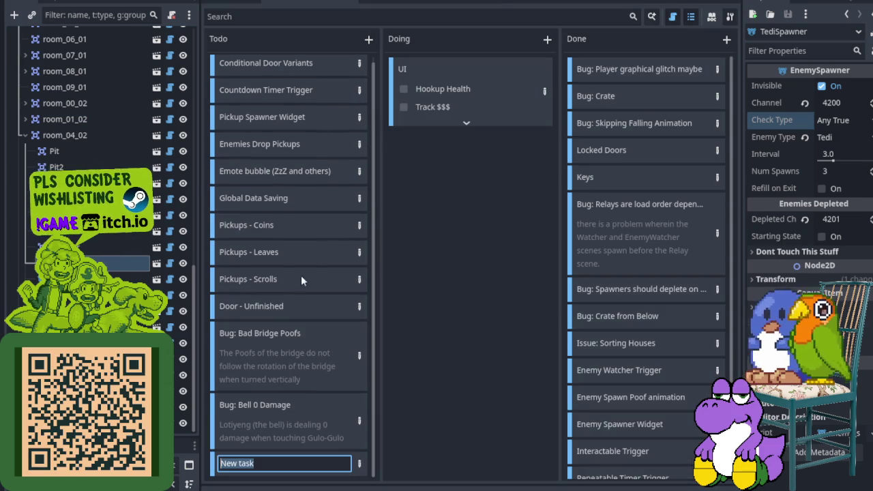
{"action": "type", "text": "Bu"}
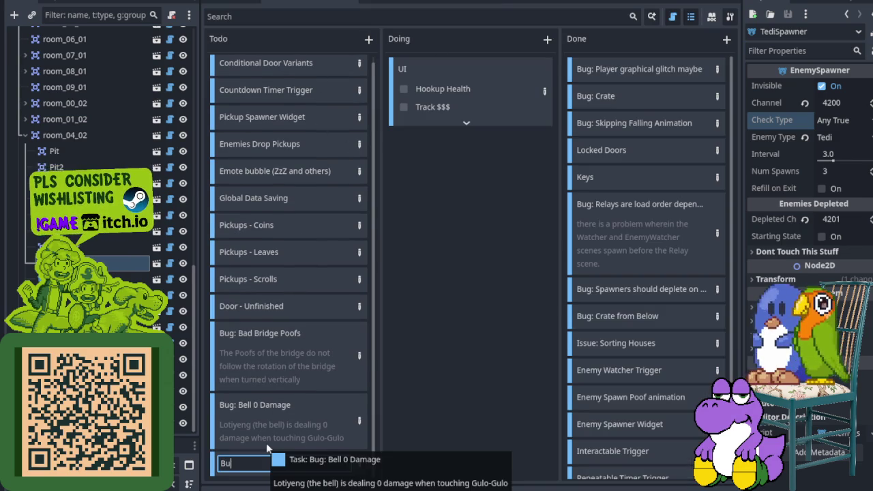
{"action": "type", "text": "g: Bell"}
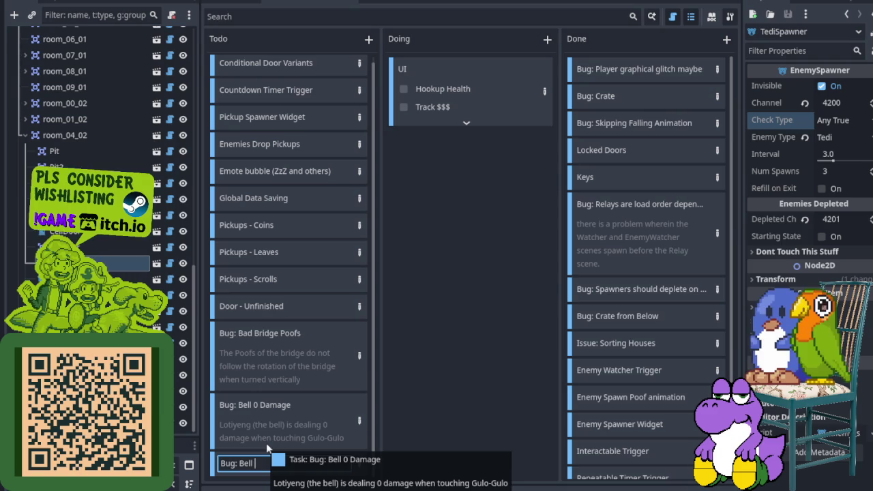
{"action": "type", "text": "cks from "}
{"action": "type", "text": "Standin"}
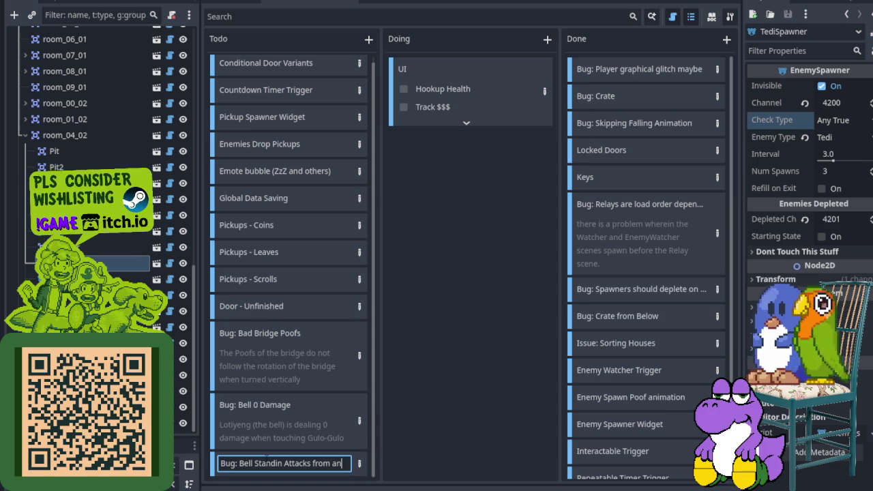
{"action": "type", "text": " ther room"}
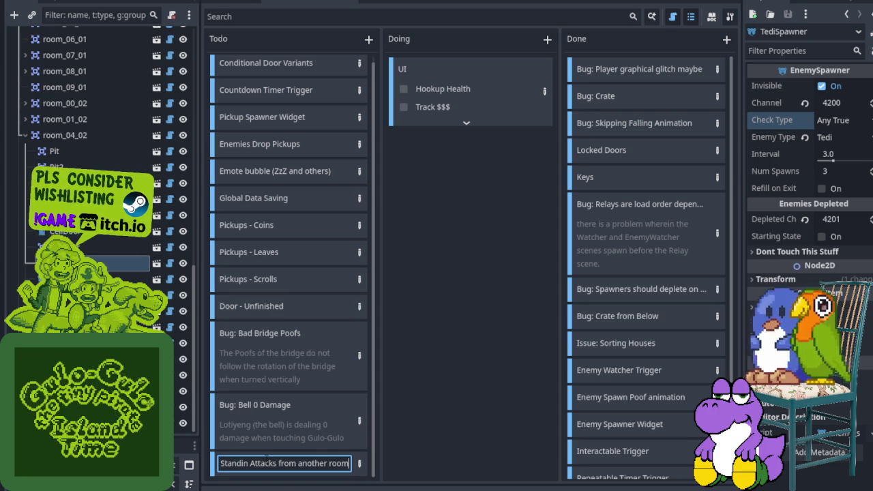
{"action": "key", "text": "Return"}
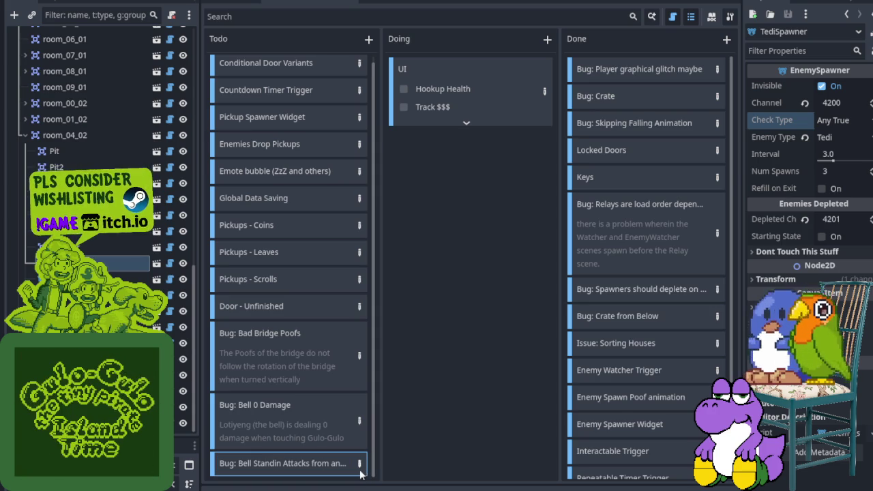
{"action": "double_click", "coordinate": [360, 470]}
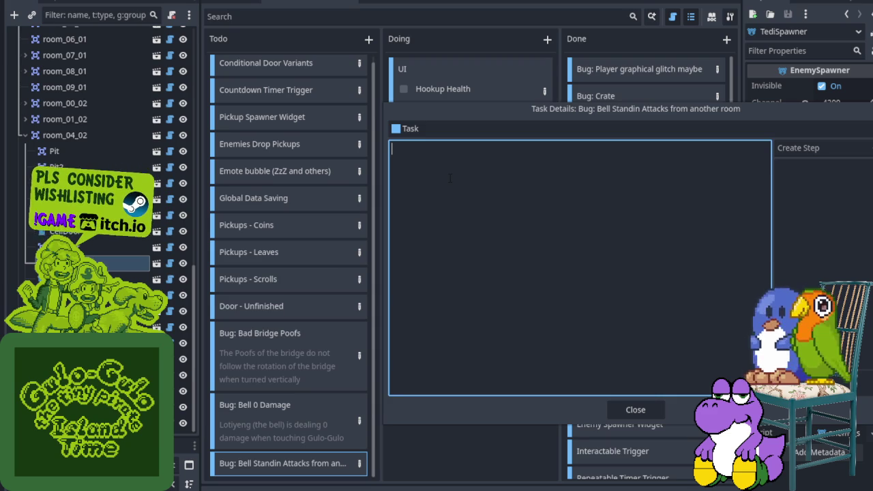
- Describe the bell stand-in attacking from another room around the 3:00–3:10 stream mark
{"action": "type", "text": "around the 3 hour to the 3 h"}
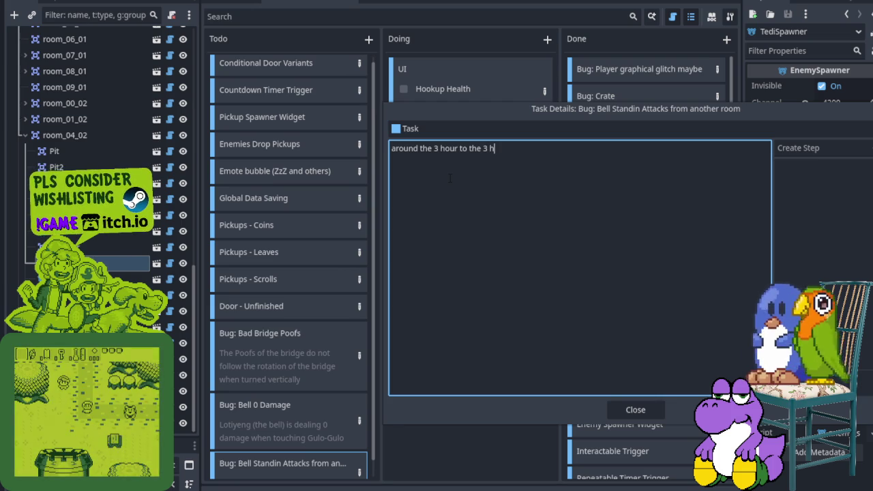
{"action": "key", "text": "BackSpace"}
{"action": "key", "text": "BackSpace"}
{"action": "key", "text": "BackSpace"}
{"action": "type", "text": "10"}
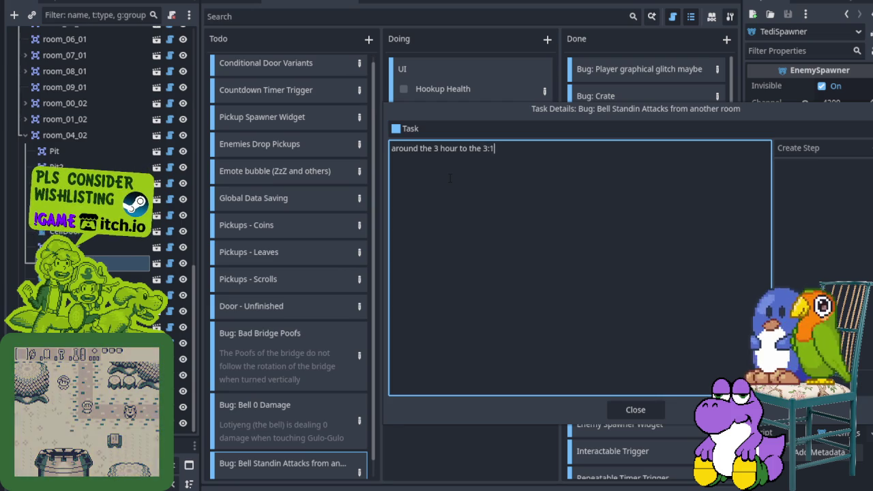
{"action": "double_click", "coordinate": [449, 178]}
{"action": "key", "text": "BackSpace"}
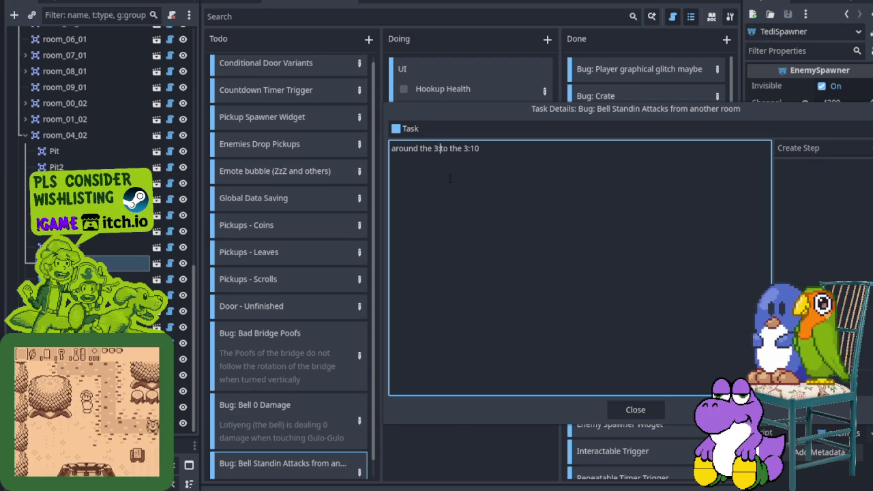
{"action": "type", "text": ":00"}
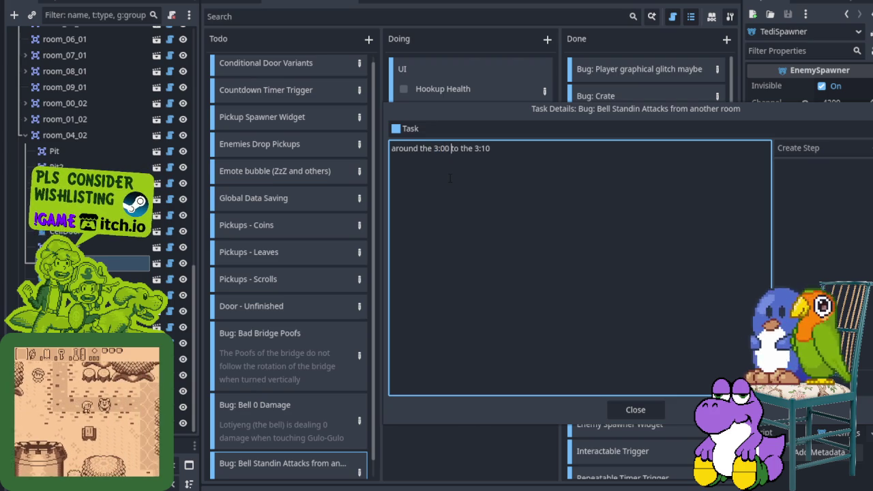
{"action": "type", "text": "mark of the stream, the bell stand-in attacks from a different room"}
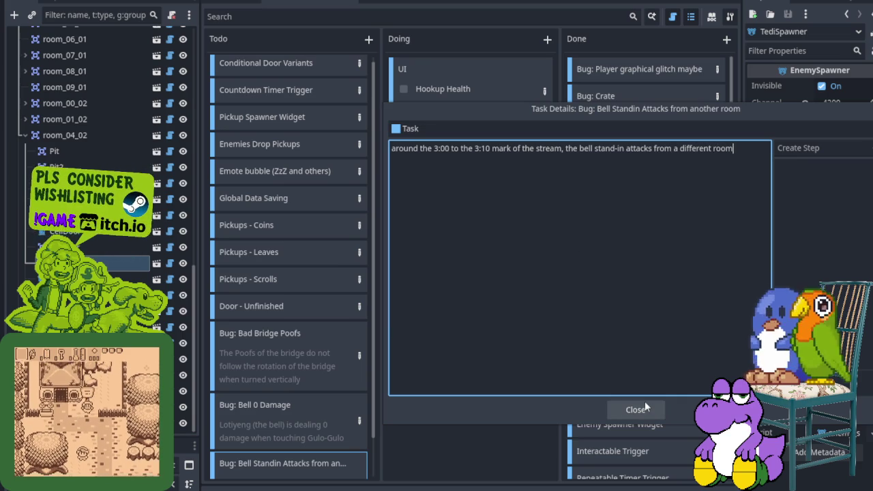
{"action": "left_click", "coordinate": [331, 421]}
- Save the bug description and add another new card to the Todo column
{"action": "key", "text": "Return"}
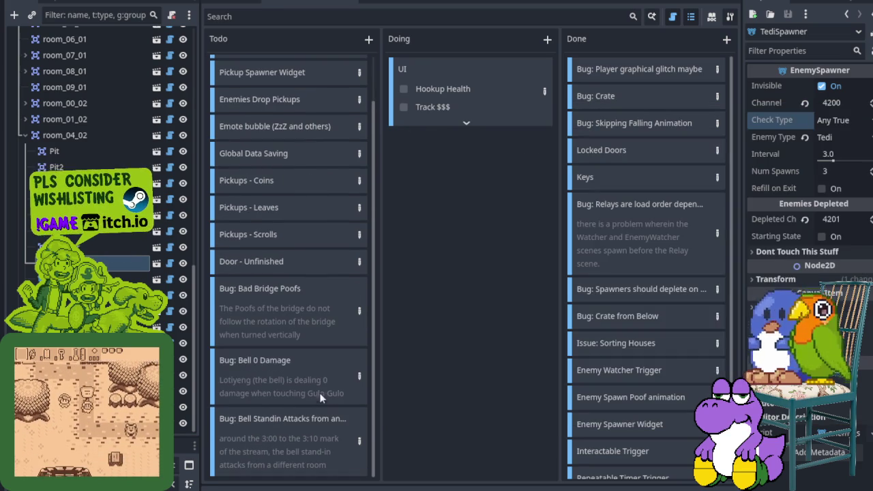
{"action": "left_click", "coordinate": [369, 39]}
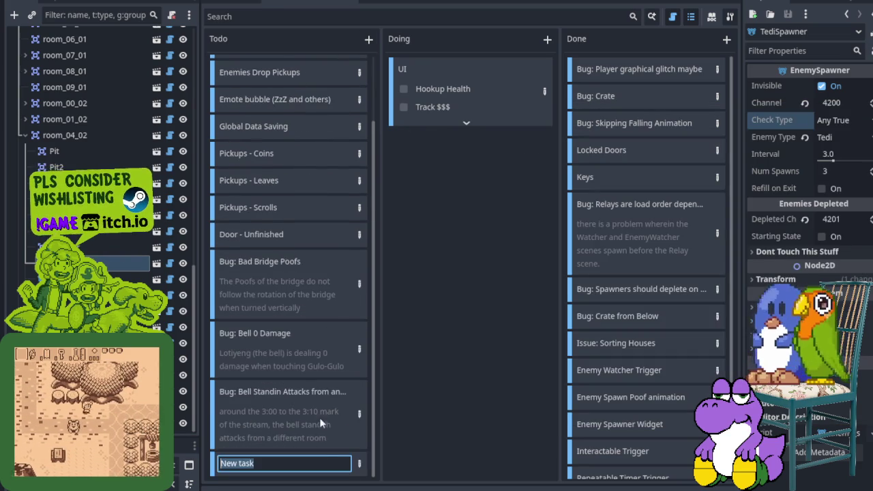
{"action": "double_click", "coordinate": [352, 467]}
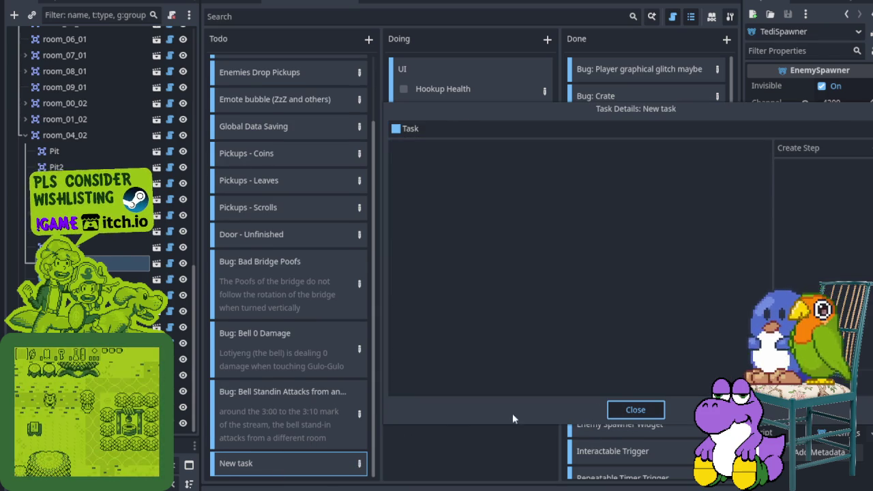
{"action": "left_click", "coordinate": [565, 423]}
{"action": "scroll", "coordinate": [320, 454], "scroll_direction": "down", "scroll_amount": 2}
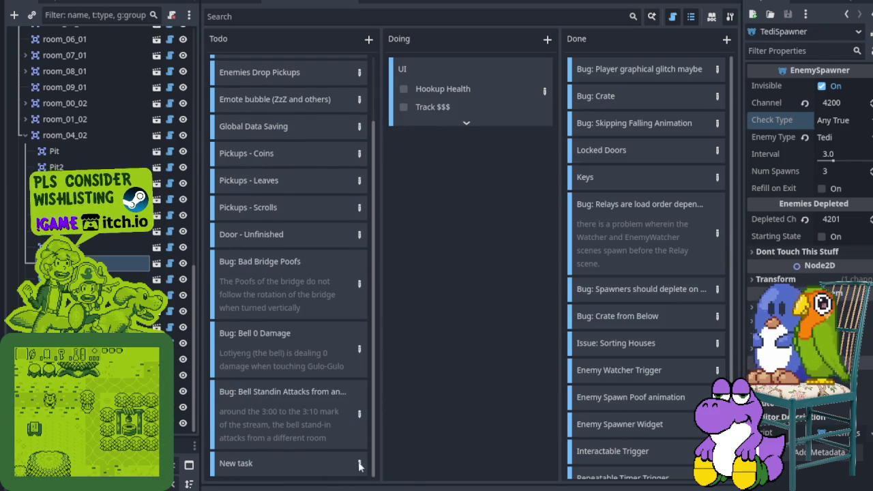
- Rename the new card to 'Bug: Y-Sorting Conditional Door' and save the scene
{"action": "right_click", "coordinate": [328, 470]}
{"action": "left_click", "coordinate": [360, 473]}
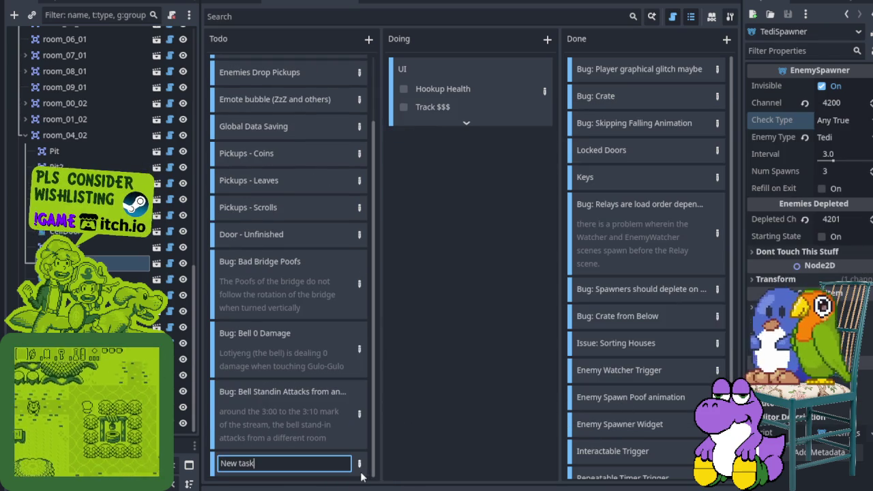
{"action": "type", "text": "Bug"}
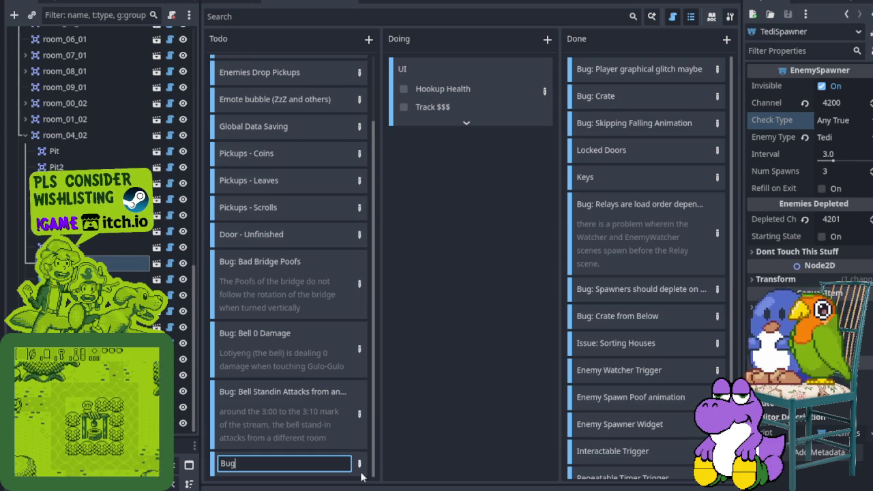
{"action": "type", "text": ": Y-Sorting"}
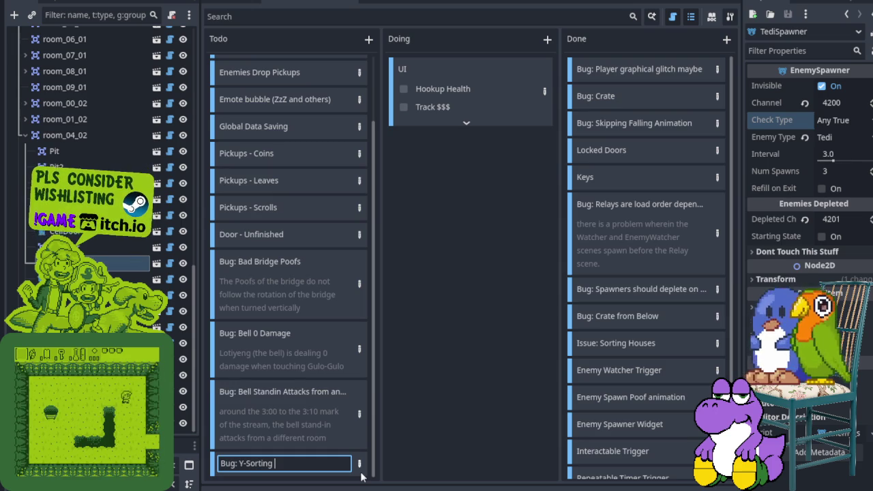
{"action": "type", "text": " Conditional Do"}
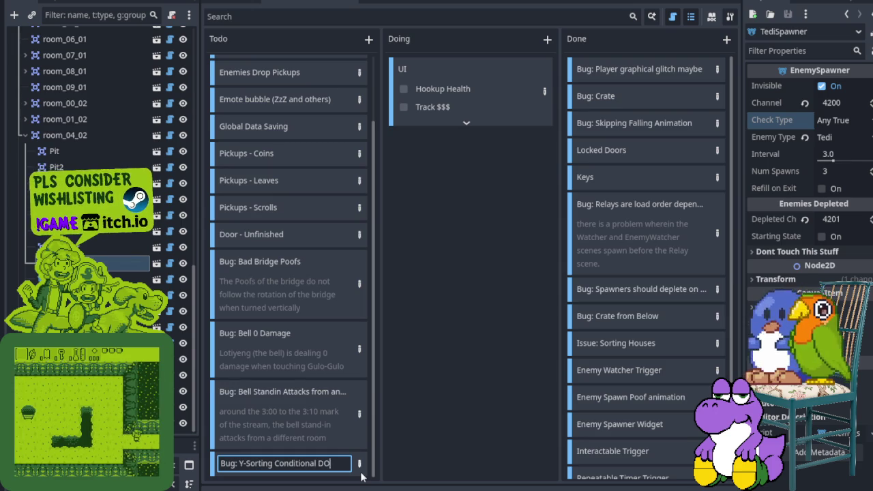
{"action": "type", "text": "or"}
{"action": "key", "text": "Return"}
{"action": "key", "text": "ctrl+s"}
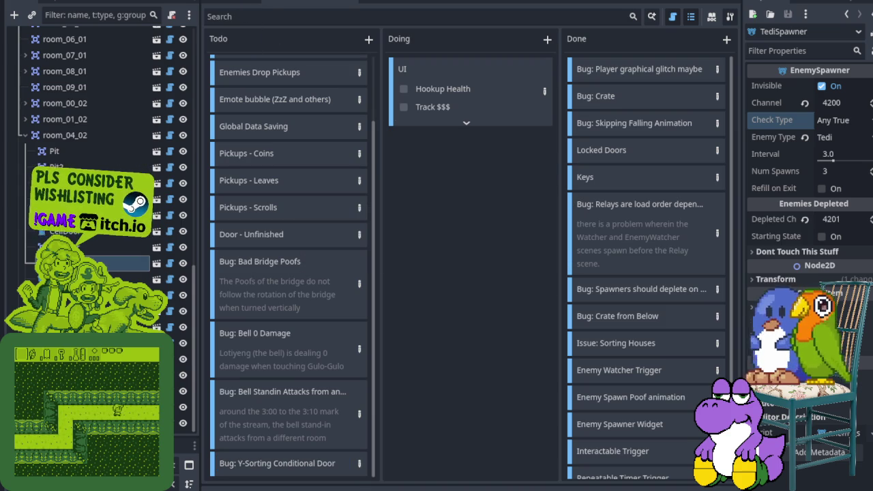
{"action": "key", "text": "ctrl+F1"}
- Zoom the 2D canvas to about 459% on the KeyDoor near room 2,3 and select it
{"action": "scroll", "coordinate": [295, 251], "scroll_direction": "down", "scroll_amount": 3}
{"action": "scroll", "coordinate": [348, 171], "scroll_direction": "up", "scroll_amount": 6}
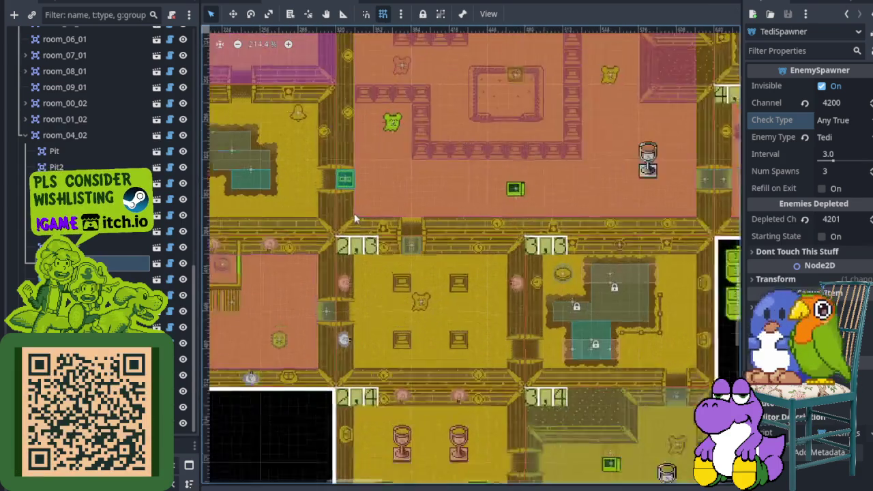
{"action": "left_click", "coordinate": [335, 167]}
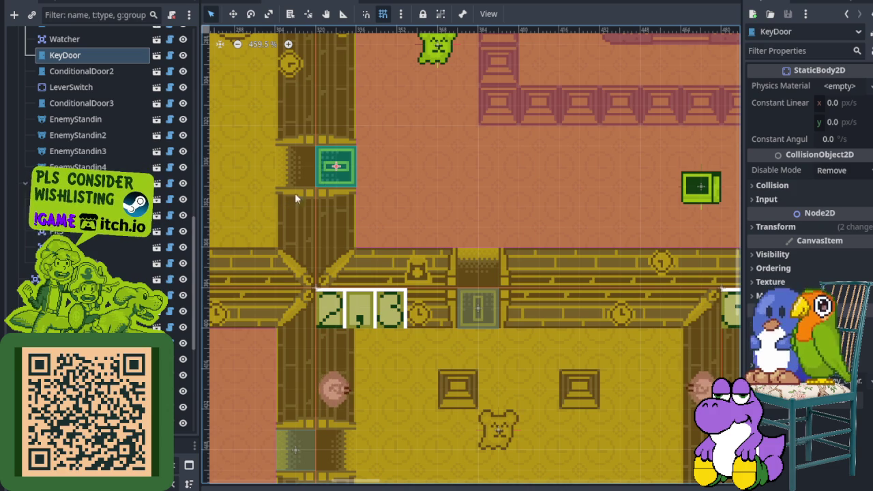
{"action": "scroll", "coordinate": [328, 191], "scroll_direction": "up", "scroll_amount": 3}
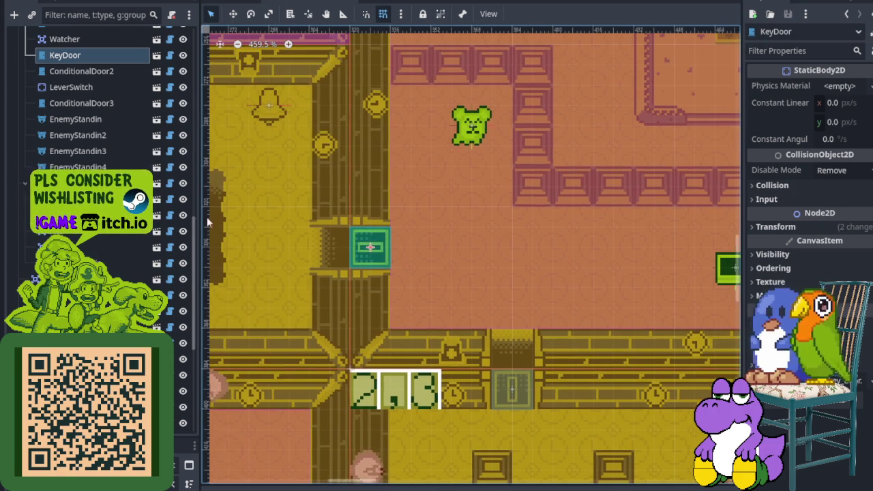
{"action": "left_click", "coordinate": [90, 58]}
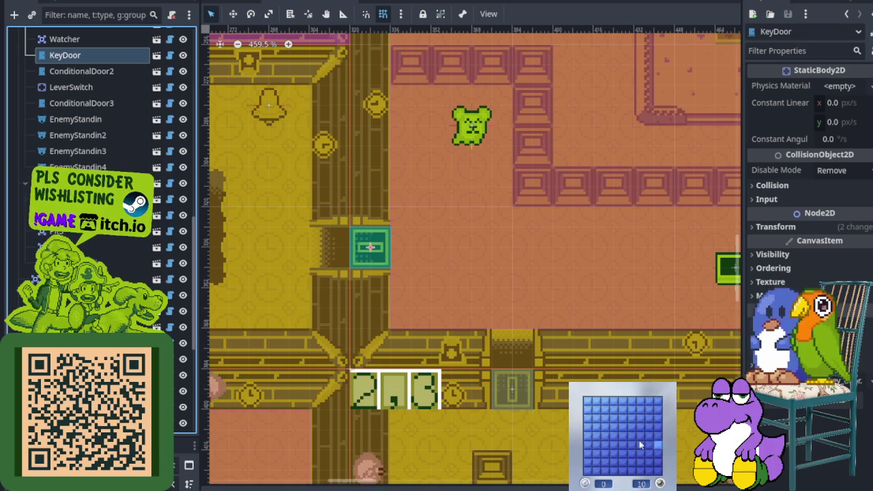
{"action": "left_click", "coordinate": [612, 445]}
{"action": "right_click", "coordinate": [614, 463]}
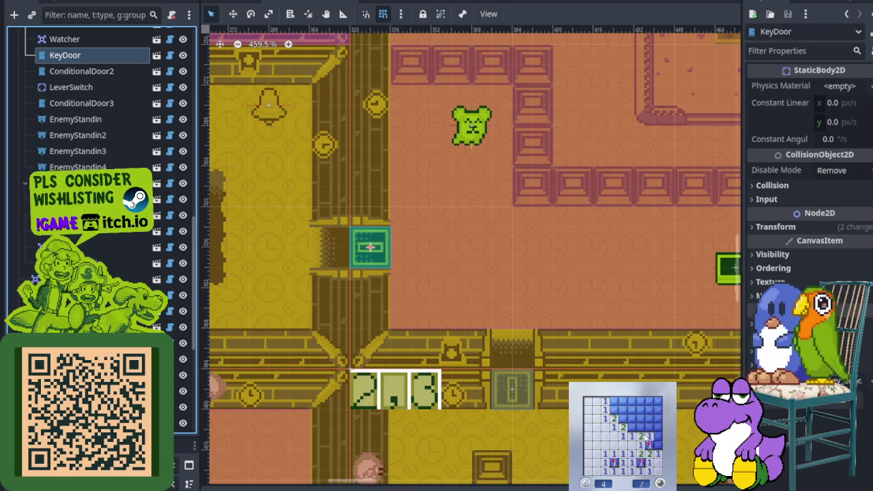
{"action": "left_click", "coordinate": [649, 431]}
{"action": "right_click", "coordinate": [648, 440]}
{"action": "right_click", "coordinate": [641, 410]}
{"action": "right_click", "coordinate": [641, 418]}
{"action": "right_click", "coordinate": [642, 427]}
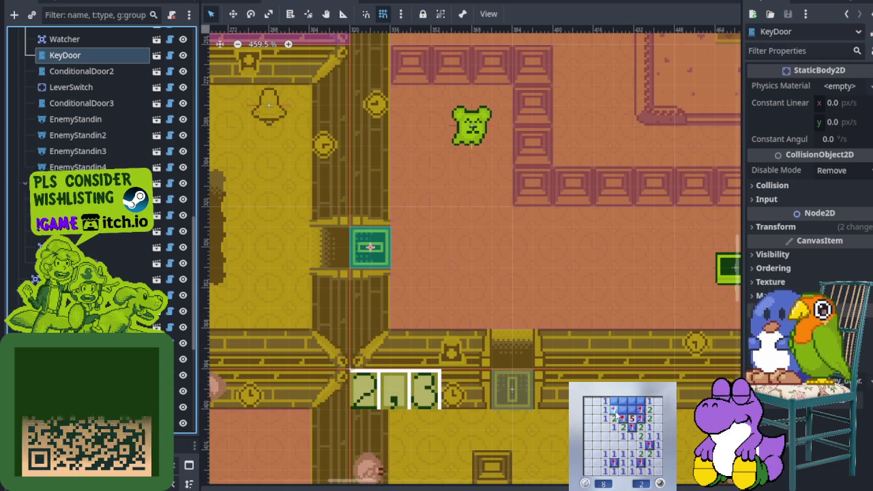
{"action": "left_click", "coordinate": [623, 403]}
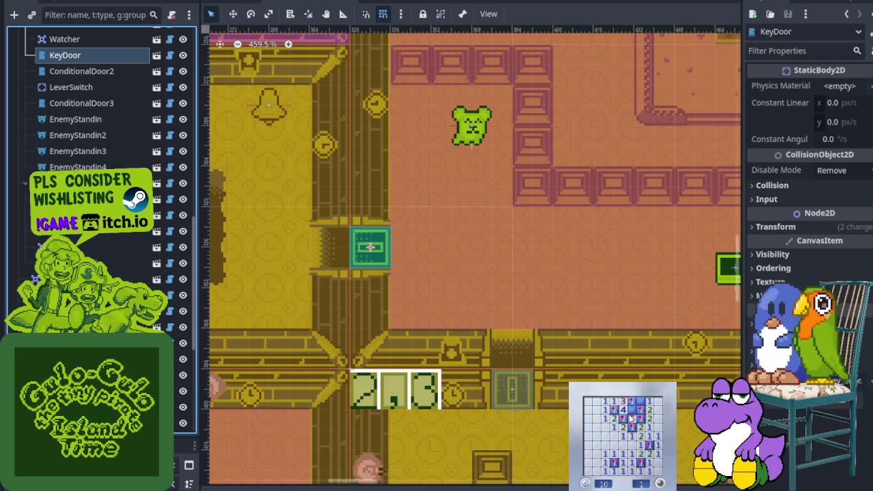
{"action": "left_click", "coordinate": [661, 483]}
{"action": "left_click", "coordinate": [632, 446]}
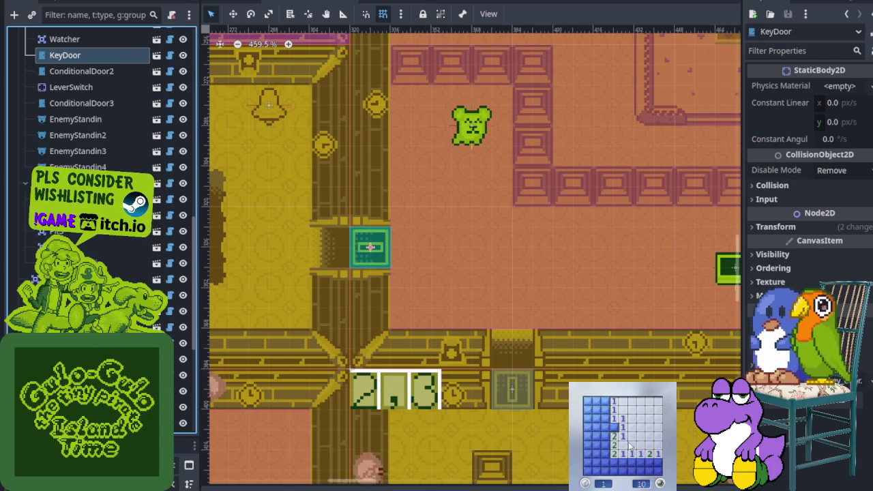
{"action": "right_click", "coordinate": [613, 427]}
{"action": "left_click", "coordinate": [605, 418]}
{"action": "right_click", "coordinate": [605, 403]}
{"action": "left_click", "coordinate": [596, 410]}
{"action": "right_click", "coordinate": [588, 427]}
{"action": "left_click", "coordinate": [588, 437]}
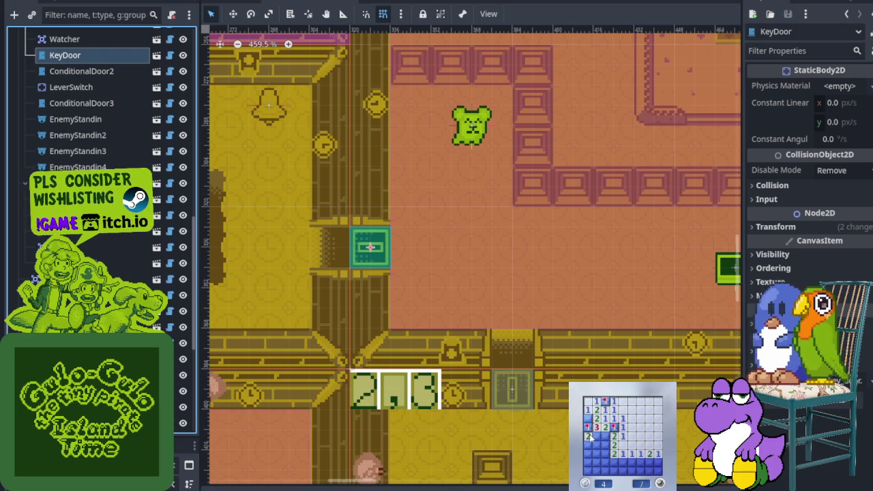
{"action": "right_click", "coordinate": [606, 436]}
{"action": "right_click", "coordinate": [606, 437]}
{"action": "left_click", "coordinate": [605, 446]}
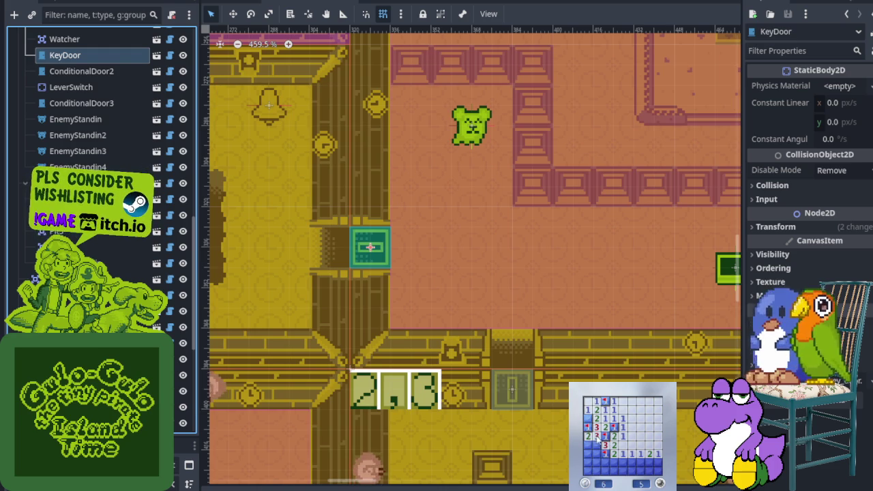
{"action": "left_click", "coordinate": [588, 445]}
{"action": "left_click", "coordinate": [597, 462]}
{"action": "left_click", "coordinate": [623, 462]}
{"action": "right_click", "coordinate": [640, 463]}
{"action": "left_click", "coordinate": [632, 470]}
{"action": "left_click", "coordinate": [653, 467]}
{"action": "right_click", "coordinate": [641, 471]}
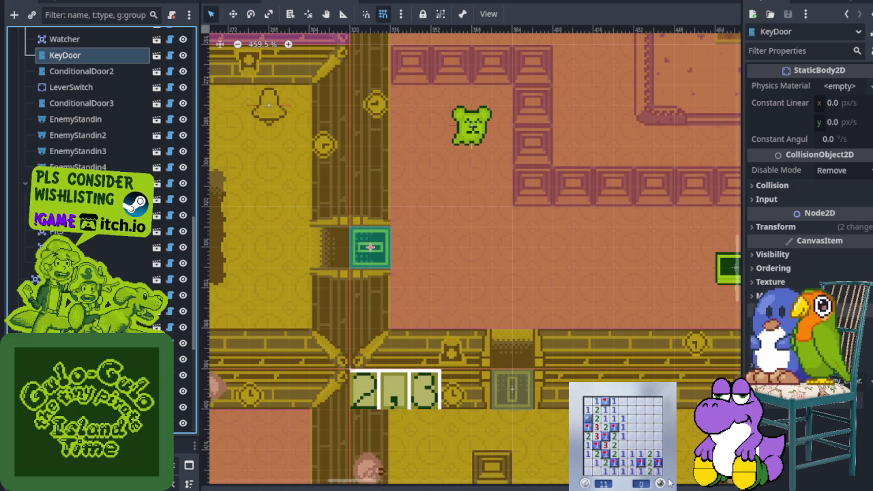
{"action": "left_click", "coordinate": [660, 483]}
{"action": "left_click", "coordinate": [631, 463]}
{"action": "right_click", "coordinate": [633, 455]}
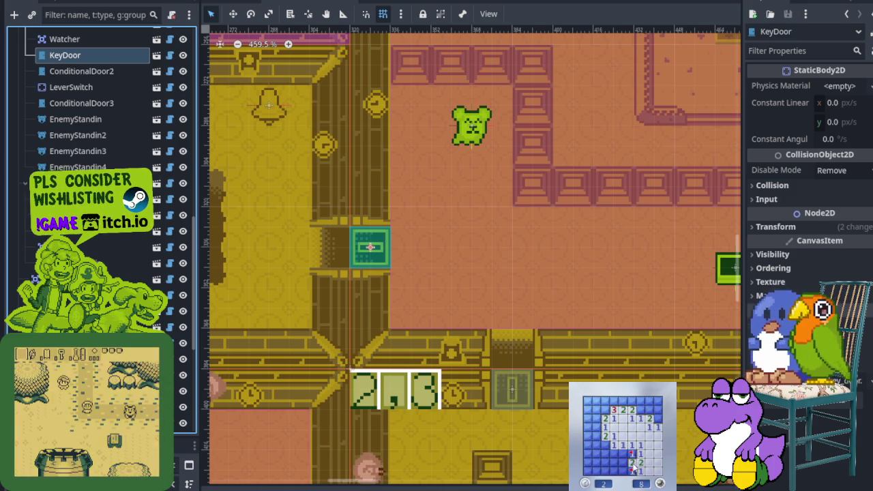
{"action": "right_click", "coordinate": [632, 468]}
{"action": "left_click", "coordinate": [600, 453]}
{"action": "left_click", "coordinate": [598, 431]}
{"action": "right_click", "coordinate": [605, 424]}
{"action": "right_click", "coordinate": [607, 418]}
{"action": "left_click", "coordinate": [592, 413]}
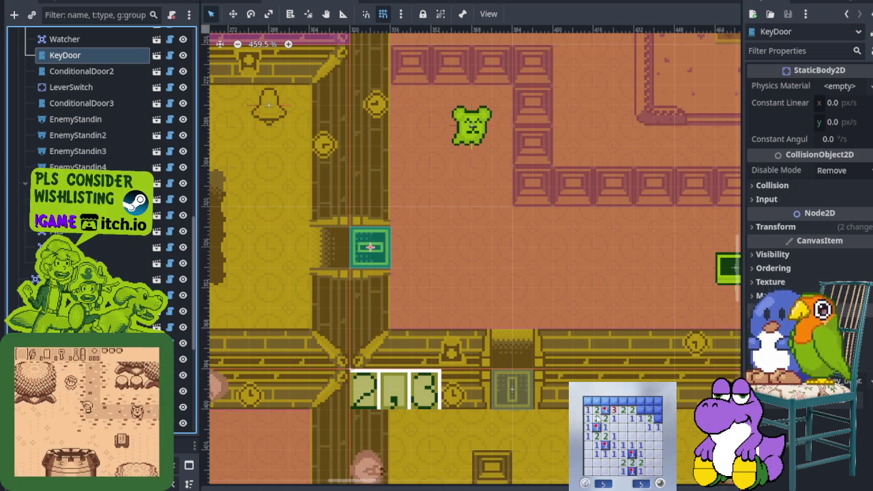
{"action": "right_click", "coordinate": [639, 410]}
{"action": "left_click", "coordinate": [650, 402]}
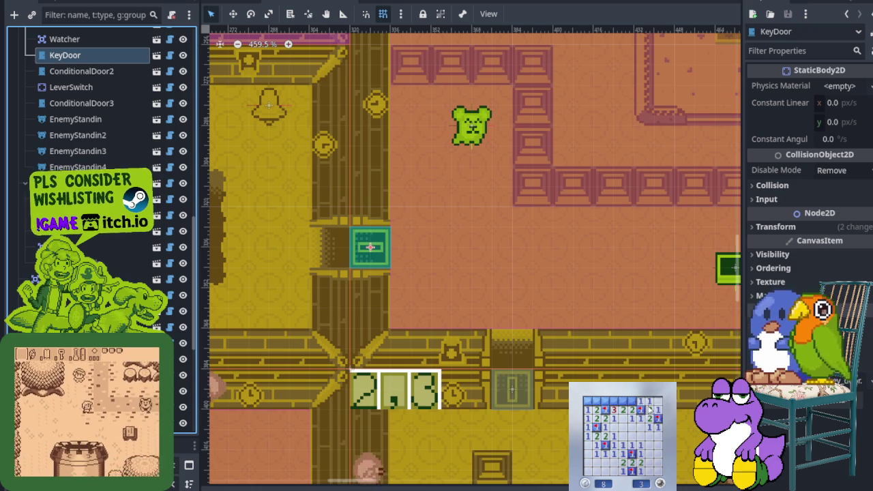
{"action": "right_click", "coordinate": [622, 402]}
{"action": "right_click", "coordinate": [614, 402]}
{"action": "left_click", "coordinate": [605, 402]}
{"action": "right_click", "coordinate": [596, 401]}
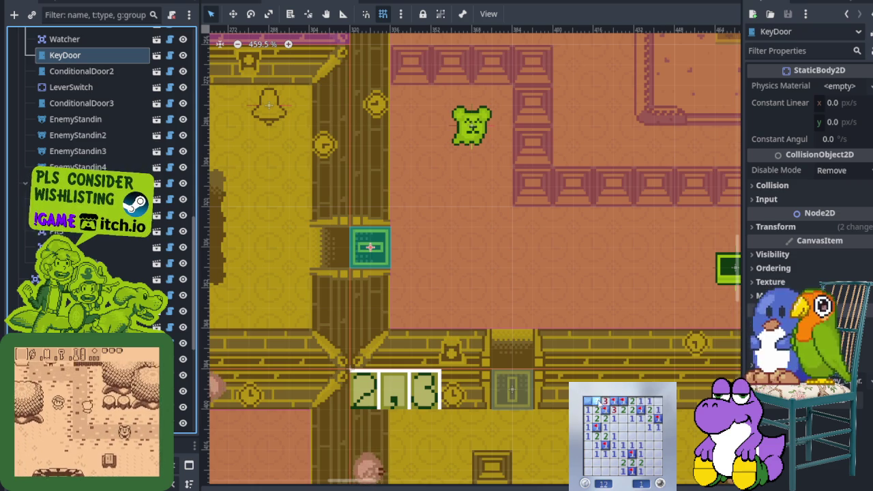
{"action": "left_click", "coordinate": [658, 482]}
{"action": "left_click", "coordinate": [636, 453]}
{"action": "right_click", "coordinate": [632, 436]}
{"action": "left_click", "coordinate": [623, 436]}
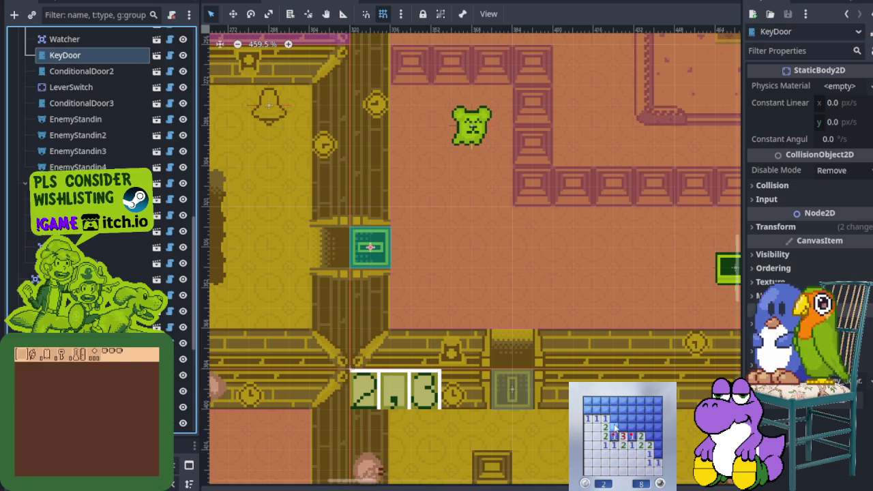
{"action": "right_click", "coordinate": [614, 427]}
{"action": "left_click", "coordinate": [622, 418]}
{"action": "left_click", "coordinate": [617, 411]}
{"action": "left_click", "coordinate": [623, 404]}
{"action": "left_click", "coordinate": [588, 402]}
{"action": "right_click", "coordinate": [639, 401]}
{"action": "left_click", "coordinate": [652, 447]}
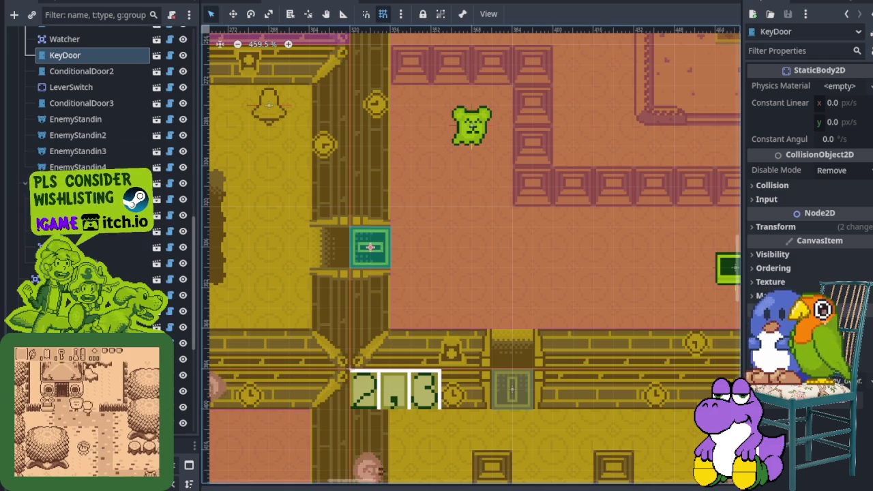
{"action": "left_click", "coordinate": [98, 58]}
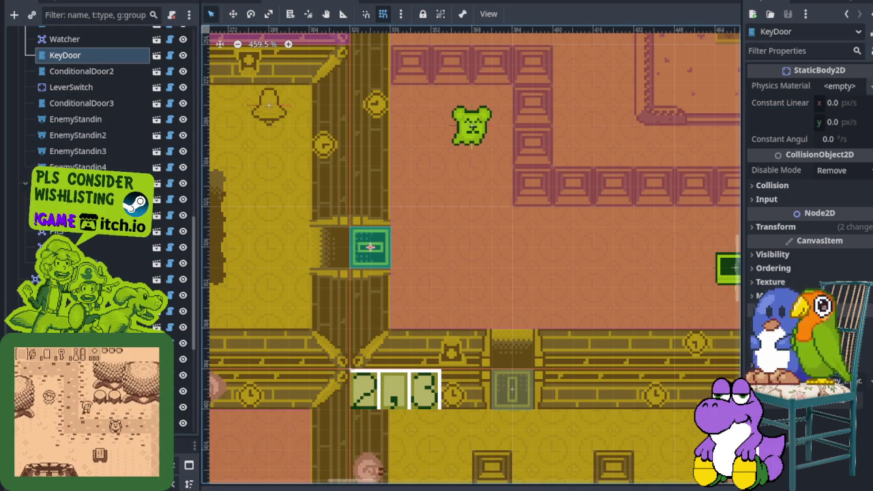
- Check the KeyDoor's Physics Material and Collision, then expand CanvasItem Ordering to show Z Index
{"action": "left_click", "coordinate": [869, 85]}
{"action": "key", "text": "Escape"}
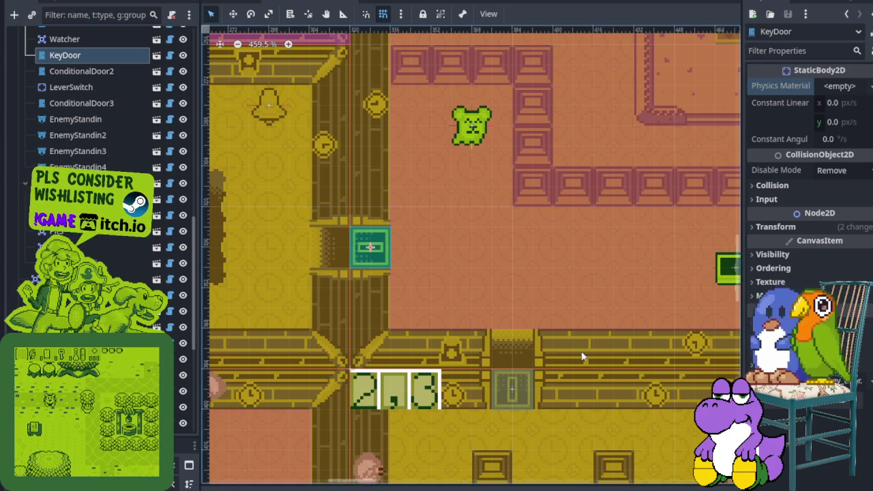
{"action": "left_click", "coordinate": [845, 190]}
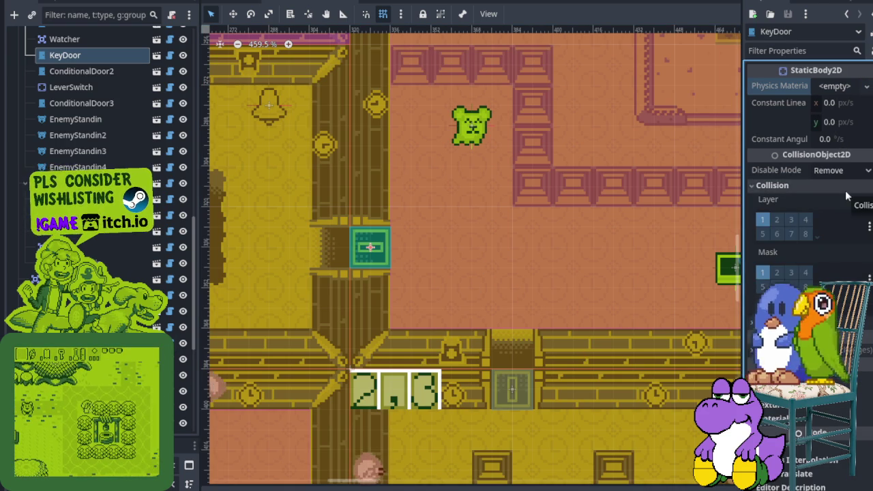
{"action": "left_click", "coordinate": [846, 193]}
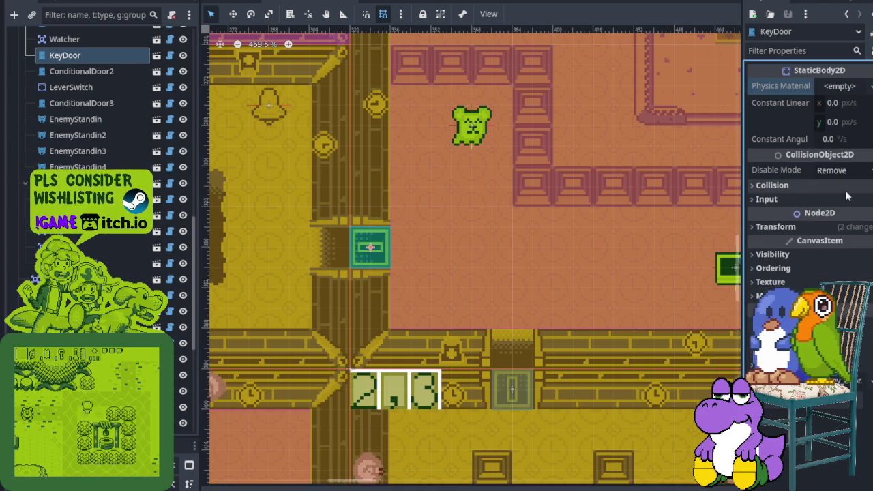
{"action": "left_click", "coordinate": [802, 269]}
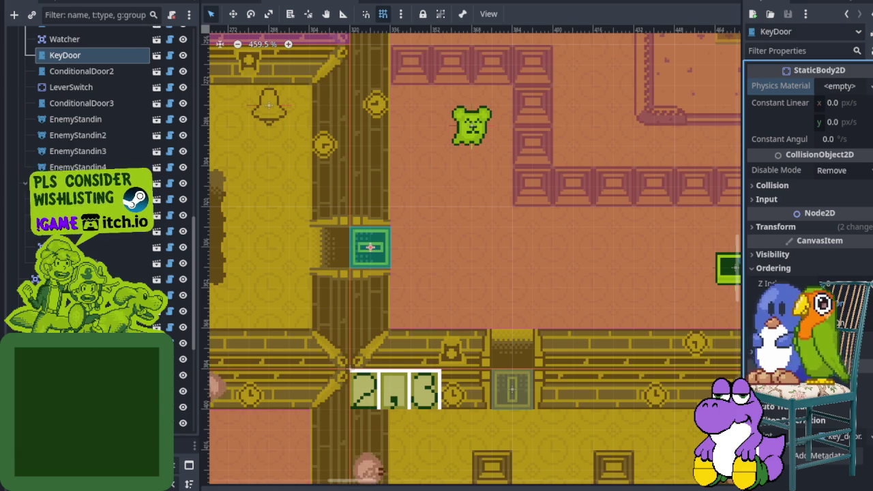
{"action": "scroll", "coordinate": [102, 266], "scroll_direction": "up", "scroll_amount": 2}
- Zoom out to about 195% and pan over the central room and rooms 2,1 and 3,0
{"action": "scroll", "coordinate": [103, 266], "scroll_direction": "up", "scroll_amount": 10}
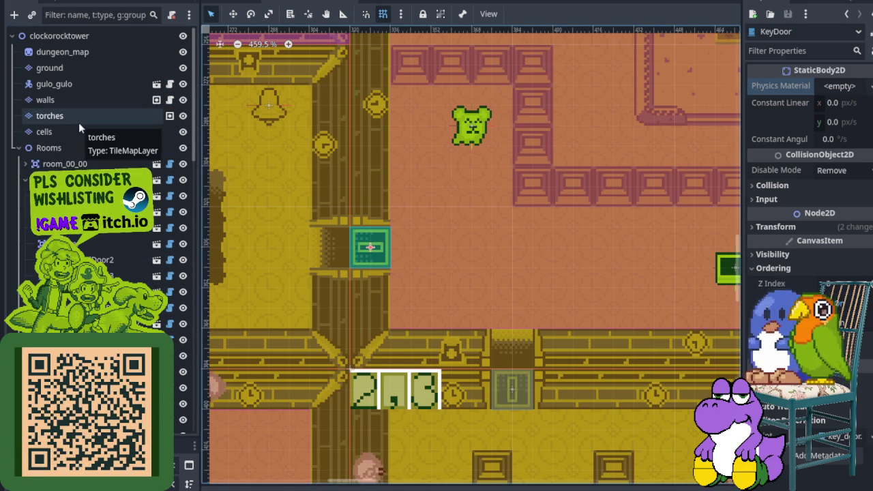
{"action": "left_click", "coordinate": [78, 102]}
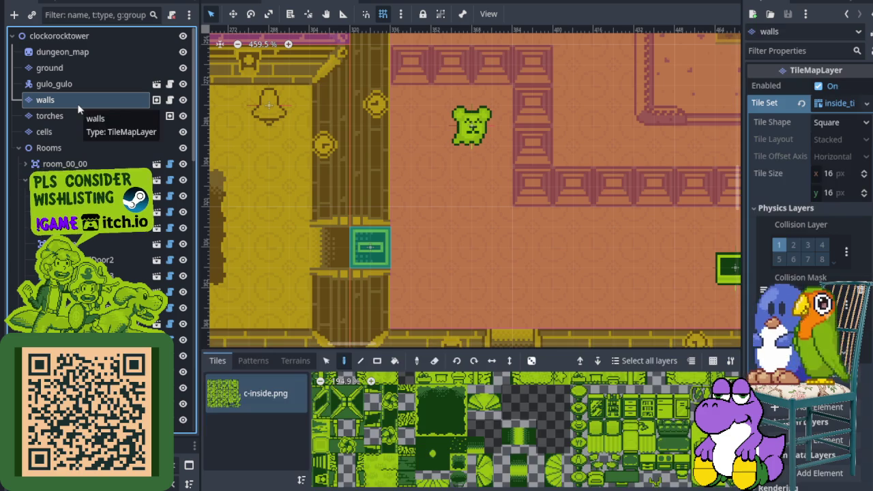
{"action": "scroll", "coordinate": [808, 170], "scroll_direction": "down", "scroll_amount": 10}
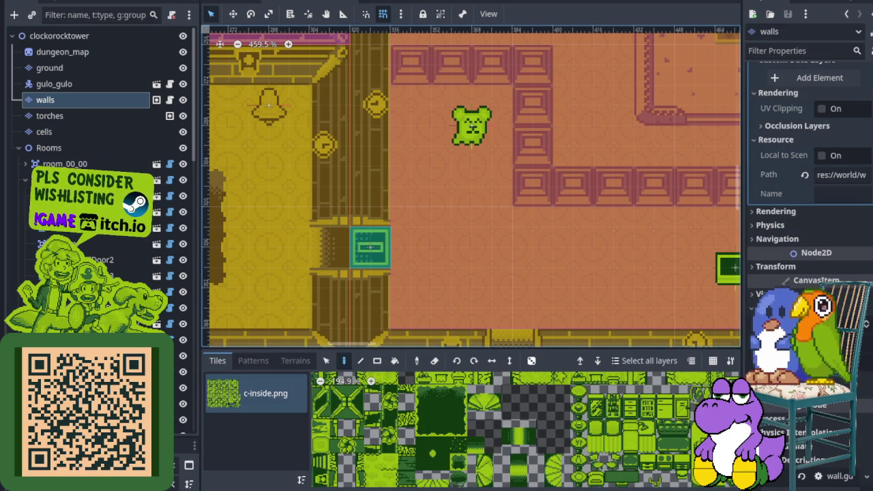
{"action": "scroll", "coordinate": [125, 260], "scroll_direction": "down", "scroll_amount": 5}
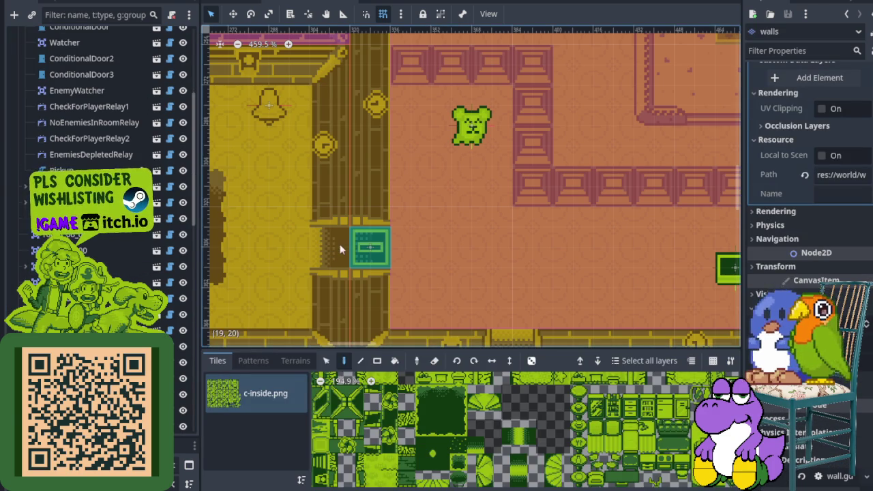
{"action": "scroll", "coordinate": [334, 251], "scroll_direction": "down", "scroll_amount": 2}
{"action": "scroll", "coordinate": [102, 205], "scroll_direction": "up", "scroll_amount": 5}
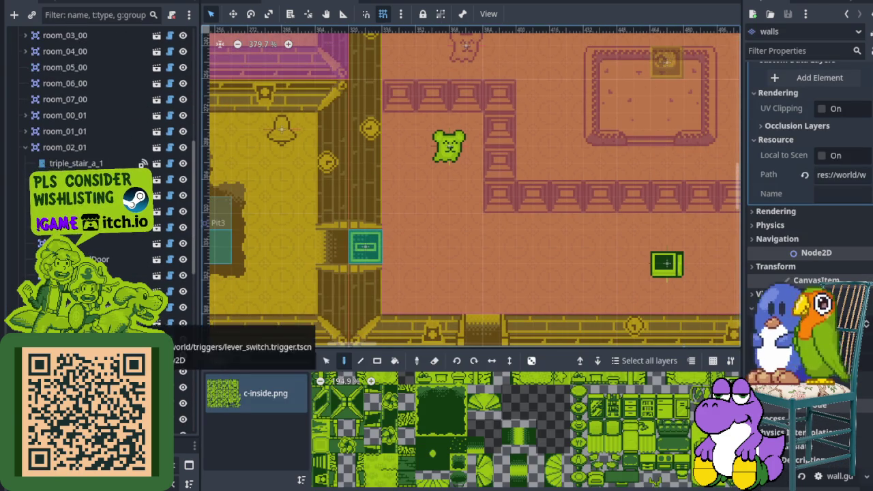
{"action": "scroll", "coordinate": [103, 205], "scroll_direction": "down", "scroll_amount": 4}
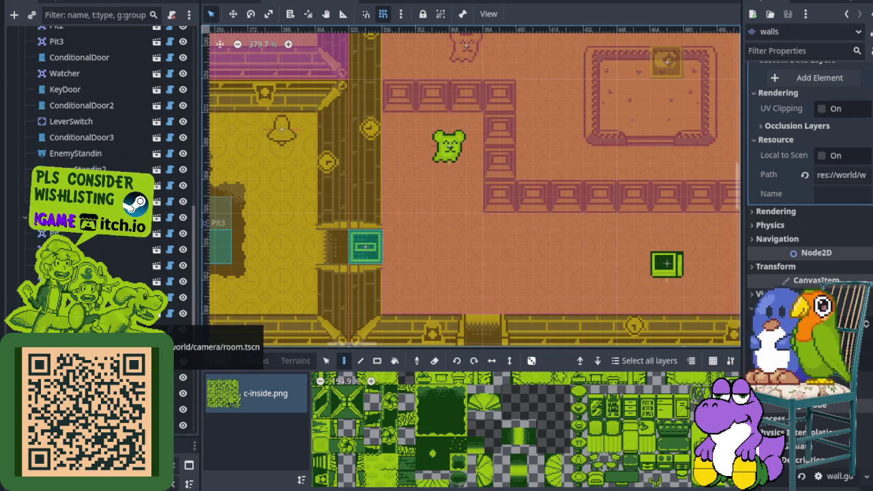
{"action": "scroll", "coordinate": [103, 272], "scroll_direction": "up", "scroll_amount": 4}
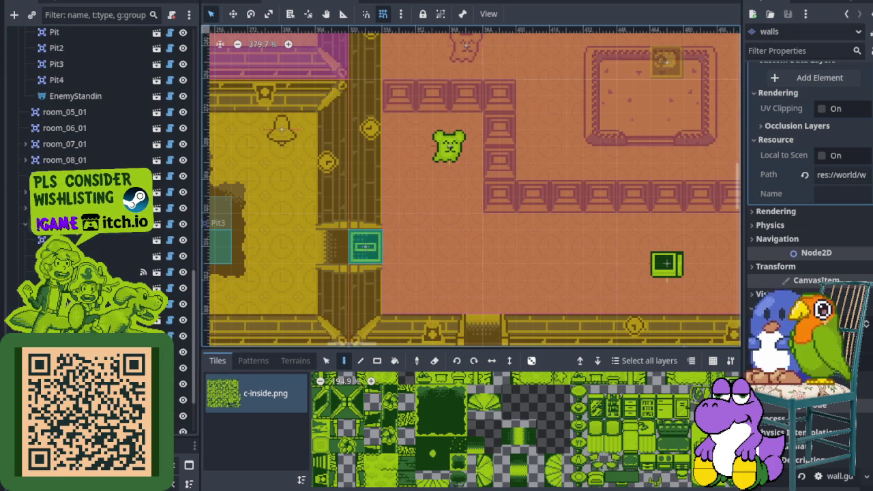
{"action": "scroll", "coordinate": [396, 227], "scroll_direction": "down", "scroll_amount": 4}
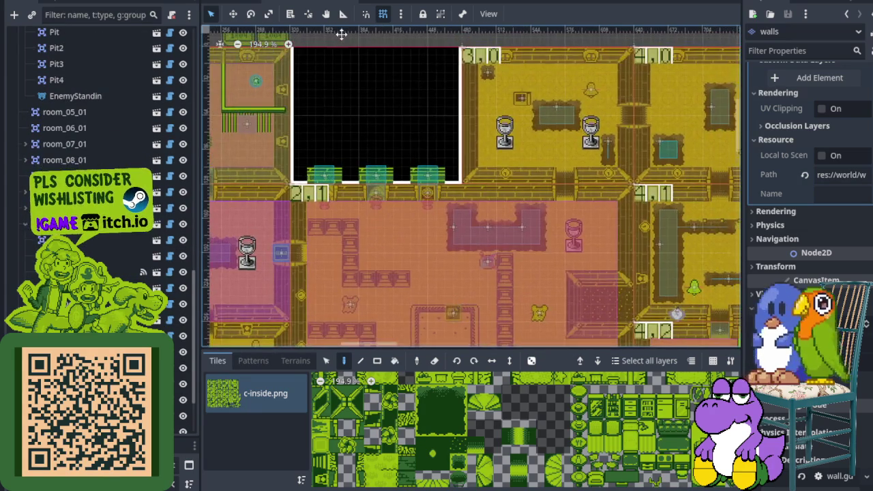
{"action": "scroll", "coordinate": [341, 34], "scroll_direction": "down", "scroll_amount": 4}
{"action": "scroll", "coordinate": [341, 34], "scroll_direction": "left", "scroll_amount": 1}
{"action": "scroll", "coordinate": [102, 82], "scroll_direction": "up", "scroll_amount": 5}
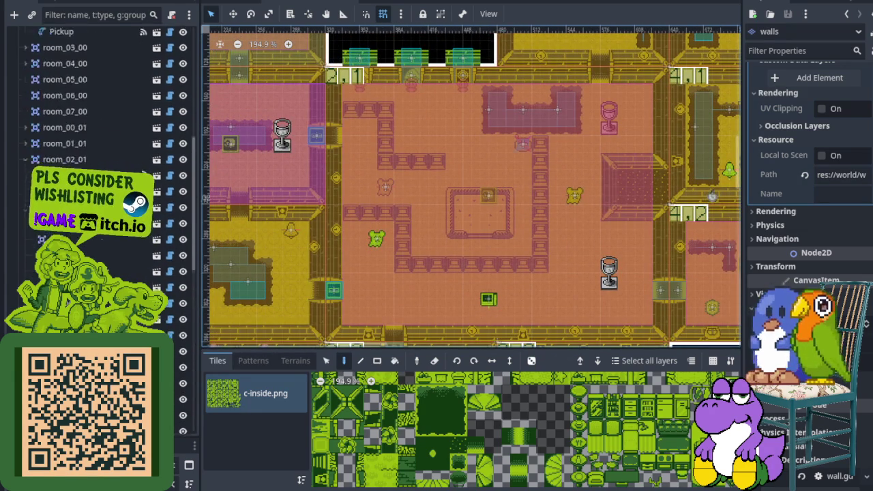
{"action": "scroll", "coordinate": [102, 204], "scroll_direction": "up", "scroll_amount": 5}
{"action": "scroll", "coordinate": [67, 300], "scroll_direction": "up", "scroll_amount": 5}
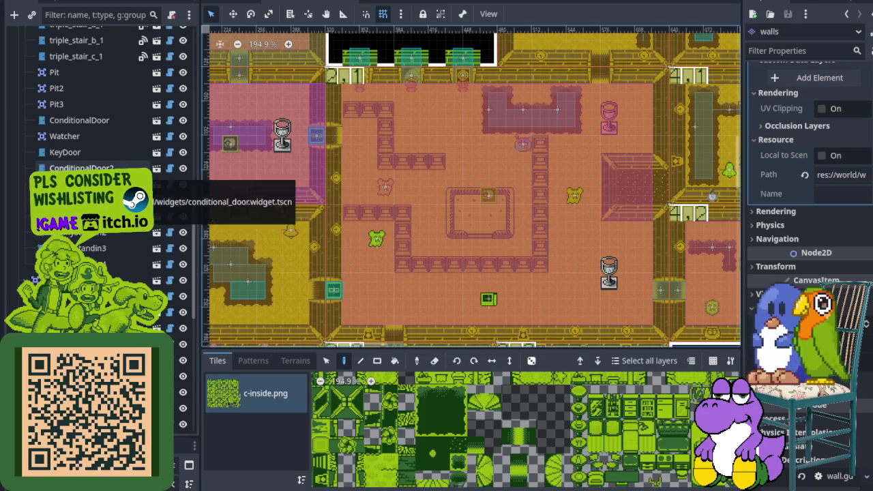
- Inspect ConditionalDoor2 and ConditionalDoor3, and toggle visibility of ConditionalDoor and KeyDoor
{"action": "left_click", "coordinate": [82, 168]}
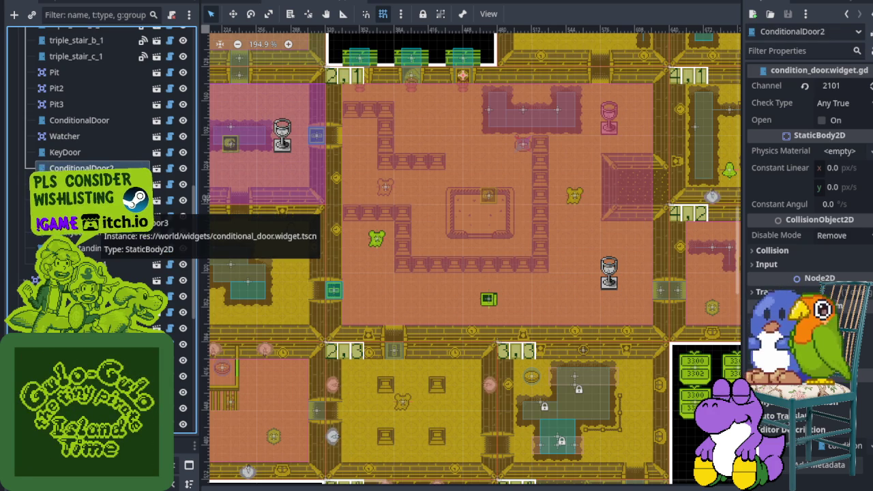
{"action": "left_click", "coordinate": [181, 205]}
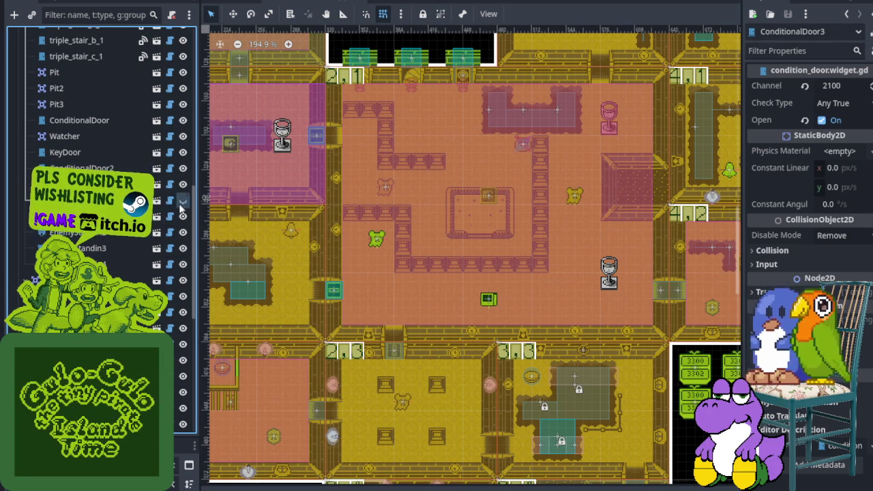
{"action": "left_click", "coordinate": [106, 124]}
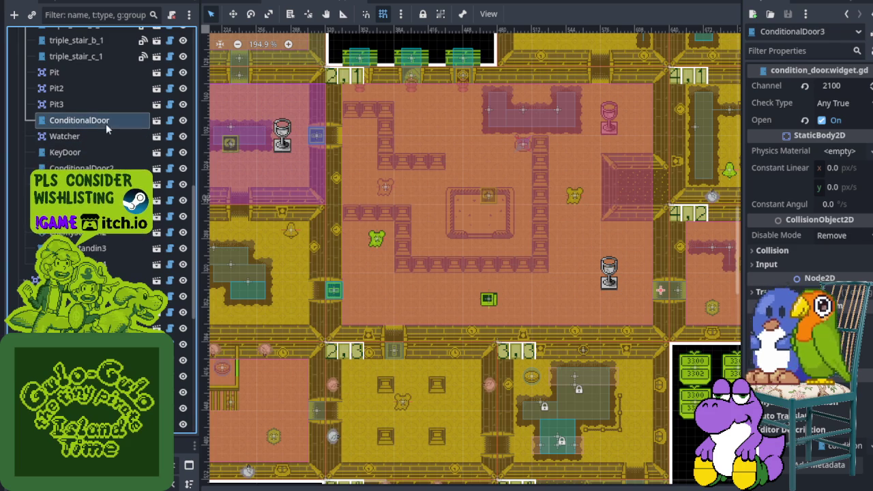
{"action": "left_click", "coordinate": [188, 119]}
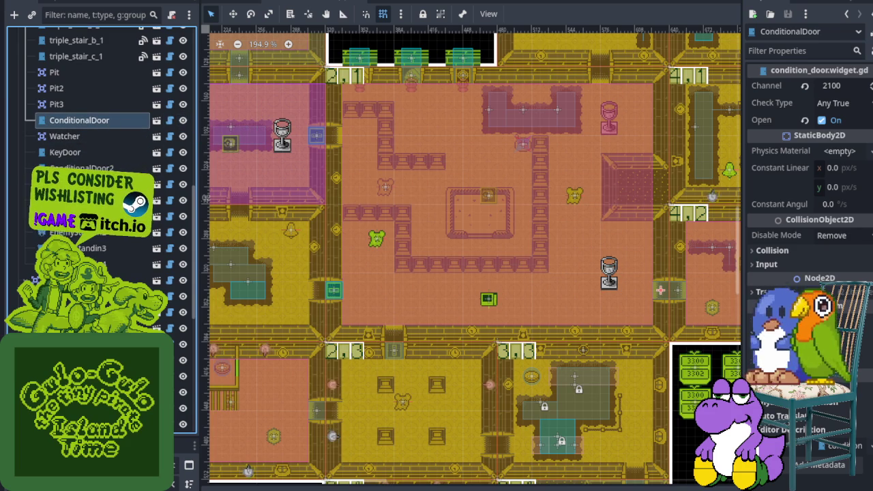
{"action": "left_click", "coordinate": [134, 151]}
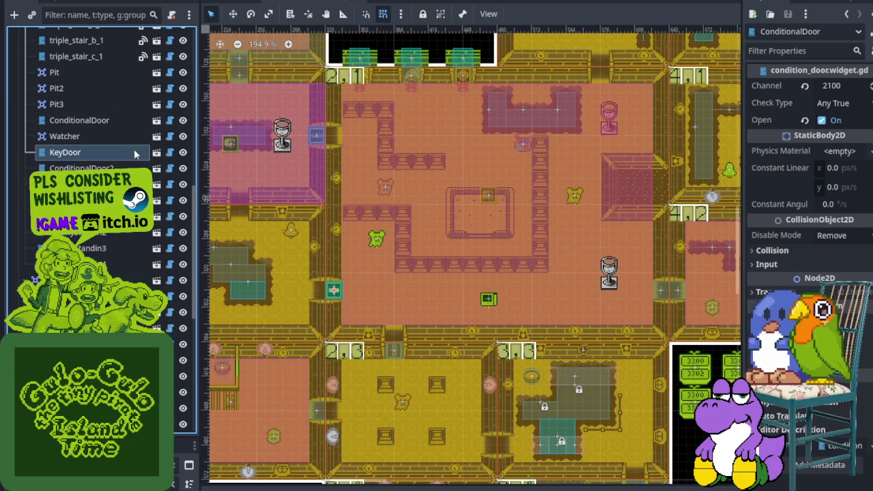
{"action": "left_click", "coordinate": [182, 152]}
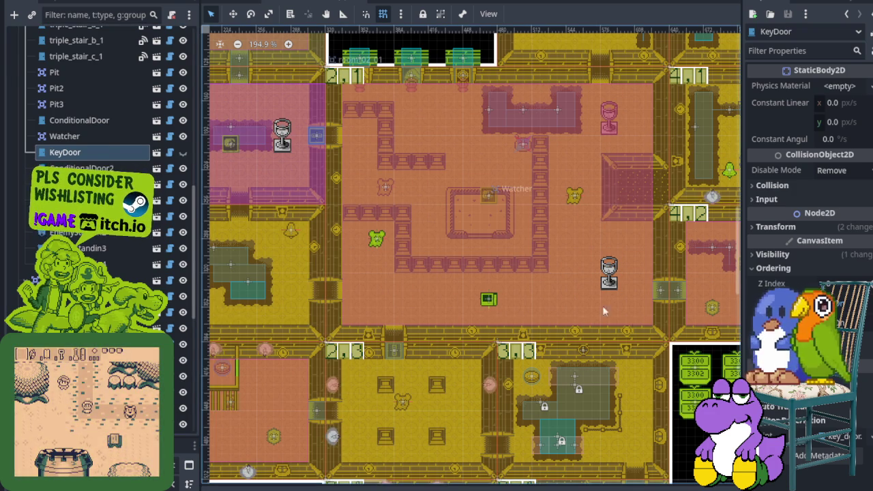
- Edit the KeyDoor's Ordering > Z Index so it draws differently at the left door
{"action": "left_click", "coordinate": [757, 254]}
{"action": "left_click", "coordinate": [757, 253]}
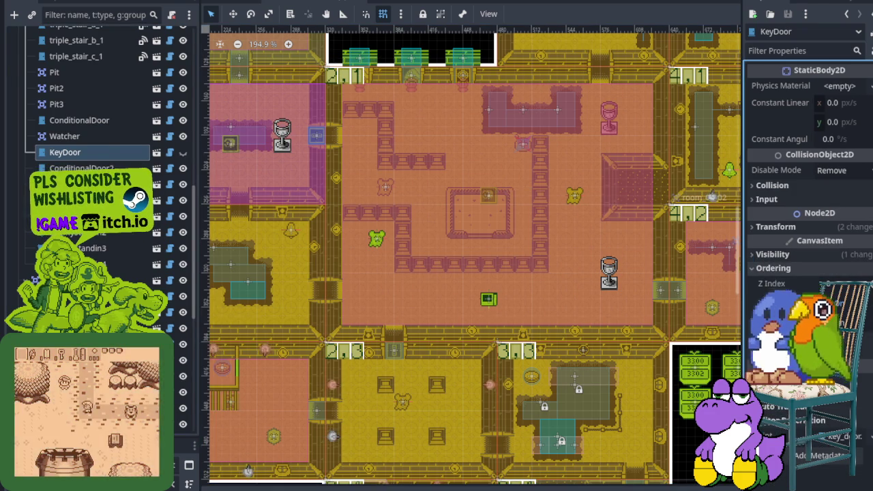
{"action": "left_click", "coordinate": [846, 283]}
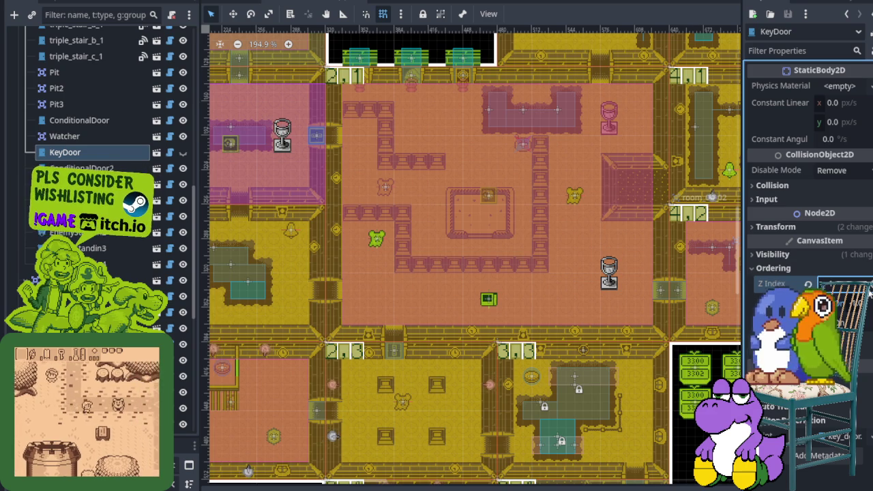
{"action": "scroll", "coordinate": [321, 283], "scroll_direction": "up", "scroll_amount": 3}
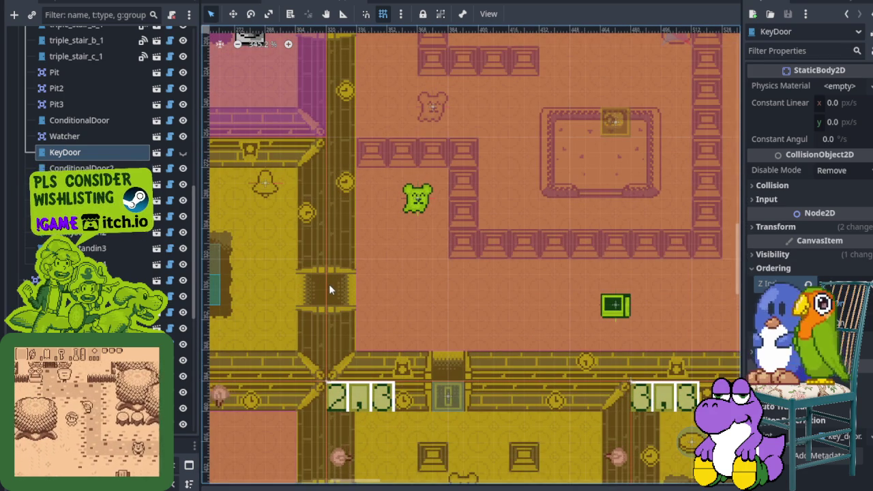
{"action": "left_click", "coordinate": [183, 152]}
{"action": "left_click", "coordinate": [845, 283]}
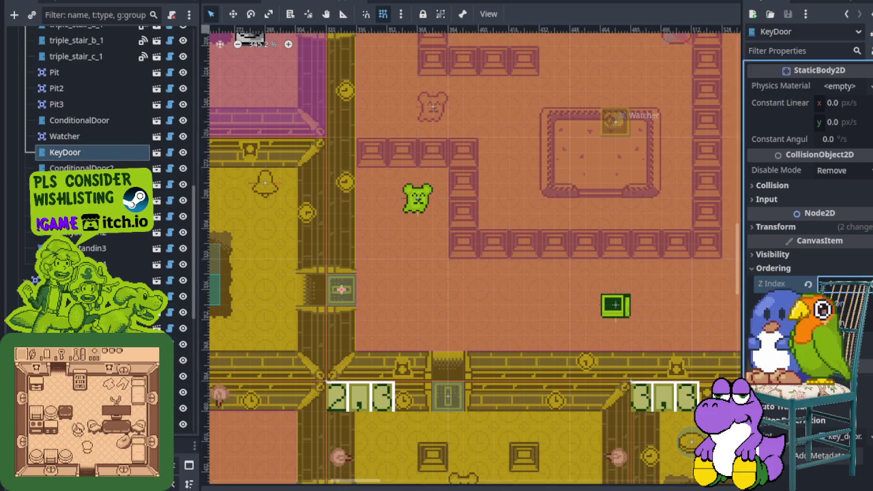
{"action": "scroll", "coordinate": [464, 269], "scroll_direction": "down", "scroll_amount": 5}
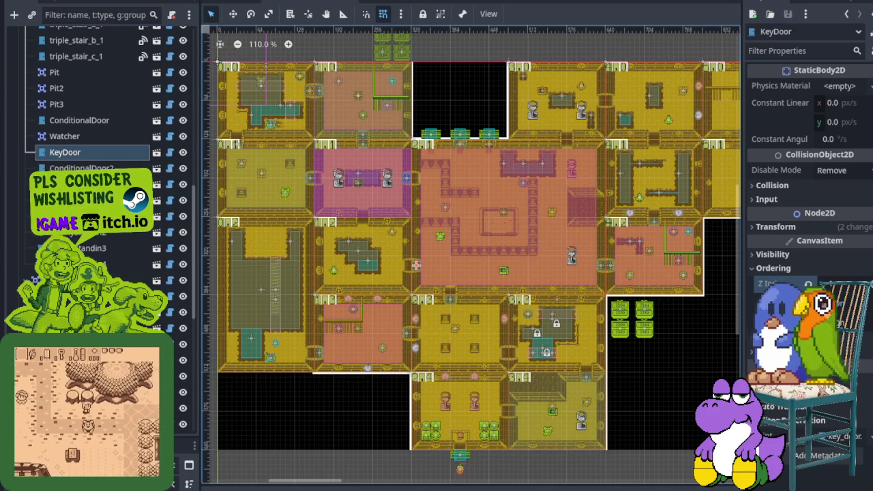
- Launch the game with F5 and walk the player through the clock tower into the trophy room
{"action": "key", "text": "F5"}
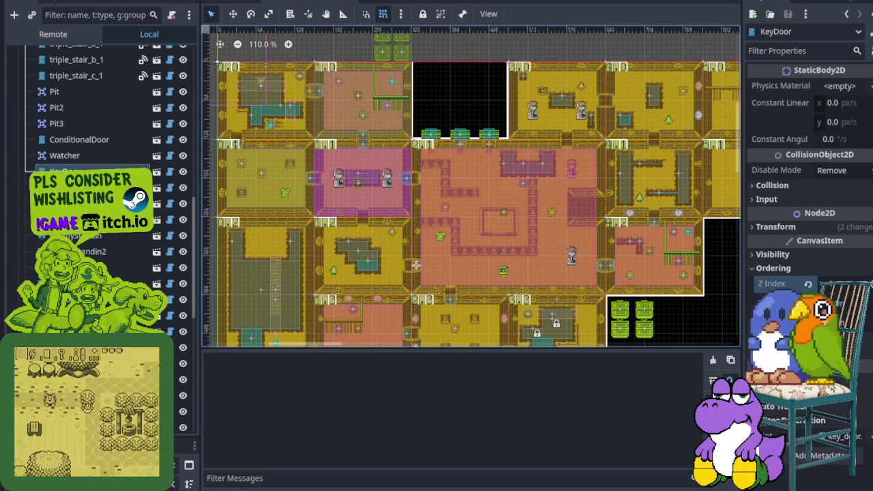
{"action": "key", "text": "Up"}
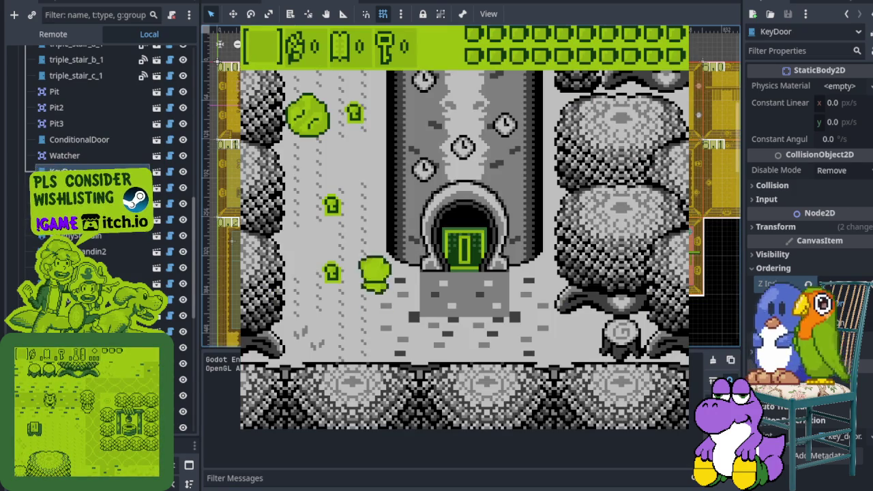
{"action": "key", "text": "Right"}
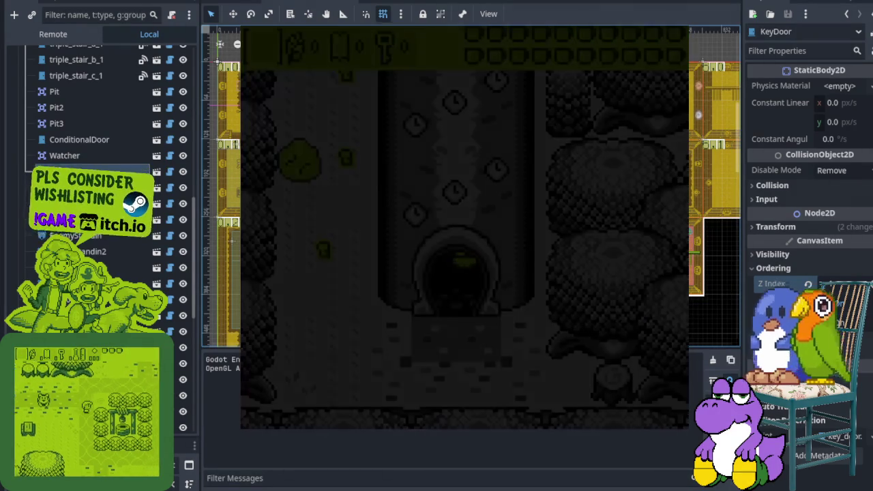
{"action": "key", "text": "Up"}
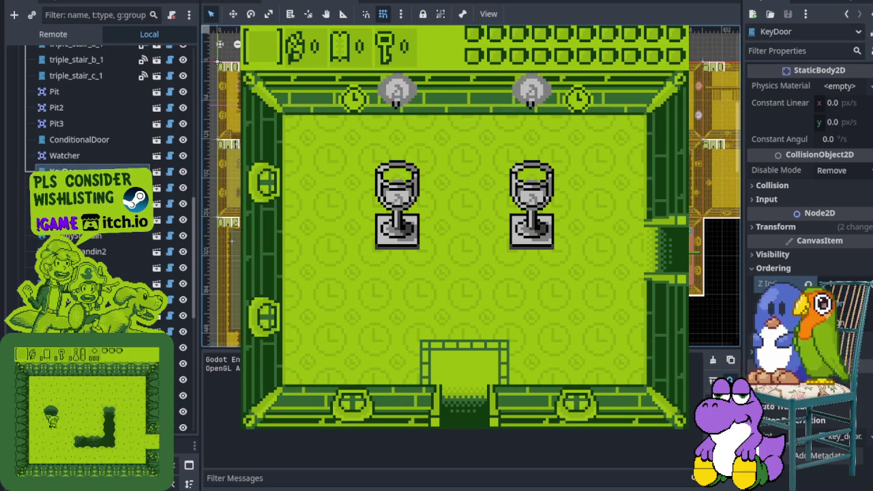
{"action": "key", "text": "Right"}
{"action": "key", "text": "Up"}
{"action": "key", "text": "Left"}
{"action": "key", "text": "Left"}
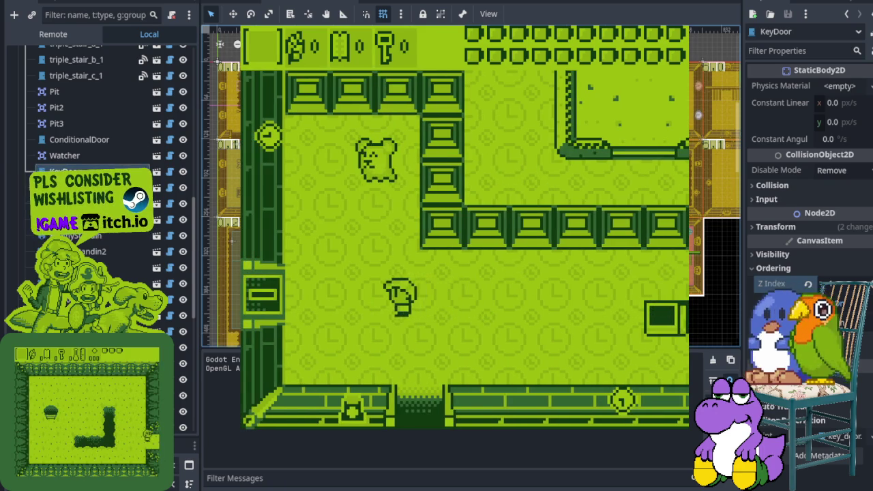
{"action": "key", "text": "Down"}
{"action": "key", "text": "Up"}
{"action": "key", "text": "Right"}
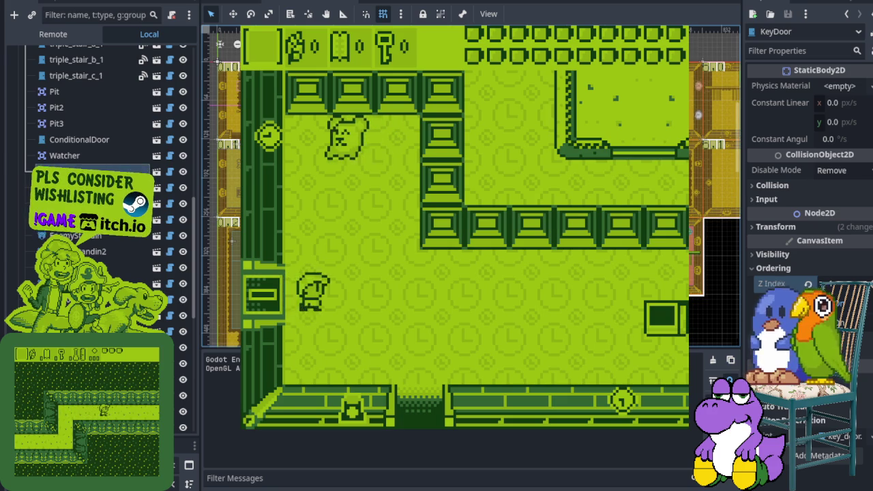
{"action": "key", "text": "Up"}
{"action": "key", "text": "Right"}
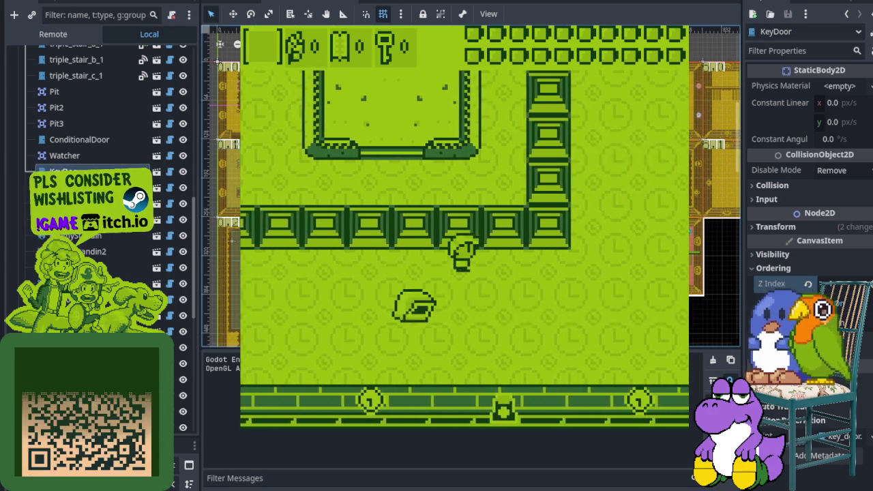
{"action": "key", "text": "Down"}
{"action": "key", "text": "Right"}
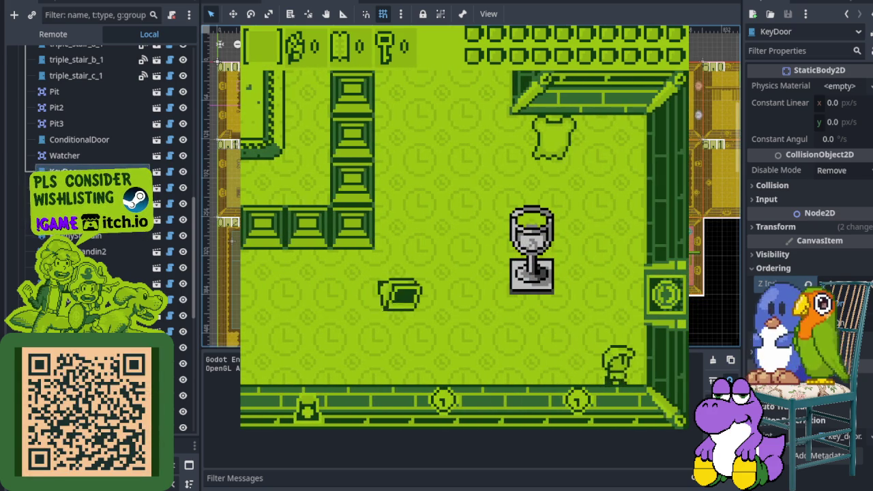
{"action": "key", "text": "Up"}
- Walk the player past the fenced block, through the bottom doorway and the four-block room
{"action": "key", "text": "Up"}
{"action": "key", "text": "Left"}
{"action": "key", "text": "Left"}
{"action": "key", "text": "Up"}
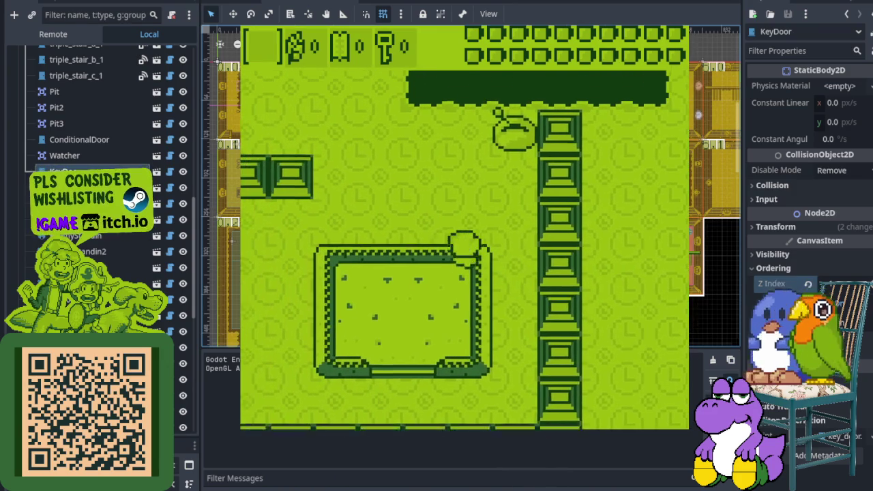
{"action": "key", "text": "Up"}
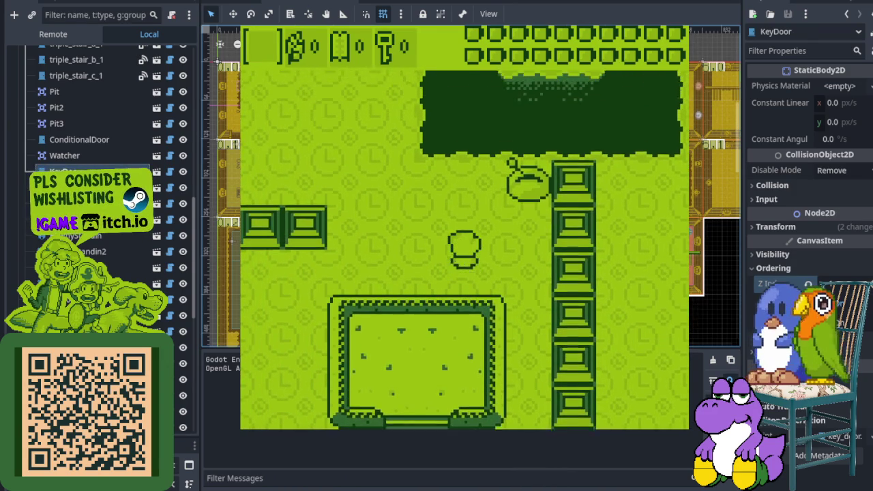
{"action": "key", "text": "Left"}
{"action": "key", "text": "Left"}
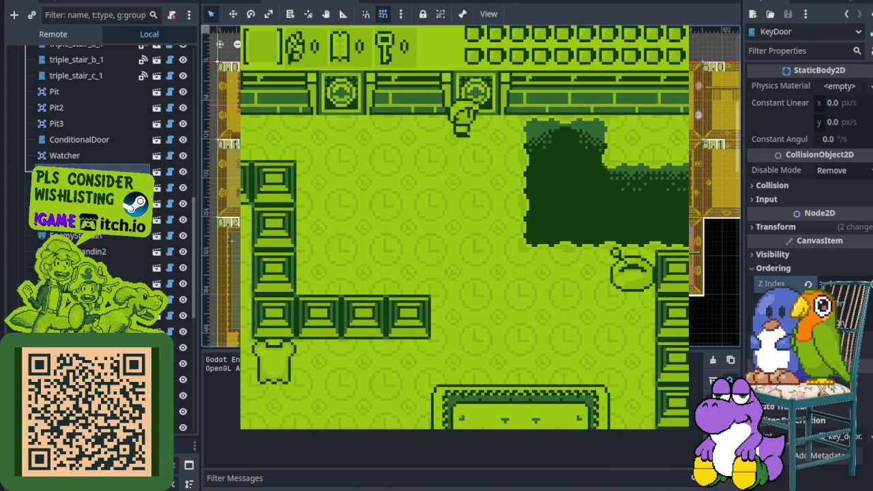
{"action": "key", "text": "Left"}
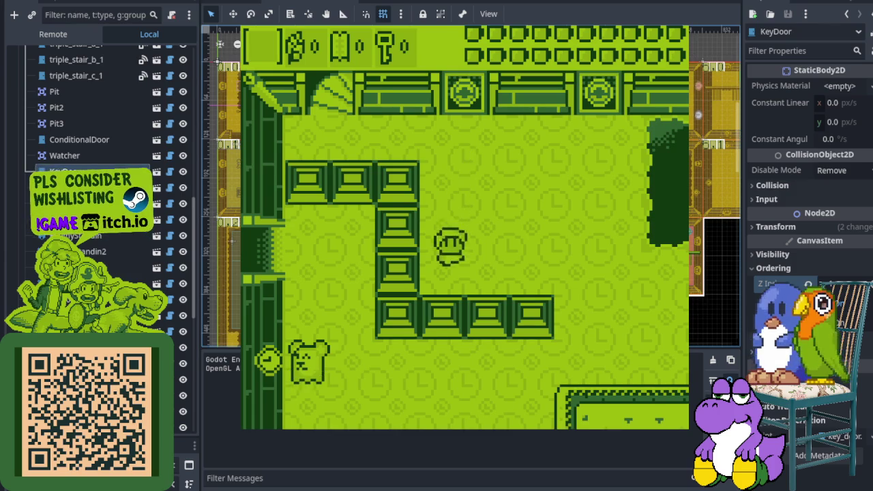
{"action": "key", "text": "Right"}
{"action": "key", "text": "Down"}
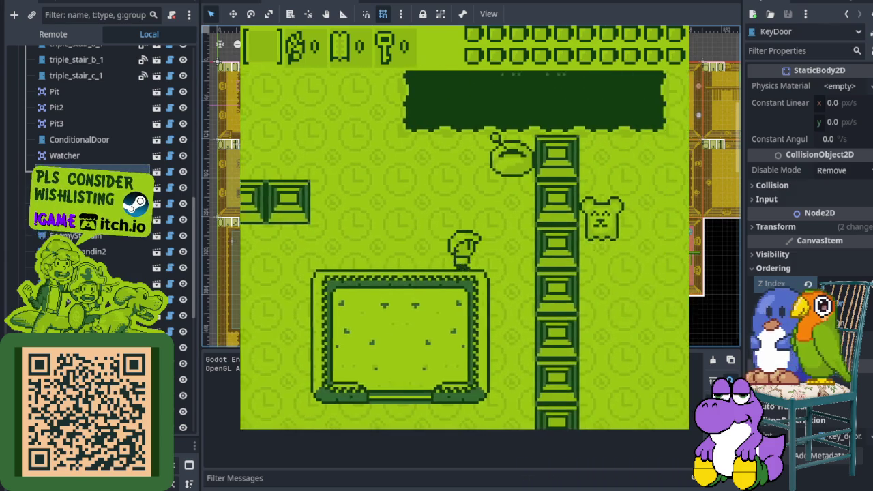
{"action": "key", "text": "Left"}
{"action": "key", "text": "Down"}
{"action": "key", "text": "Left"}
{"action": "key", "text": "Left"}
{"action": "key", "text": "Down"}
{"action": "key", "text": "Right"}
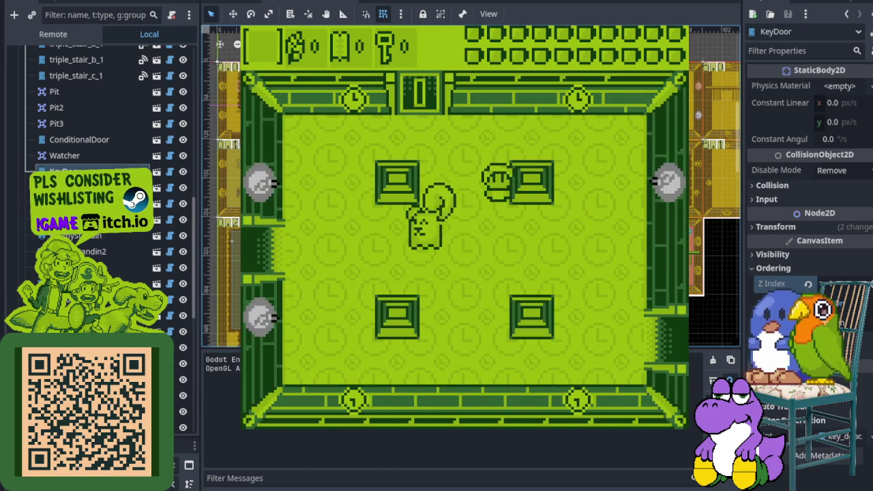
{"action": "key", "text": "Up"}
{"action": "key", "text": "Left"}
{"action": "key", "text": "Down"}
{"action": "key", "text": "Left"}
- Walk via the pit and top-right bell into the goblet room, then stop the game with F8
{"action": "key", "text": "Down"}
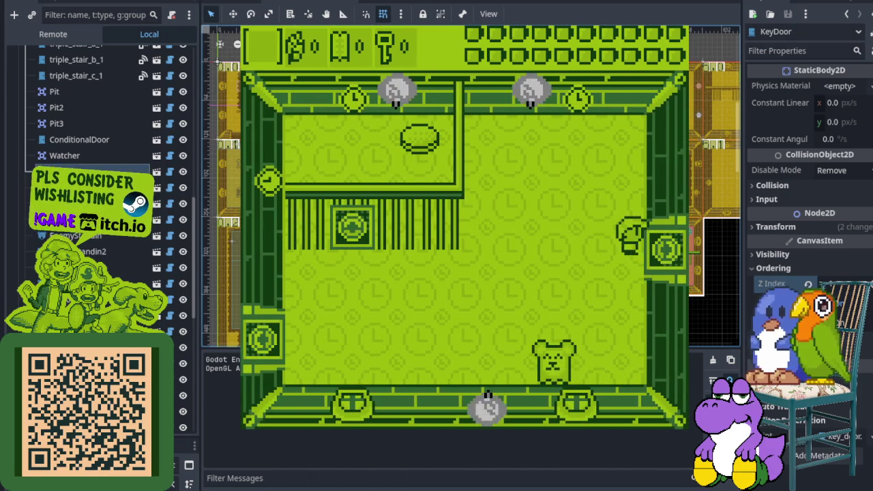
{"action": "key", "text": "Left"}
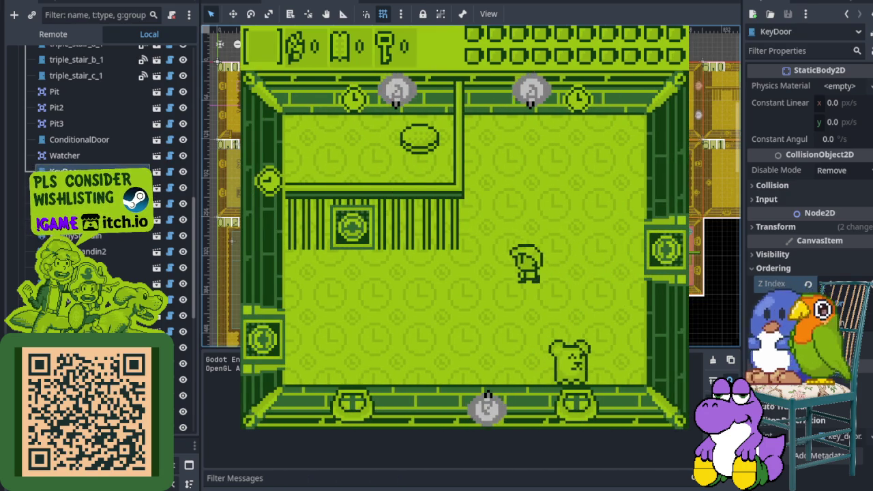
{"action": "key", "text": "Down"}
{"action": "key", "text": "Left"}
{"action": "key", "text": "Left"}
{"action": "key", "text": "Up"}
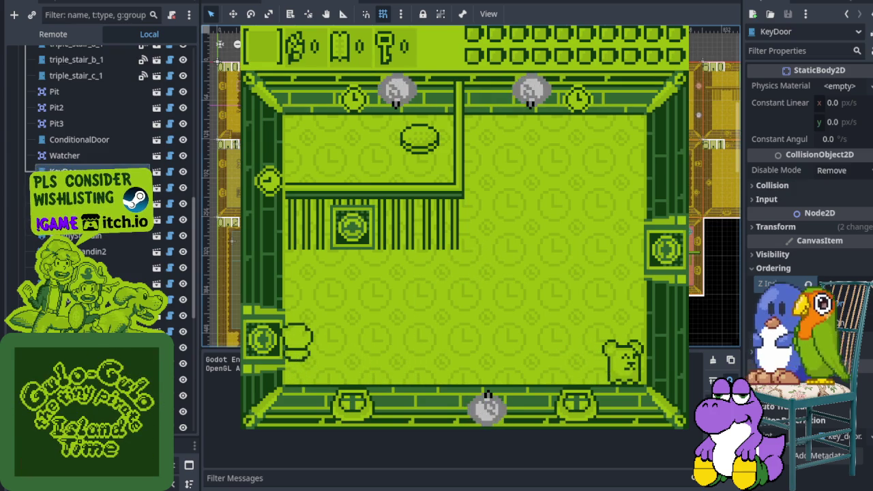
{"action": "key", "text": "Right"}
{"action": "key", "text": "Up"}
{"action": "key", "text": "Right"}
{"action": "key", "text": "Up"}
{"action": "key", "text": "Down"}
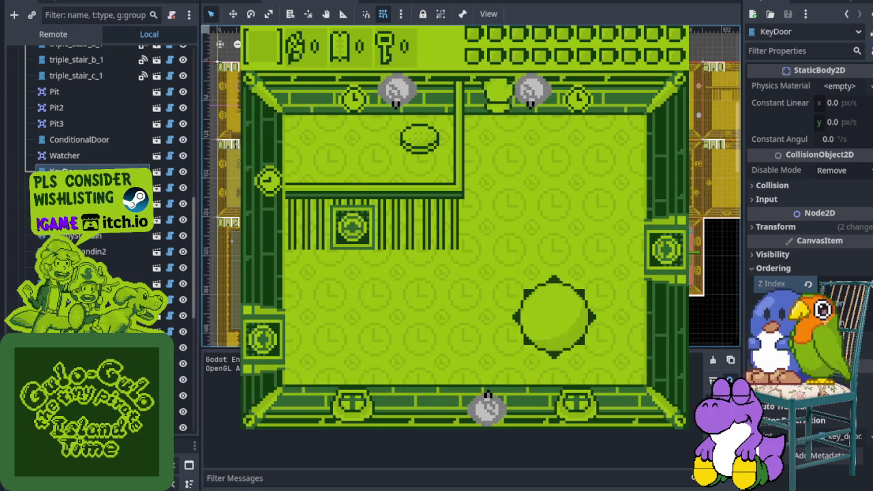
{"action": "key", "text": "Right"}
{"action": "key", "text": "Up"}
{"action": "key", "text": "Down"}
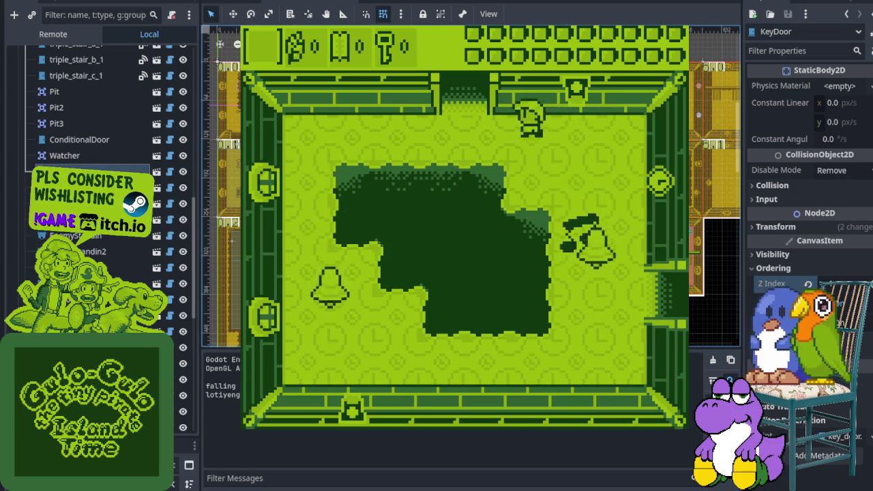
{"action": "key", "text": "Right"}
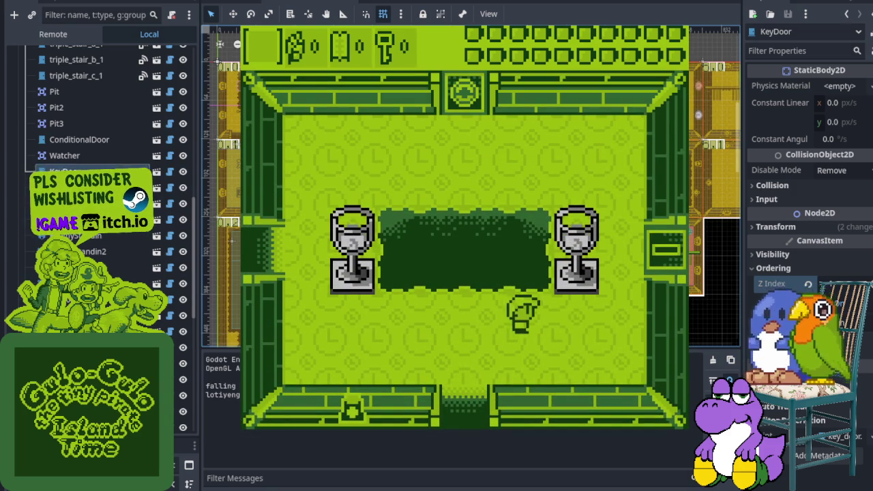
{"action": "key", "text": "Up"}
{"action": "key", "text": "Up"}
{"action": "key", "text": "Left"}
{"action": "key", "text": "Left"}
{"action": "key", "text": "Left"}
{"action": "key", "text": "Up"}
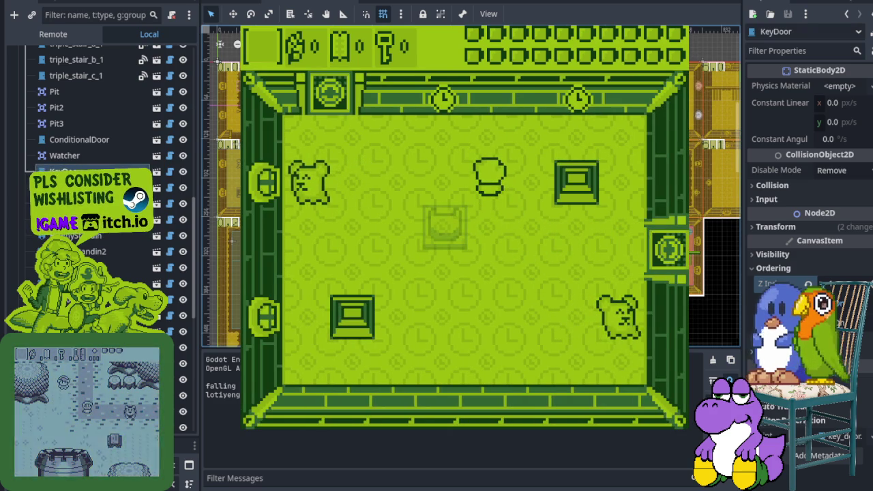
{"action": "key", "text": "F8"}
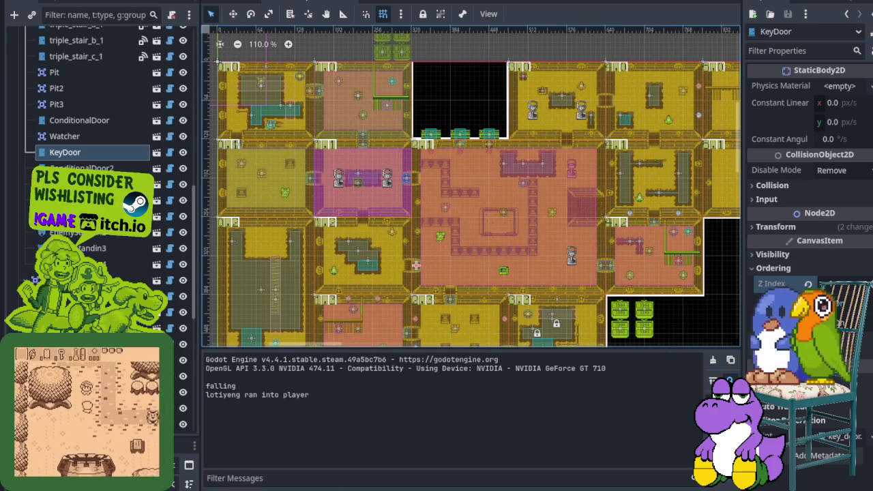
- Open the task board and review the Y-Sorting Conditional Door card's details in the Todo column
{"action": "left_click", "coordinate": [286, 4]}
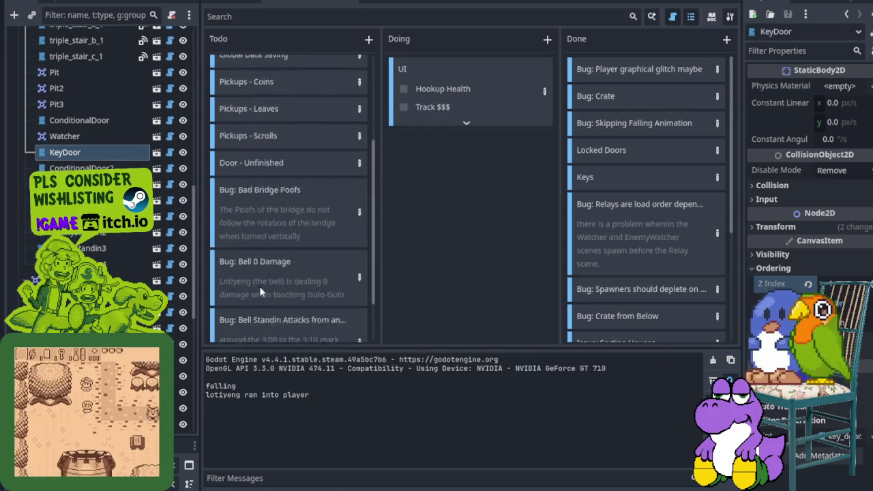
{"action": "scroll", "coordinate": [259, 290], "scroll_direction": "down", "scroll_amount": 3}
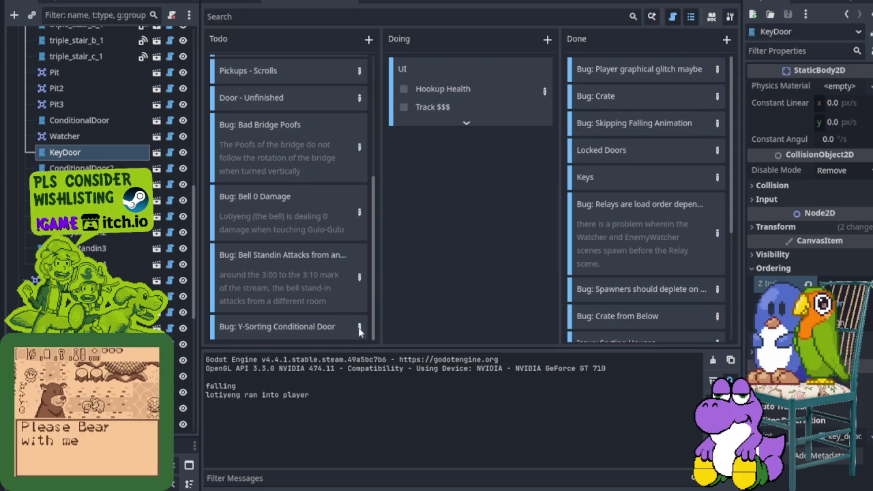
{"action": "left_click", "coordinate": [360, 328]}
{"action": "left_click", "coordinate": [623, 410]}
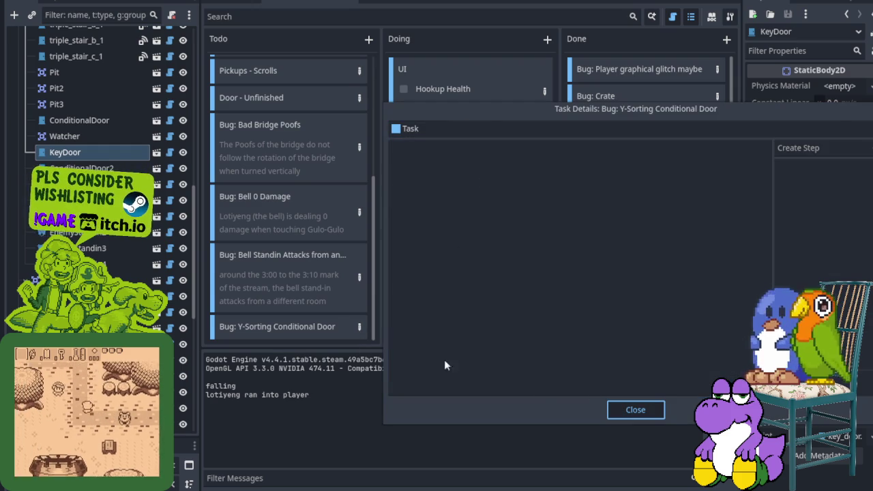
{"action": "left_click", "coordinate": [627, 409]}
{"action": "scroll", "coordinate": [306, 300], "scroll_direction": "down", "scroll_amount": 5}
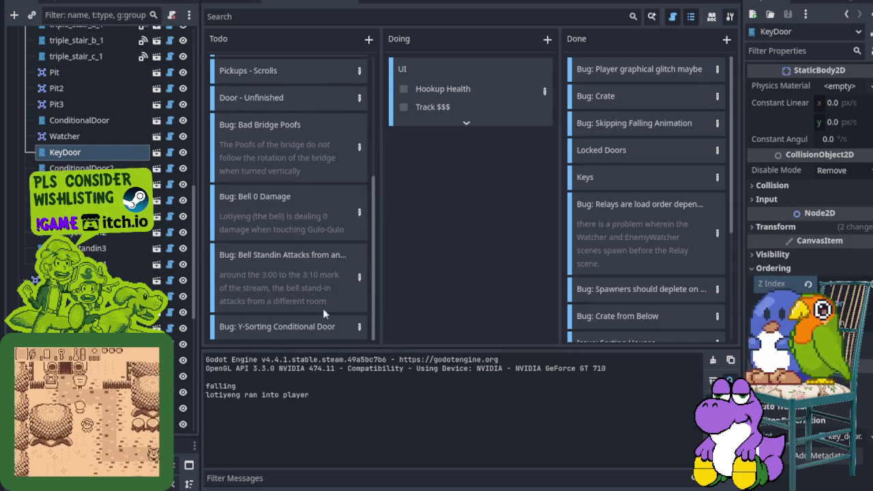
{"action": "left_click", "coordinate": [357, 328]}
{"action": "left_click", "coordinate": [645, 412]}
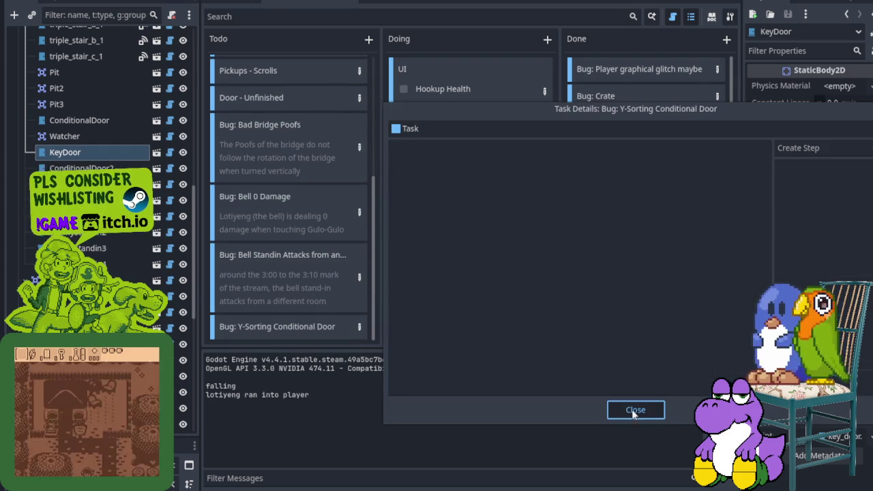
{"action": "left_click", "coordinate": [638, 408]}
- Rename the Y-Sorting Conditional Door card's title to 'Bug: Y-Sorting Key Door'
{"action": "scroll", "coordinate": [286, 329], "scroll_direction": "down", "scroll_amount": 5}
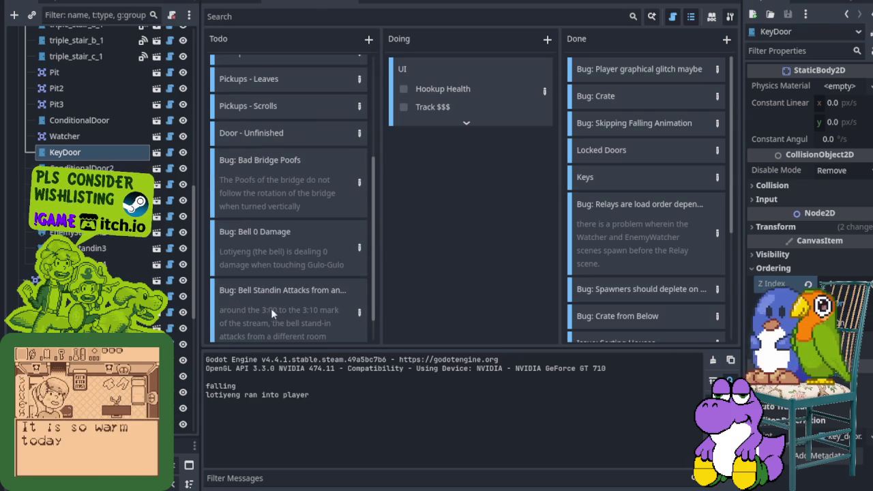
{"action": "scroll", "coordinate": [257, 292], "scroll_direction": "down", "scroll_amount": 1}
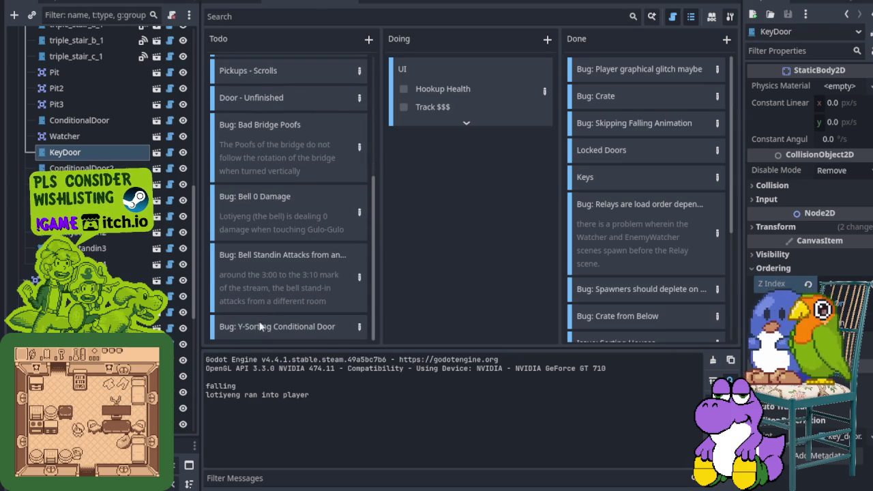
{"action": "right_click", "coordinate": [259, 325]}
{"action": "left_click", "coordinate": [289, 354]}
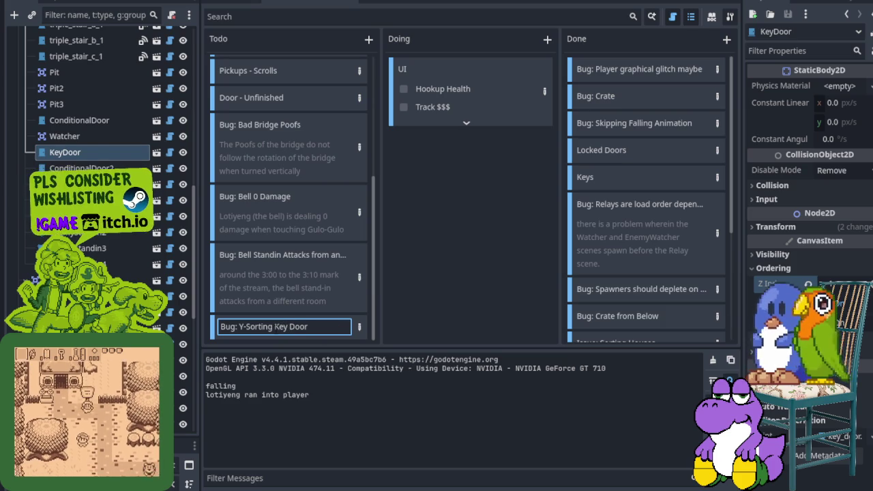
- Confirm the 'Bug: Y-Sorting Key Doors' title and describe key doors drawing above the player, fixed with z-sort -1
{"action": "key", "text": "Return"}
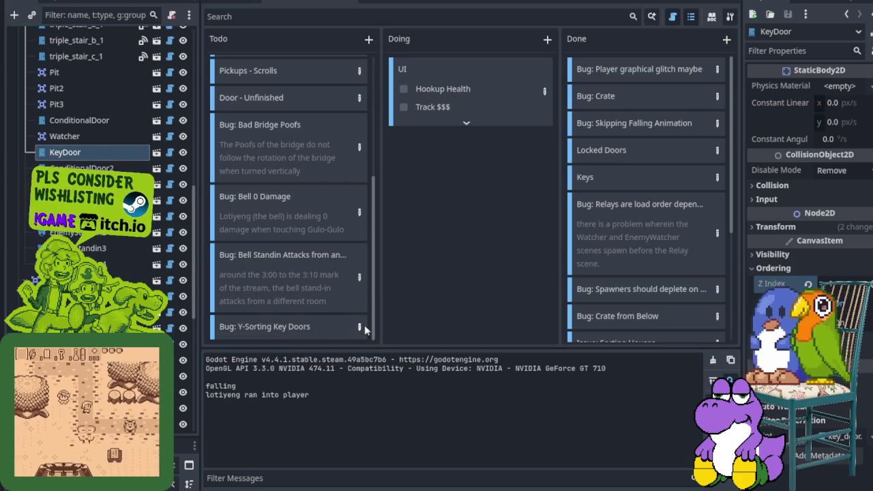
{"action": "left_click", "coordinate": [362, 326]}
{"action": "type", "text": "Key Doors "}
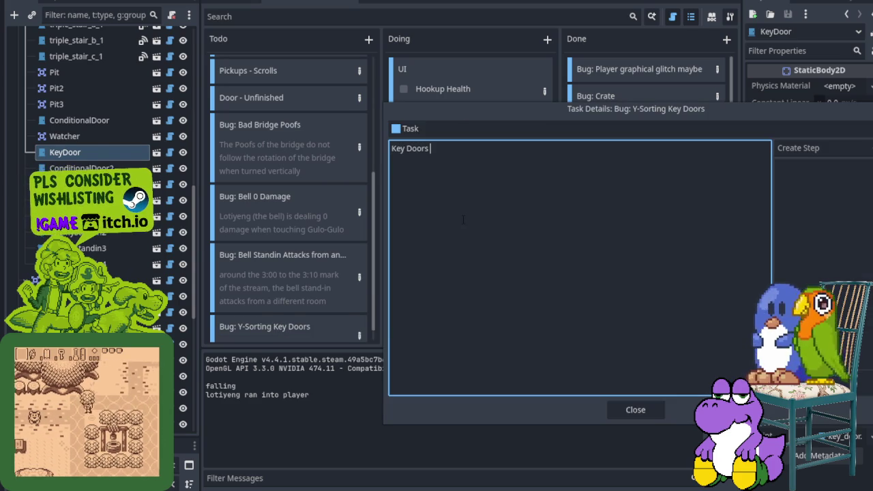
{"action": "type", "text": "need Z-Sorting"}
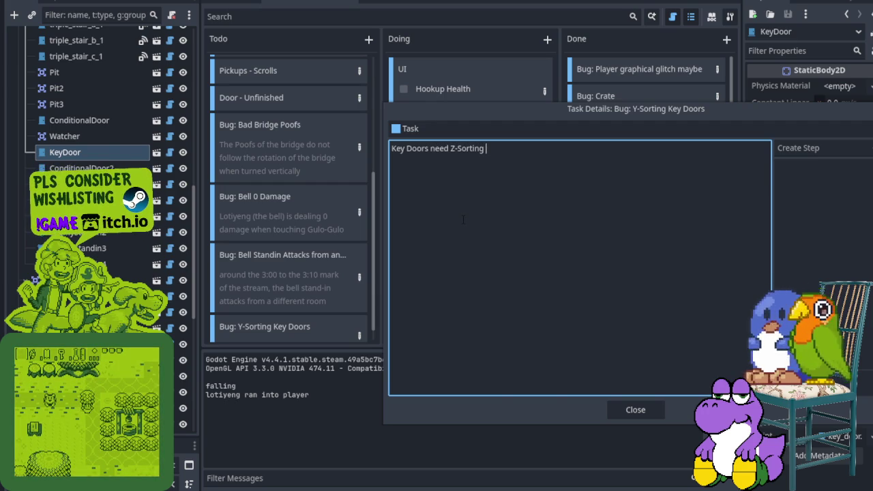
{"action": "key", "text": "ctrl+a"}
{"action": "key", "text": "BackSpace"}
{"action": "type", "text": "Key "}
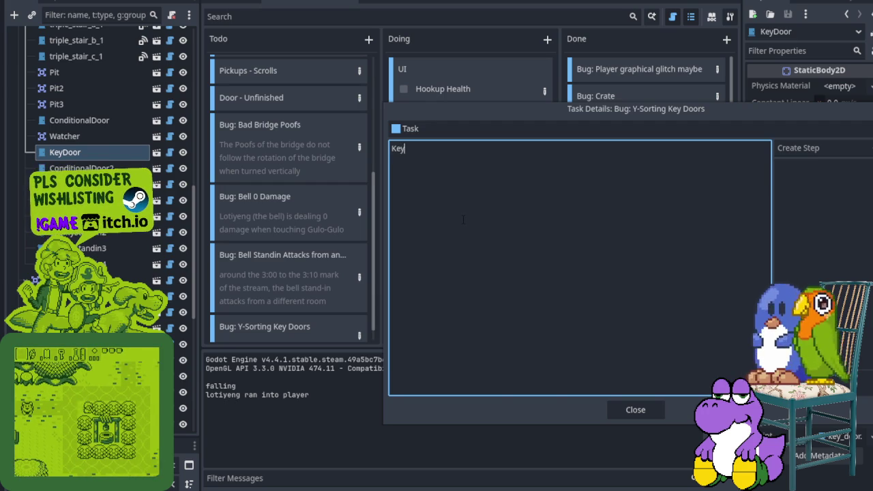
{"action": "type", "text": "Door"}
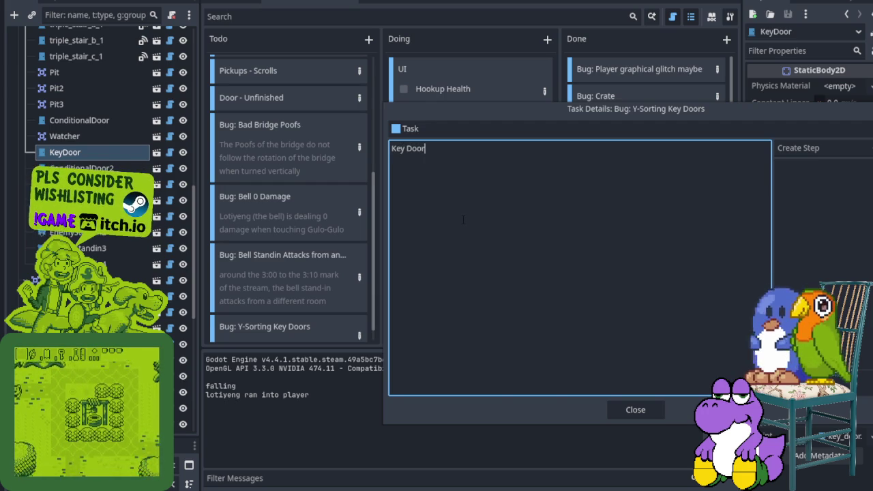
{"action": "type", "text": "s are above the player, I put the"}
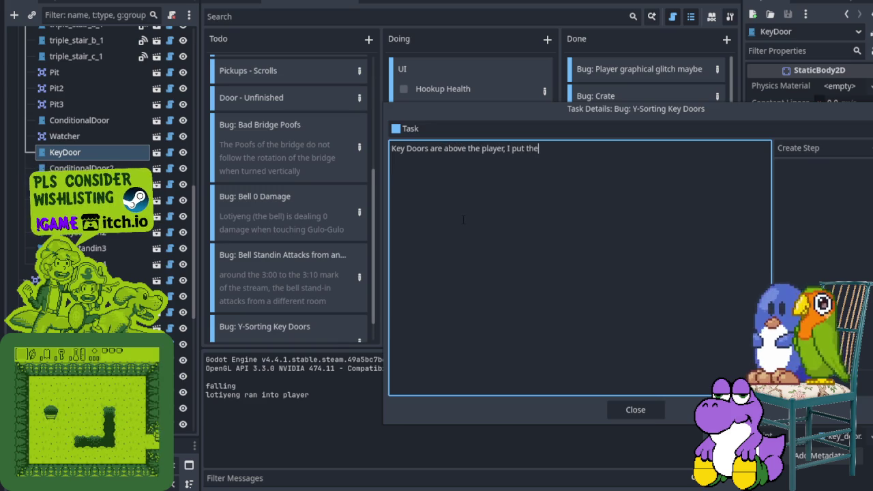
{"action": "key", "text": "BackSpace"}
{"action": "type", "text": "when the p"}
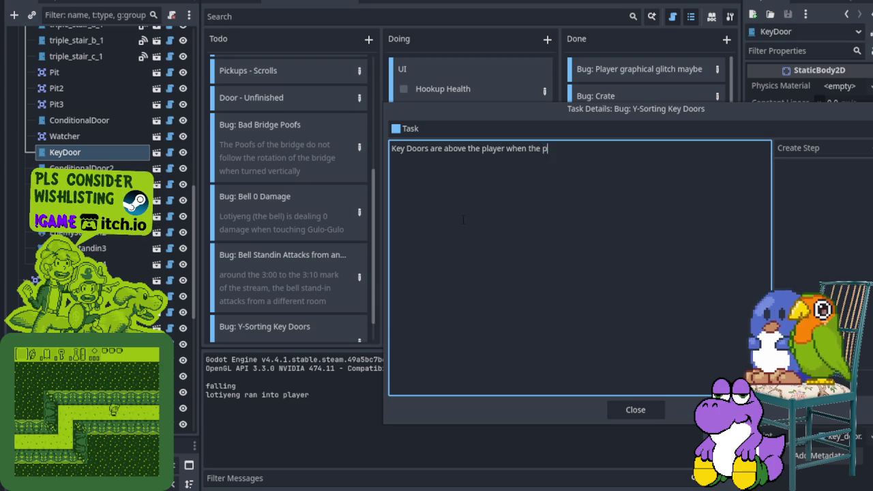
{"action": "type", "text": "layer is either left or right of them, so I manually put a z-sort -1"}
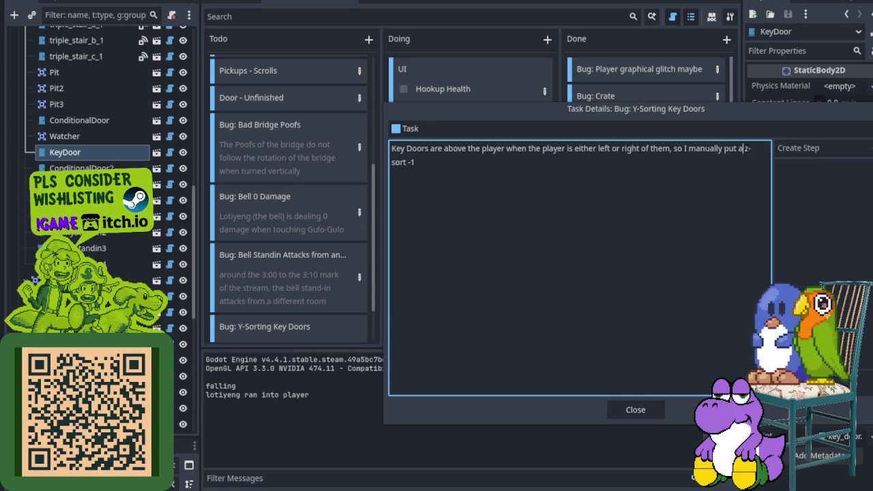
{"action": "type", "text": " on every key door"}
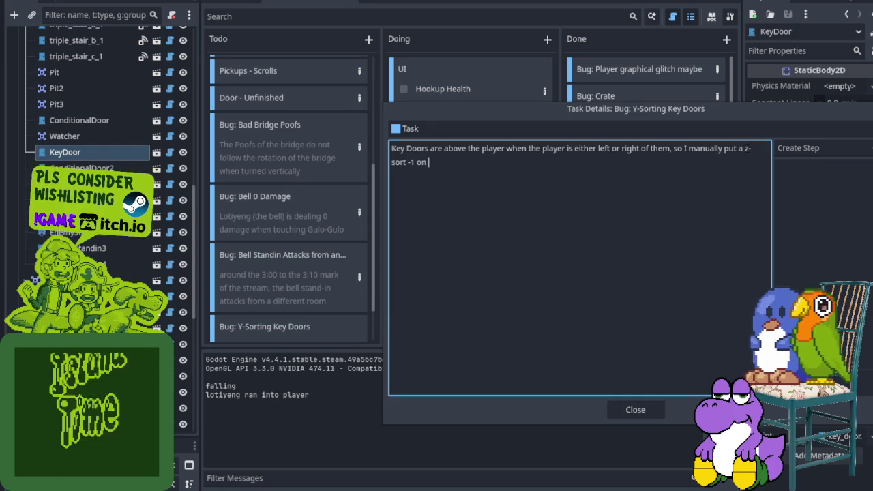
{"action": "left_click", "coordinate": [639, 408]}
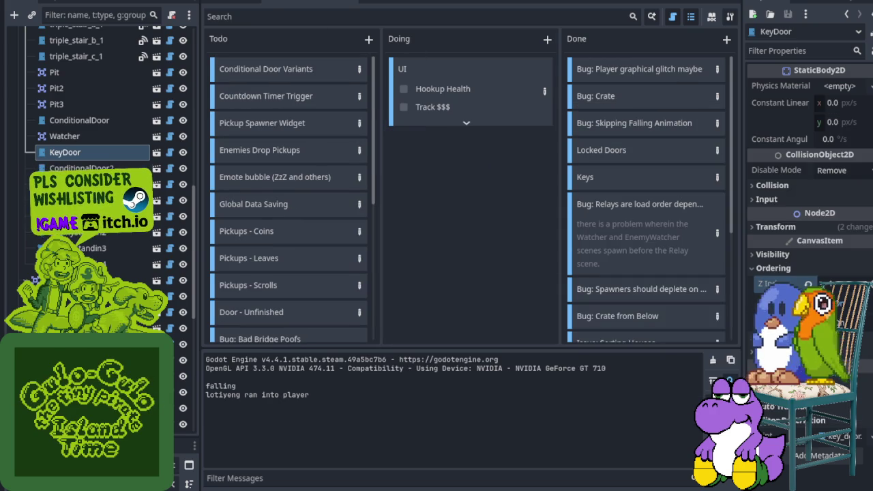
- Return to the 2D level view with the output panel hidden and check another key door's ordering properties
{"action": "key", "text": "ctrl+F1"}
{"action": "key", "text": "ctrl+j"}
{"action": "scroll", "coordinate": [274, 301], "scroll_direction": "up", "scroll_amount": 5}
{"action": "scroll", "coordinate": [455, 338], "scroll_direction": "down", "scroll_amount": 2}
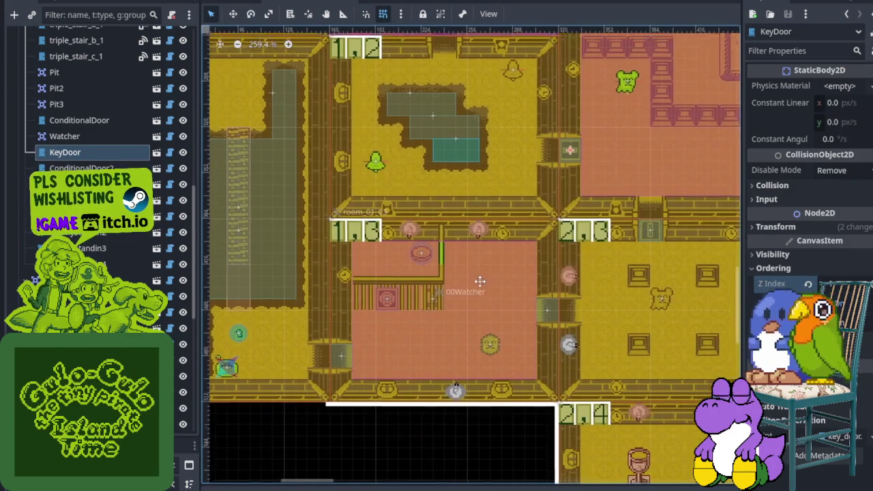
{"action": "scroll", "coordinate": [519, 205], "scroll_direction": "up", "scroll_amount": 3}
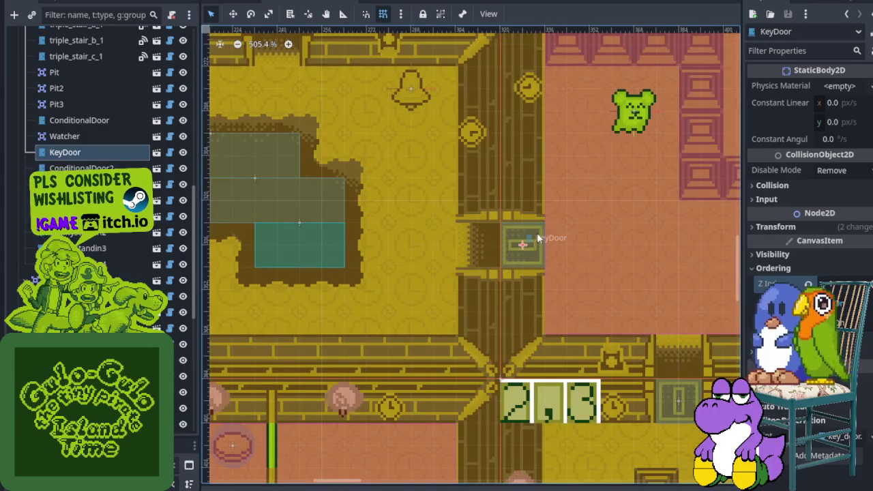
{"action": "scroll", "coordinate": [536, 259], "scroll_direction": "down", "scroll_amount": 2}
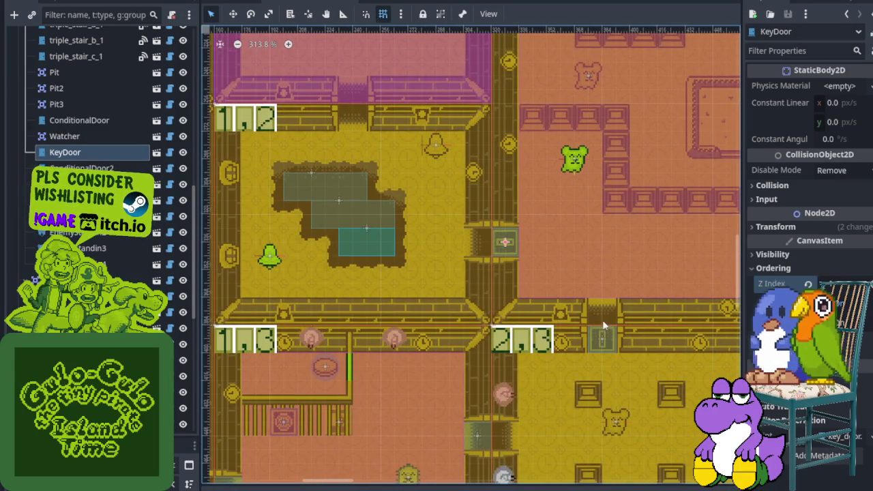
{"action": "scroll", "coordinate": [606, 327], "scroll_direction": "up", "scroll_amount": 3}
{"action": "scroll", "coordinate": [610, 339], "scroll_direction": "up", "scroll_amount": 1}
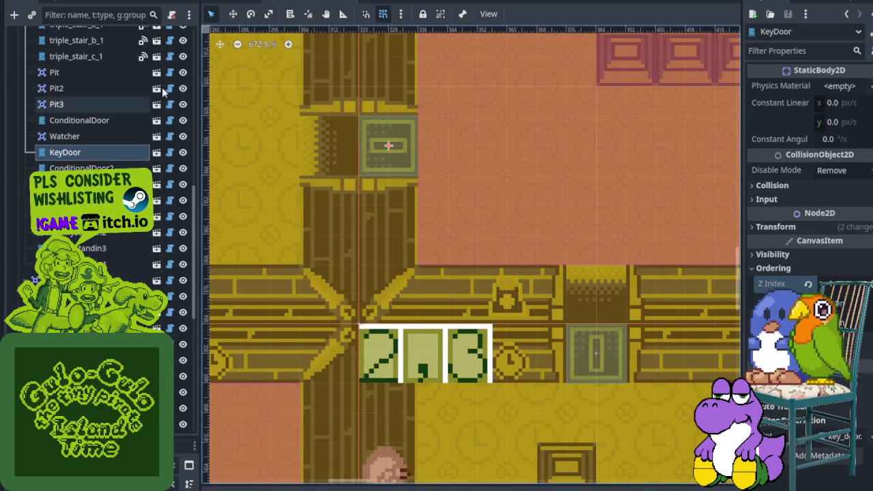
{"action": "left_click", "coordinate": [598, 333]}
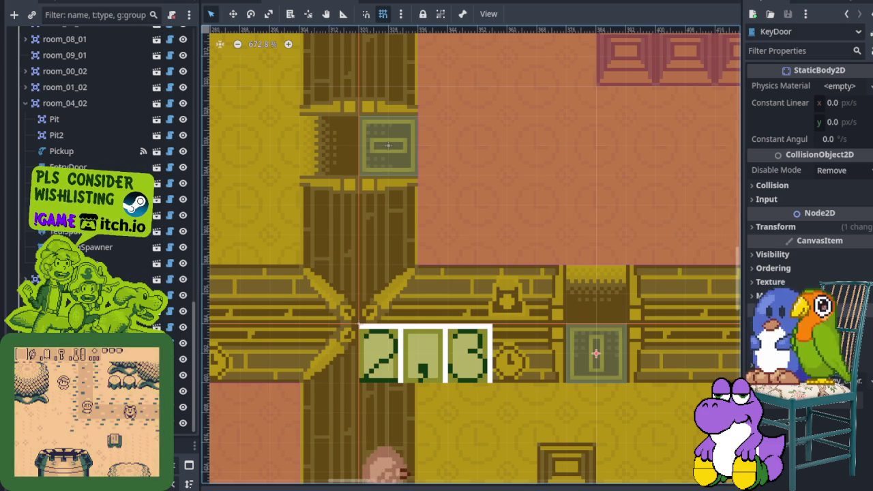
{"action": "left_click", "coordinate": [772, 268]}
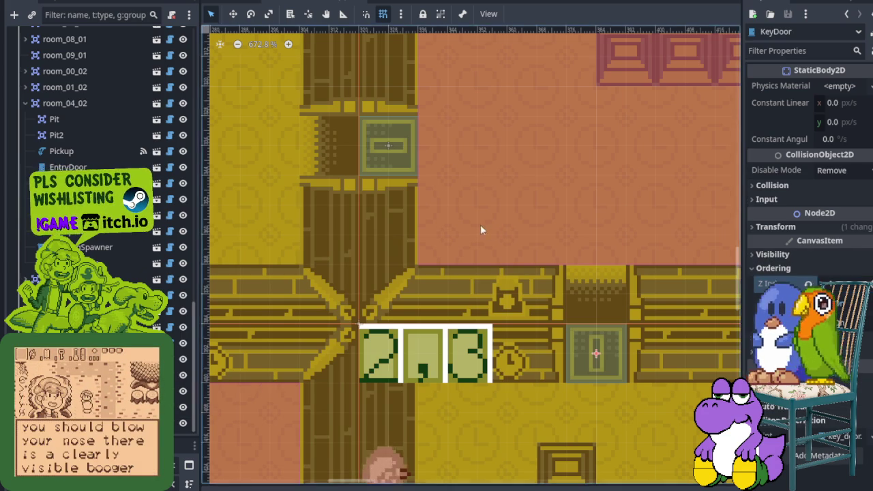
- Select the KeyDoor beside the pink room and expand its Ordering section to show Z Index
{"action": "scroll", "coordinate": [482, 225], "scroll_direction": "down", "scroll_amount": 5}
{"action": "scroll", "coordinate": [463, 237], "scroll_direction": "up", "scroll_amount": 5}
{"action": "scroll", "coordinate": [423, 266], "scroll_direction": "left", "scroll_amount": 5}
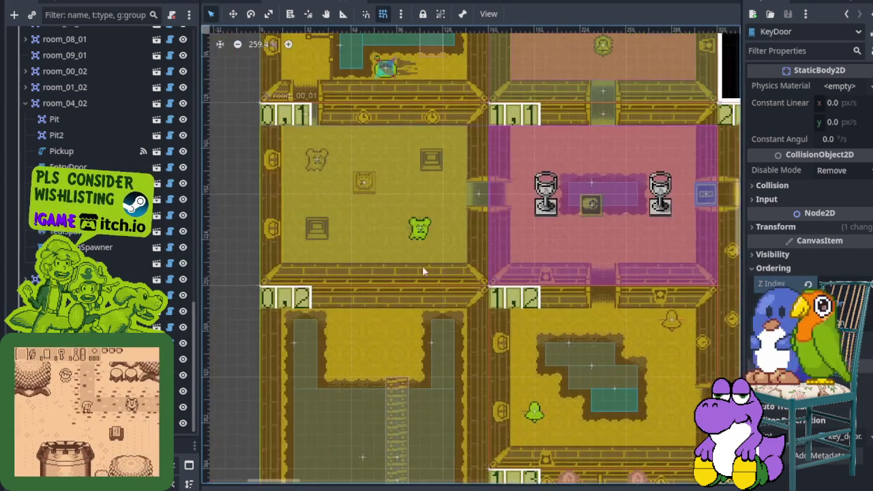
{"action": "scroll", "coordinate": [516, 273], "scroll_direction": "up", "scroll_amount": 3}
{"action": "scroll", "coordinate": [516, 272], "scroll_direction": "up", "scroll_amount": 1}
{"action": "scroll", "coordinate": [498, 259], "scroll_direction": "down", "scroll_amount": 3}
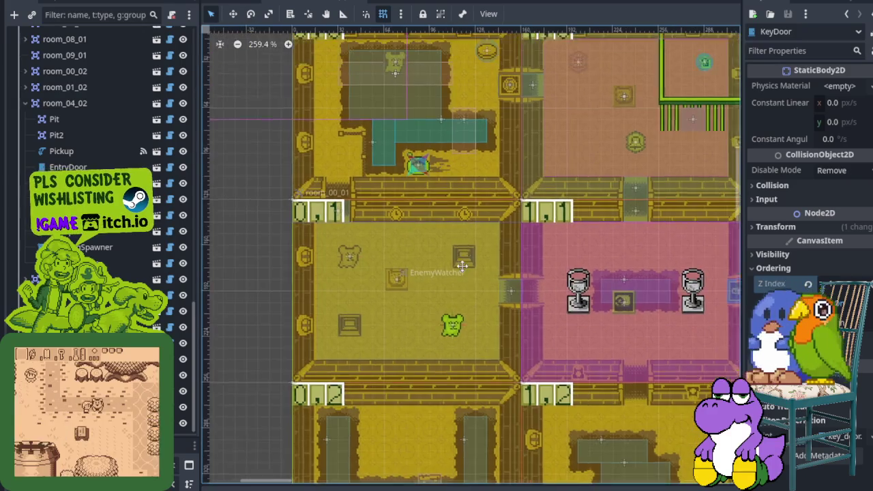
{"action": "scroll", "coordinate": [526, 245], "scroll_direction": "up", "scroll_amount": 2}
{"action": "scroll", "coordinate": [549, 212], "scroll_direction": "down", "scroll_amount": 3}
{"action": "scroll", "coordinate": [481, 289], "scroll_direction": "down", "scroll_amount": 3}
{"action": "scroll", "coordinate": [482, 288], "scroll_direction": "right", "scroll_amount": 3}
{"action": "scroll", "coordinate": [480, 292], "scroll_direction": "up", "scroll_amount": 4}
{"action": "left_click", "coordinate": [486, 291]}
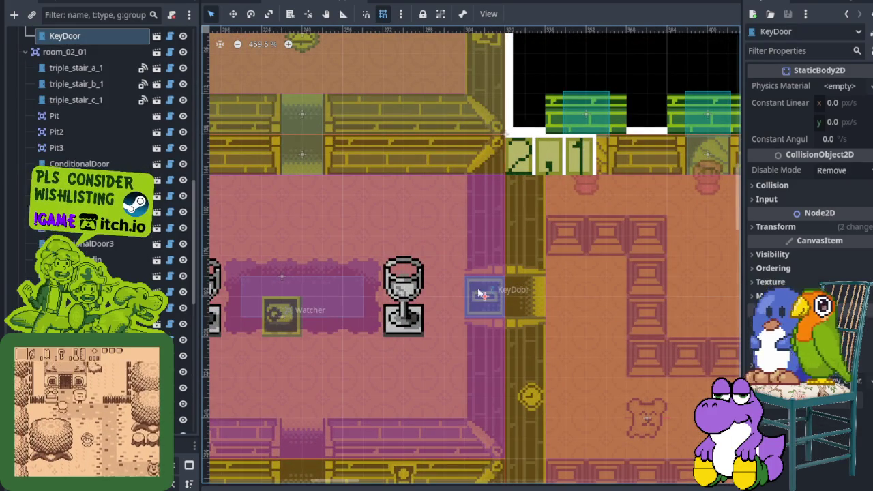
{"action": "scroll", "coordinate": [119, 137], "scroll_direction": "up", "scroll_amount": 3}
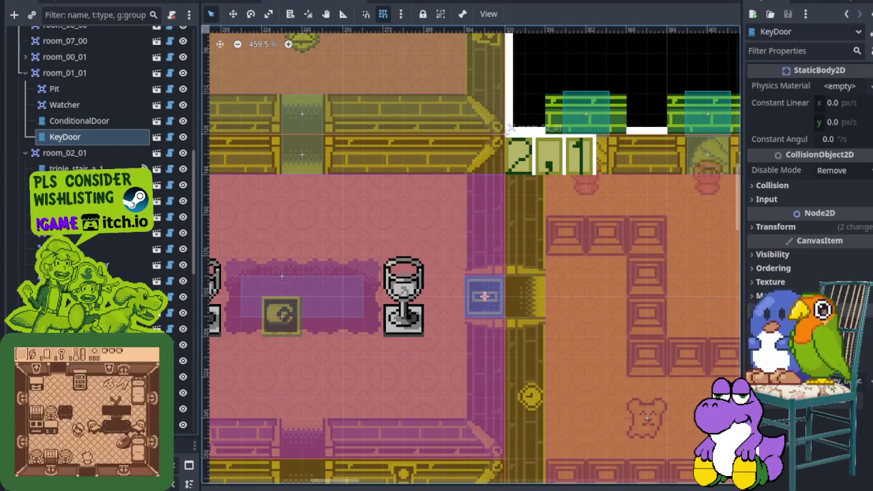
{"action": "left_click", "coordinate": [757, 268]}
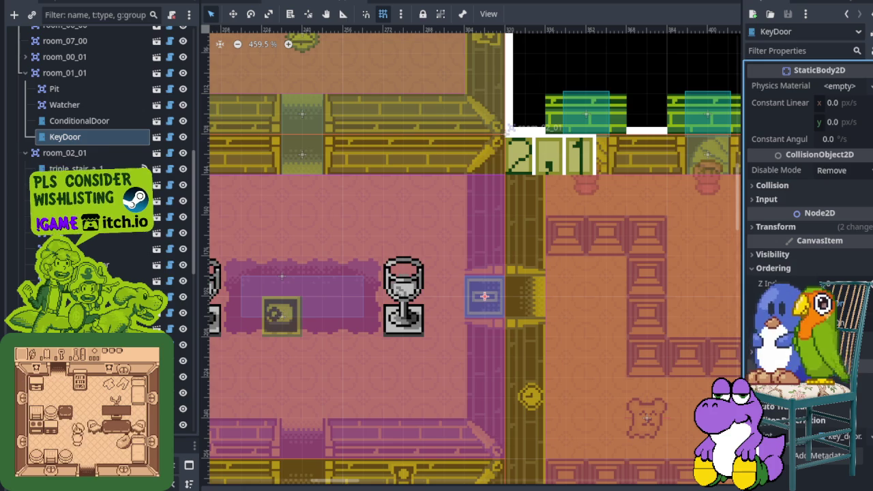
{"action": "scroll", "coordinate": [508, 236], "scroll_direction": "down", "scroll_amount": 5}
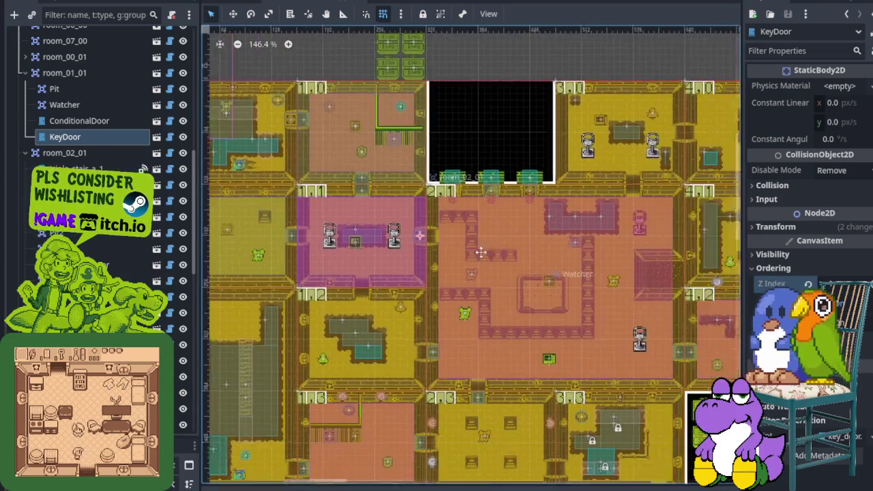
- Pan around the clock tower level's rooms and save the scene with Ctrl+S
{"action": "scroll", "coordinate": [509, 236], "scroll_direction": "down", "scroll_amount": 5}
{"action": "scroll", "coordinate": [508, 236], "scroll_direction": "right", "scroll_amount": 5}
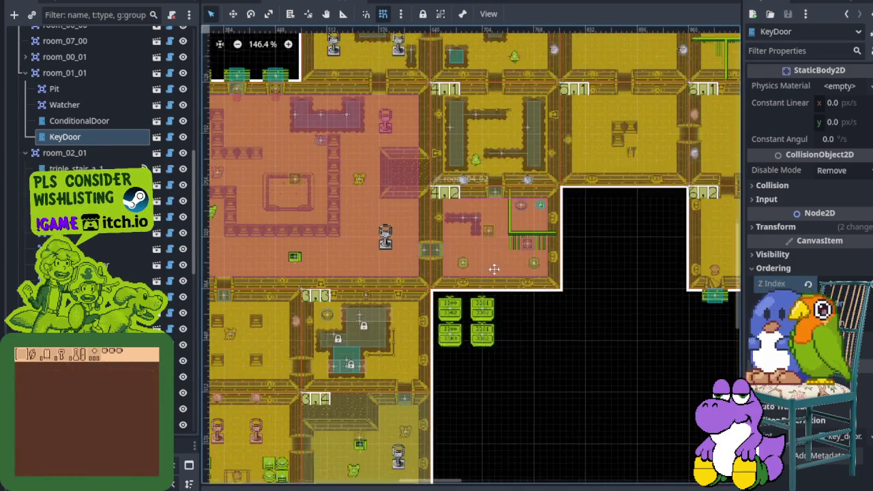
{"action": "scroll", "coordinate": [528, 268], "scroll_direction": "right", "scroll_amount": 10}
{"action": "scroll", "coordinate": [376, 298], "scroll_direction": "up", "scroll_amount": 3}
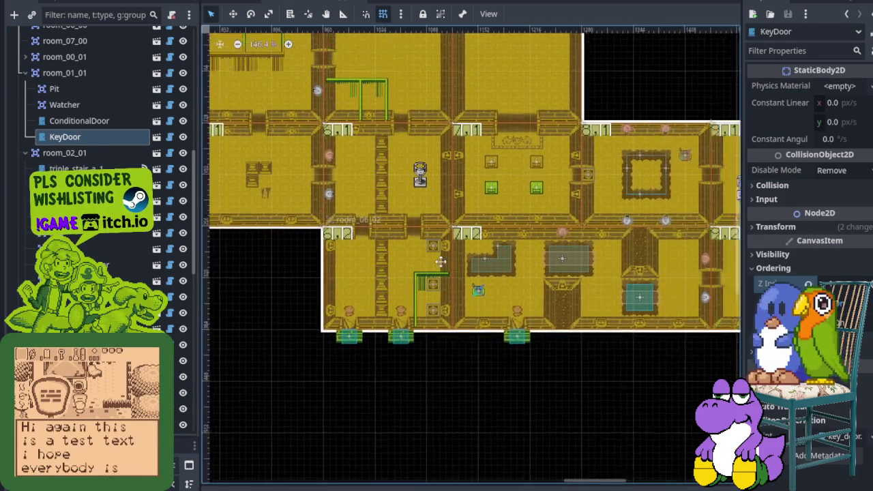
{"action": "scroll", "coordinate": [458, 264], "scroll_direction": "up", "scroll_amount": 2}
{"action": "scroll", "coordinate": [454, 267], "scroll_direction": "right", "scroll_amount": 2}
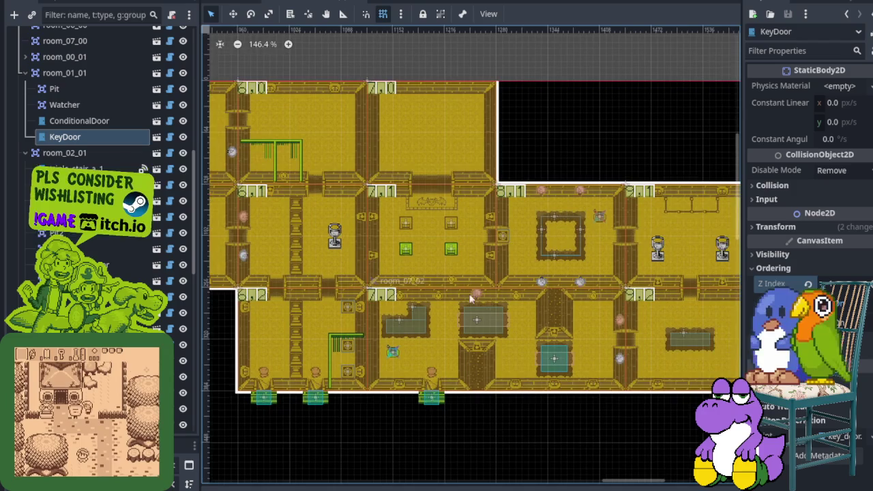
{"action": "scroll", "coordinate": [470, 294], "scroll_direction": "down", "scroll_amount": 1}
{"action": "scroll", "coordinate": [464, 286], "scroll_direction": "left", "scroll_amount": 2}
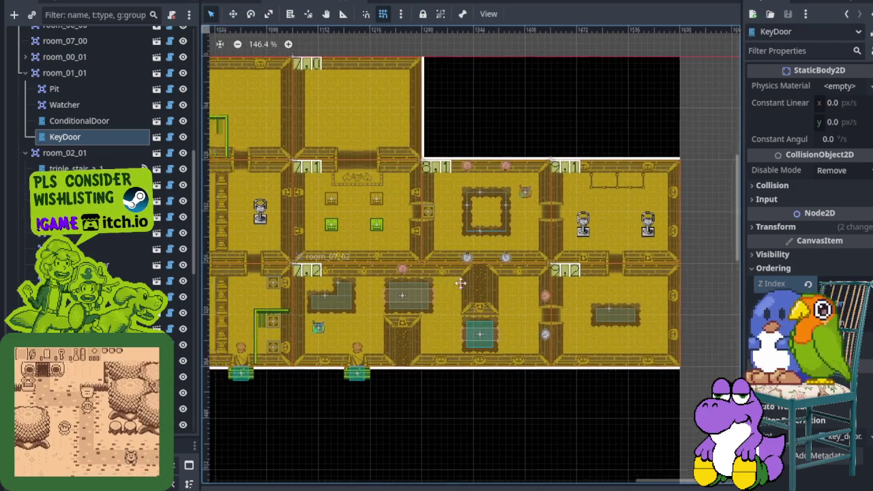
{"action": "scroll", "coordinate": [447, 270], "scroll_direction": "left", "scroll_amount": 15}
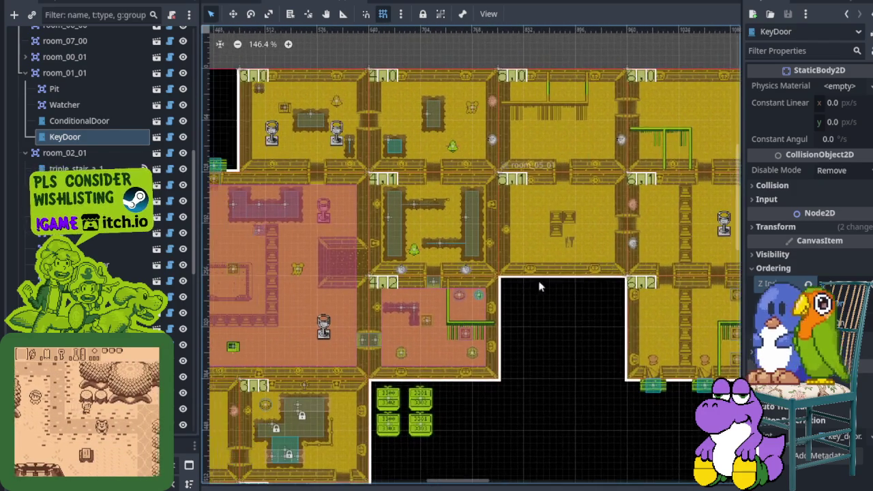
{"action": "scroll", "coordinate": [513, 280], "scroll_direction": "down", "scroll_amount": 1}
{"action": "scroll", "coordinate": [513, 279], "scroll_direction": "down", "scroll_amount": 1}
{"action": "scroll", "coordinate": [513, 280], "scroll_direction": "left", "scroll_amount": 1}
{"action": "key", "text": "ctrl+s"}
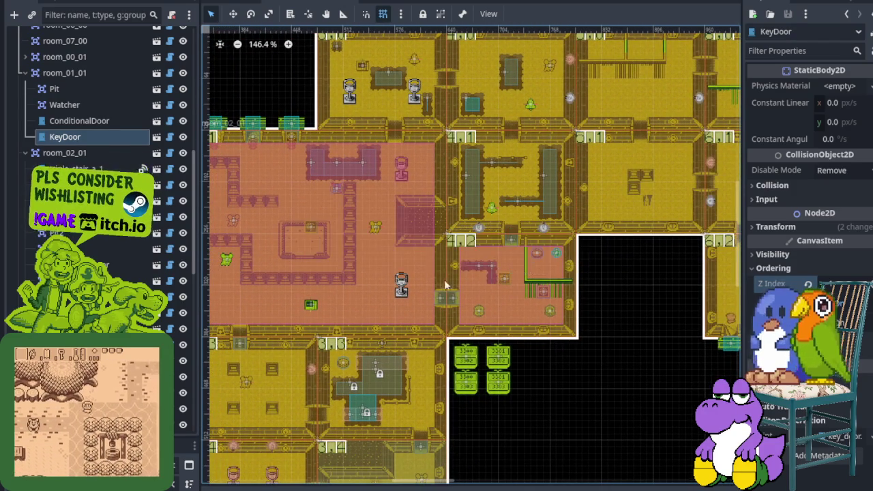
- Zoom in on rooms 6,2 and 7,2 in the 2D viewport
{"action": "scroll", "coordinate": [442, 332], "scroll_direction": "down", "scroll_amount": 5}
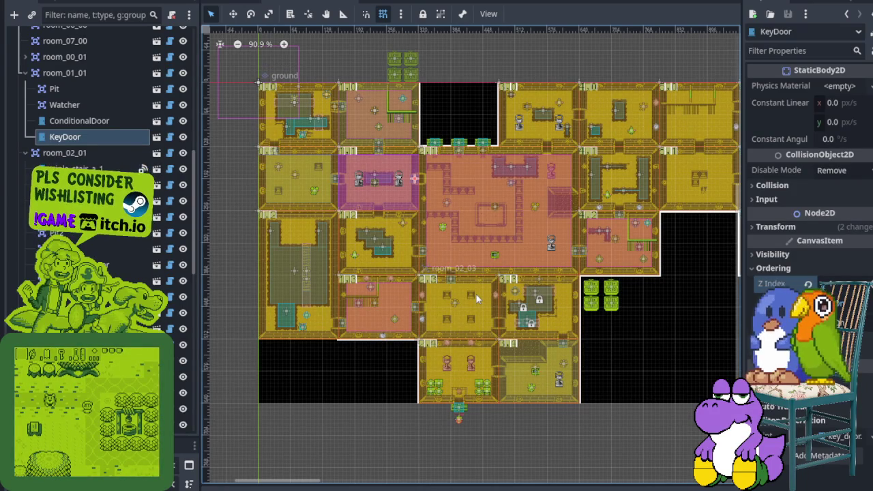
{"action": "scroll", "coordinate": [473, 302], "scroll_direction": "up", "scroll_amount": 3}
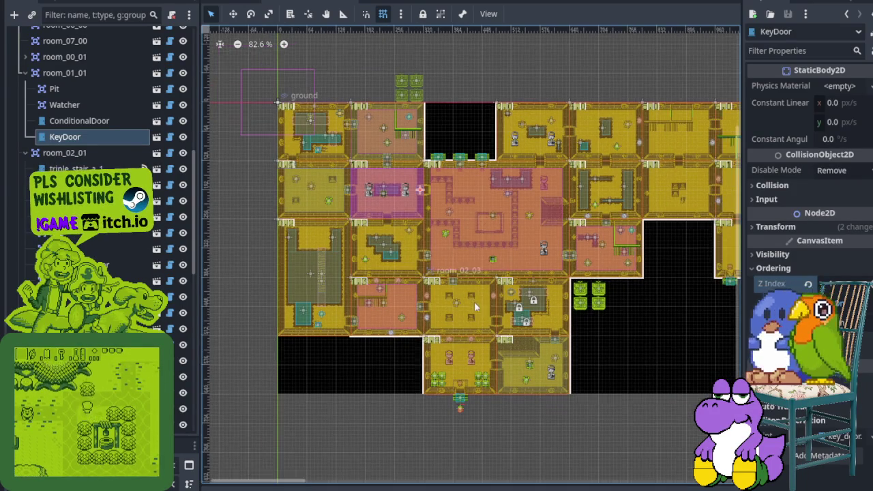
{"action": "scroll", "coordinate": [392, 328], "scroll_direction": "up", "scroll_amount": 5}
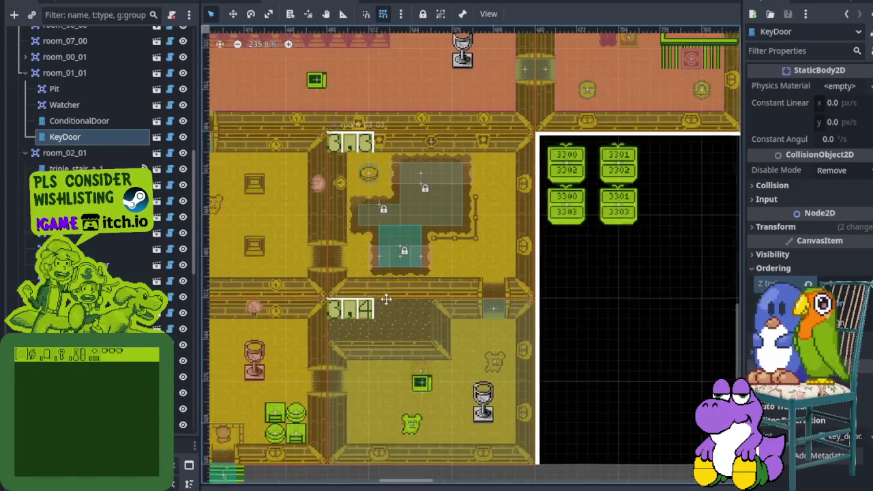
{"action": "scroll", "coordinate": [565, 272], "scroll_direction": "down", "scroll_amount": 3}
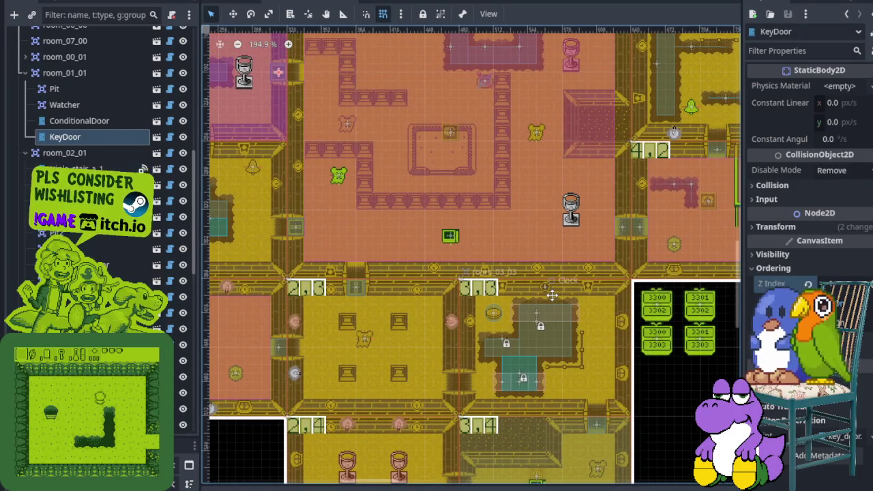
{"action": "scroll", "coordinate": [490, 338], "scroll_direction": "right", "scroll_amount": 3}
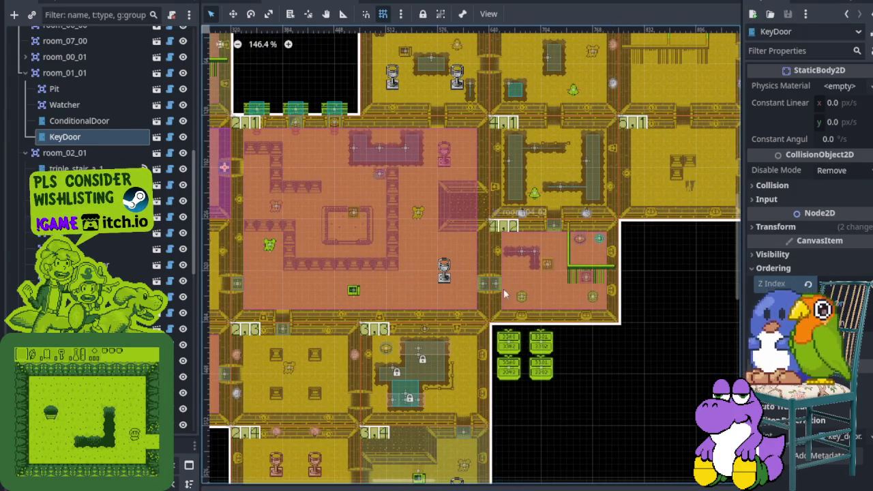
{"action": "scroll", "coordinate": [493, 341], "scroll_direction": "up", "scroll_amount": 3}
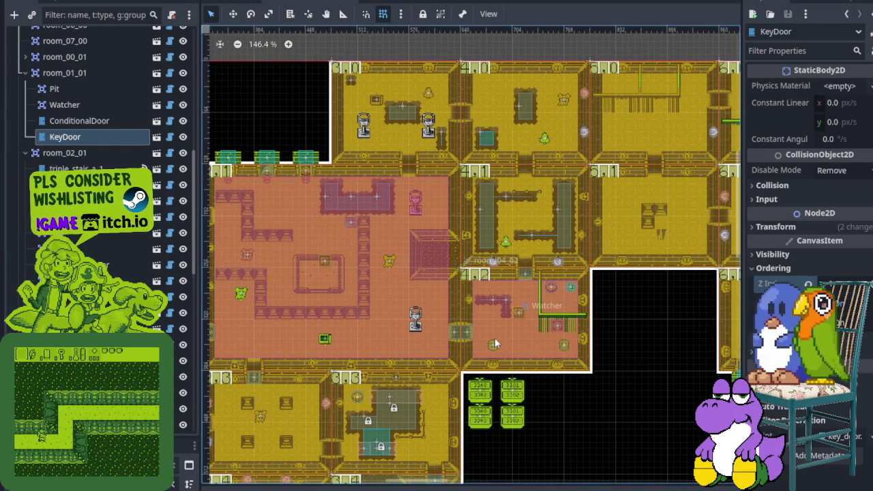
{"action": "scroll", "coordinate": [522, 324], "scroll_direction": "down", "scroll_amount": 2}
{"action": "scroll", "coordinate": [492, 322], "scroll_direction": "right", "scroll_amount": 10}
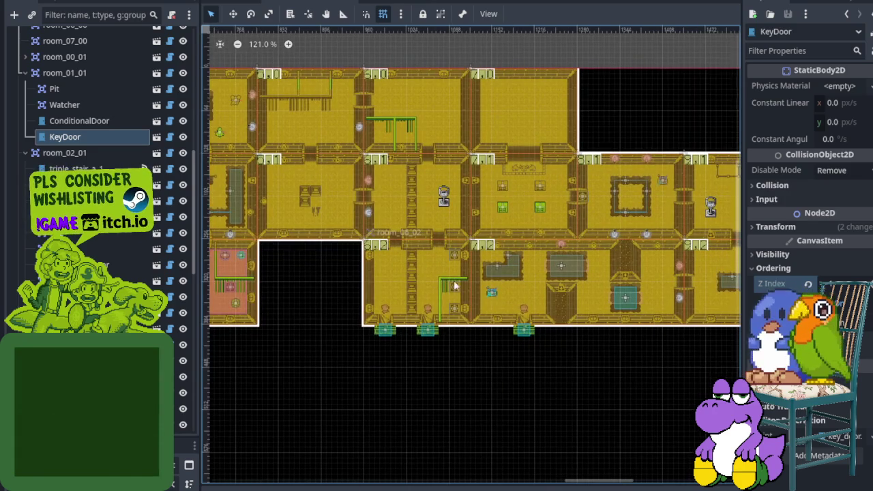
{"action": "scroll", "coordinate": [442, 298], "scroll_direction": "up", "scroll_amount": 10}
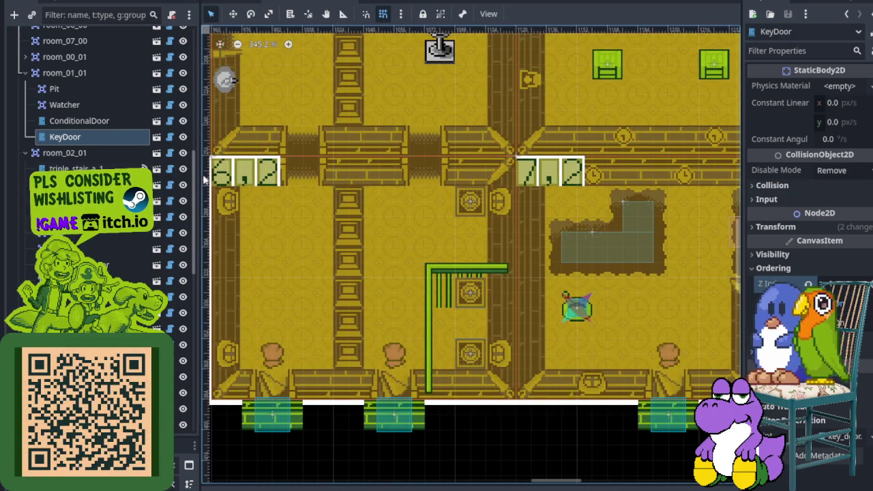
- Collapse room_01_01, room_02_01 and room_01_00 in the Scene dock, glancing at room_04_02
{"action": "left_click", "coordinate": [25, 72]}
{"action": "left_click", "coordinate": [25, 89]}
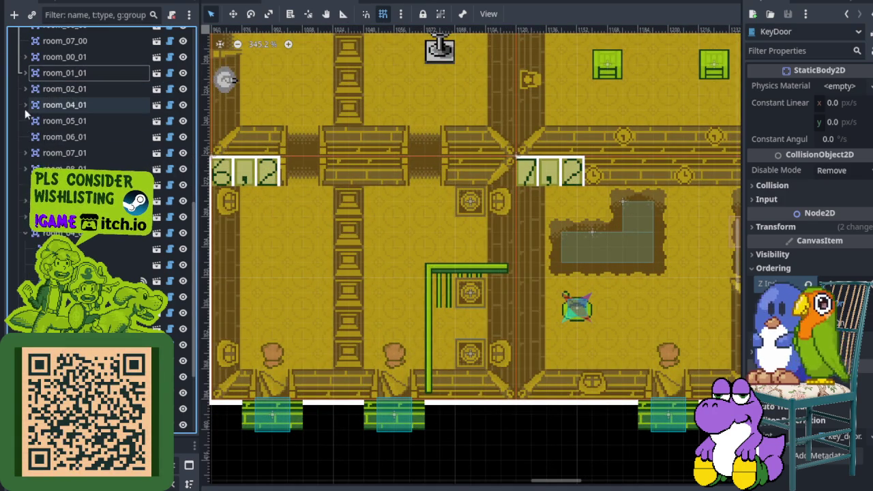
{"action": "left_click", "coordinate": [29, 232]}
{"action": "scroll", "coordinate": [29, 233], "scroll_direction": "up", "scroll_amount": 1}
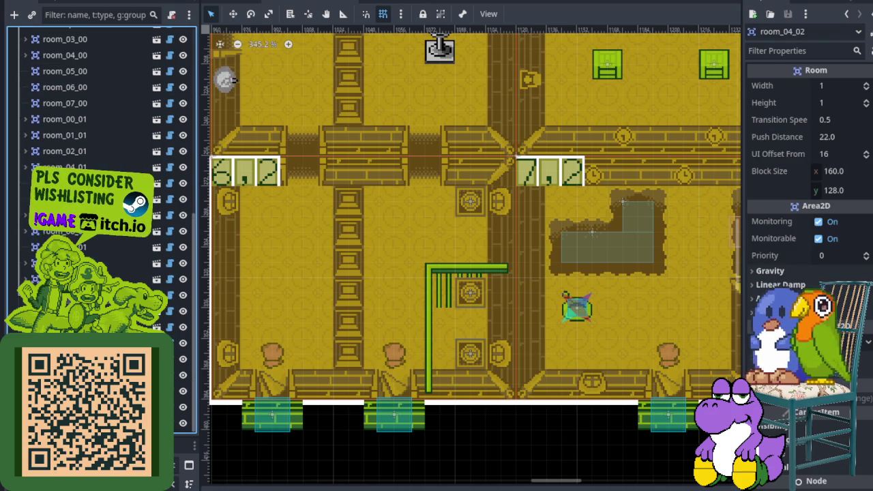
{"action": "scroll", "coordinate": [29, 233], "scroll_direction": "up", "scroll_amount": 5}
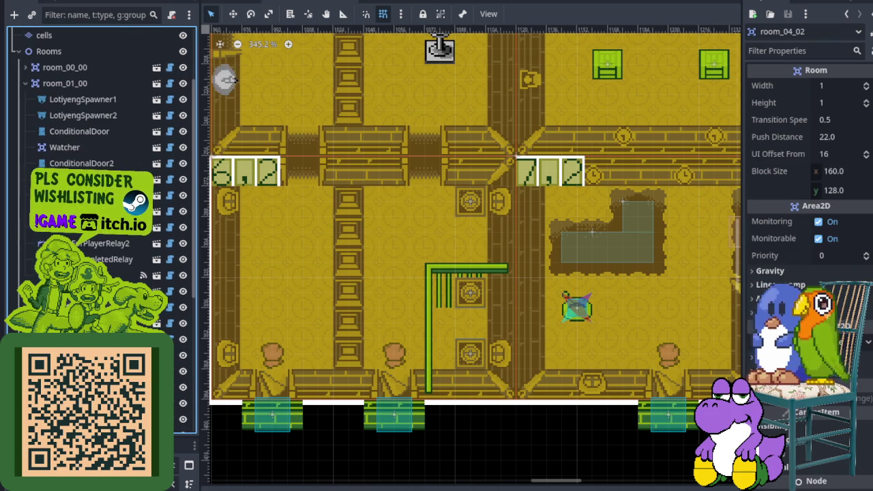
{"action": "left_click", "coordinate": [25, 83]}
- Select room_06_02 to view its 1×1 Room settings: Transition Speed 0.5, Push Distance 22.0
{"action": "left_click", "coordinate": [240, 180]}
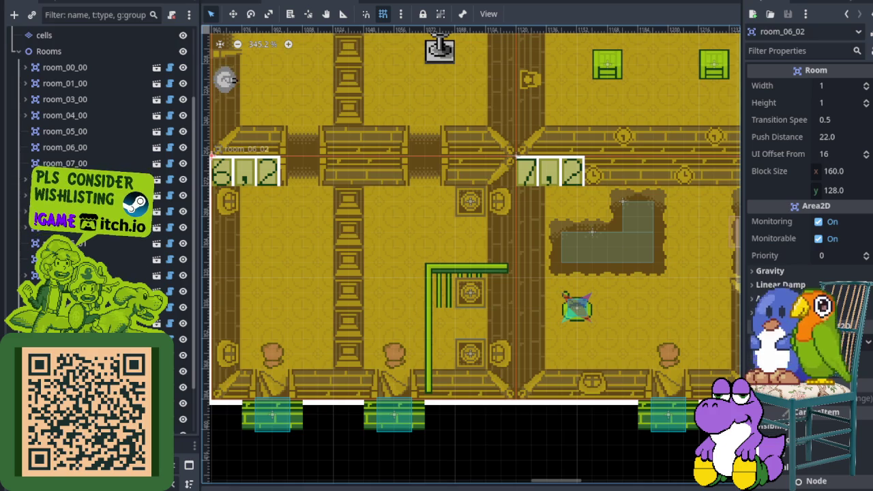
{"action": "scroll", "coordinate": [103, 205], "scroll_direction": "down", "scroll_amount": 5}
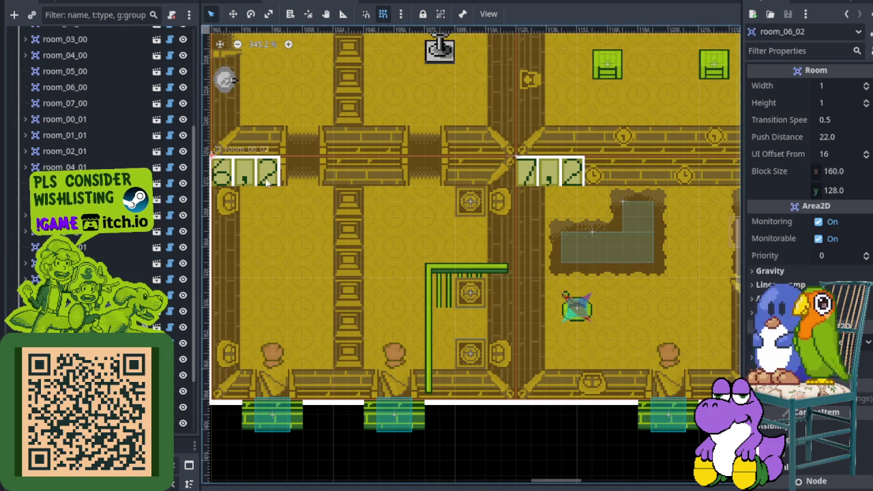
{"action": "scroll", "coordinate": [266, 194], "scroll_direction": "down", "scroll_amount": 3}
{"action": "scroll", "coordinate": [259, 293], "scroll_direction": "left", "scroll_amount": 5}
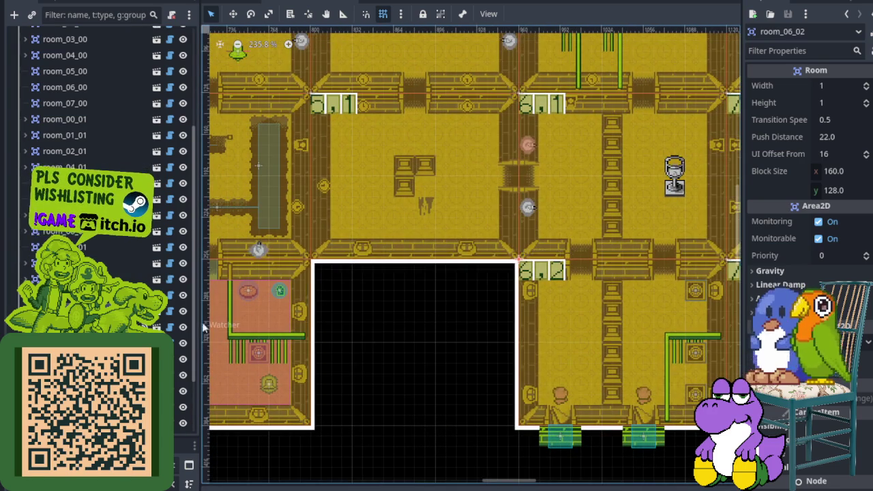